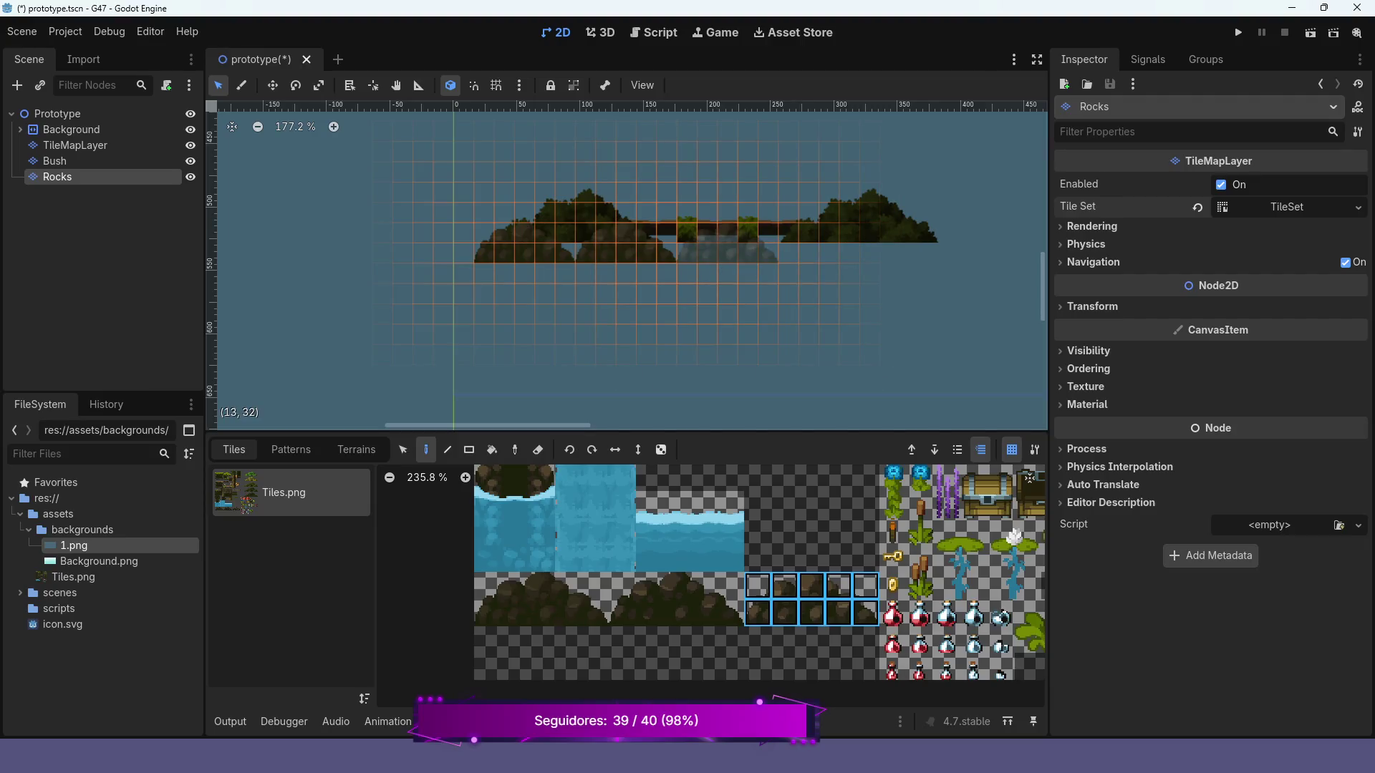
- Paint more rock stamps rightward along the Rocks layer, then run the current scene
{"action": "left_click", "coordinate": [729, 236]}
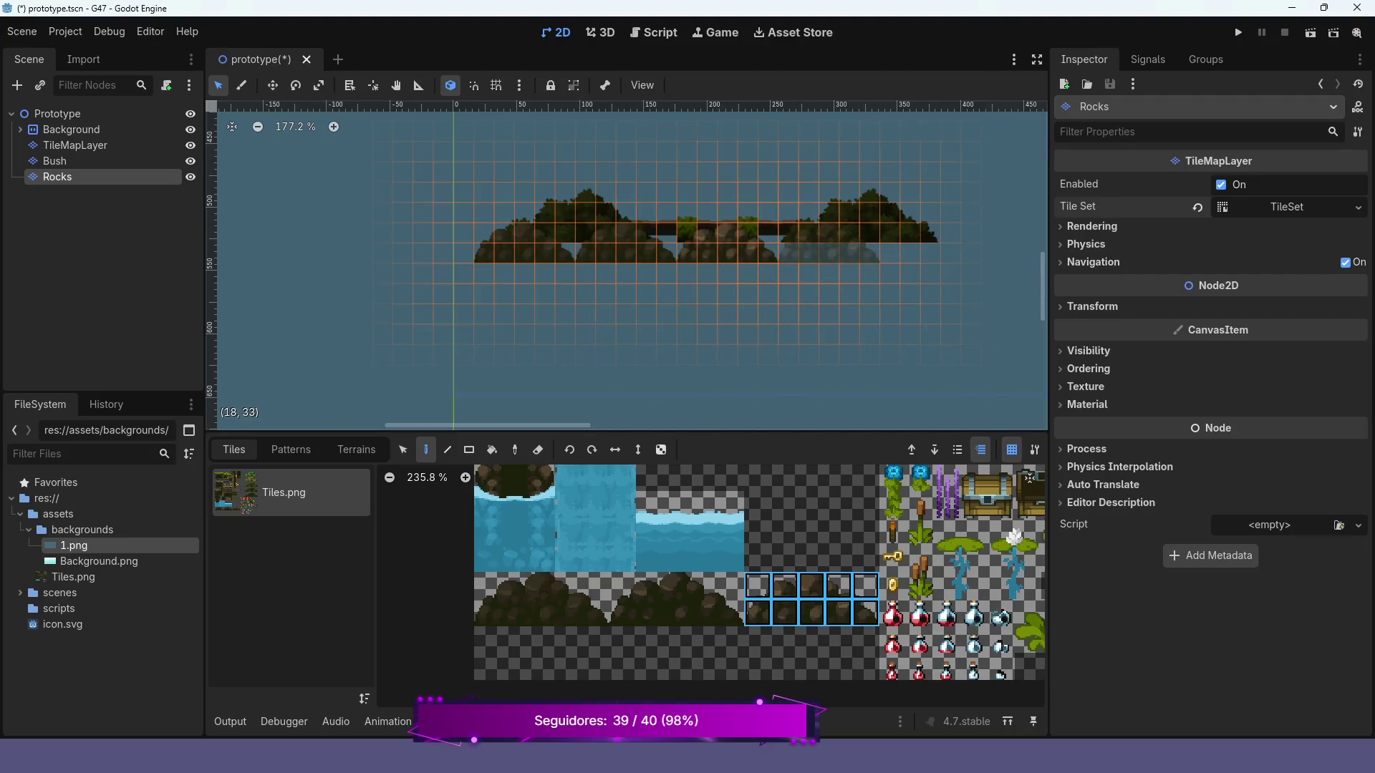
{"action": "left_click", "coordinate": [829, 236]}
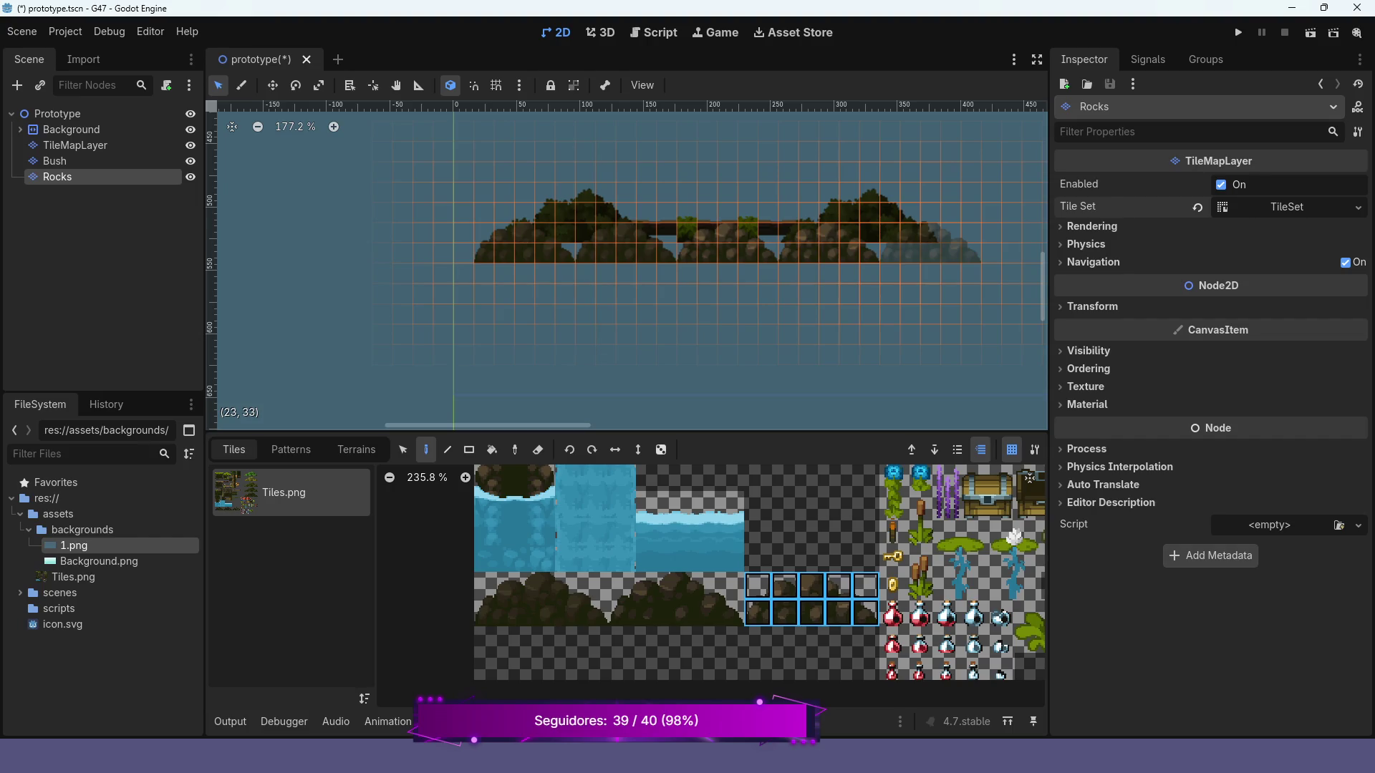
{"action": "mouse_move", "coordinate": [731, 613]}
{"action": "left_mouse_down"}
{"action": "mouse_move", "coordinate": [650, 613]}
{"action": "mouse_move", "coordinate": [622, 586]}
{"action": "left_mouse_up"}
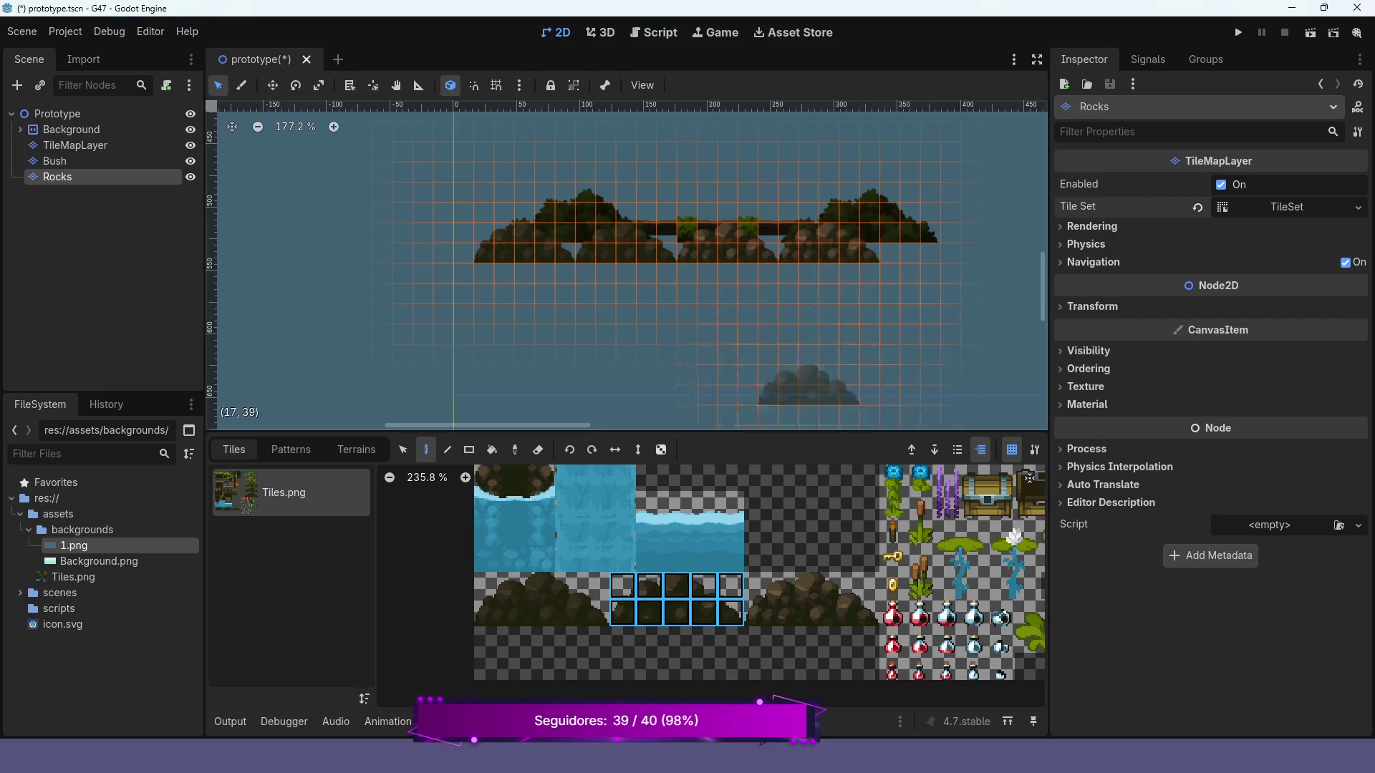
{"action": "left_click", "coordinate": [931, 242]}
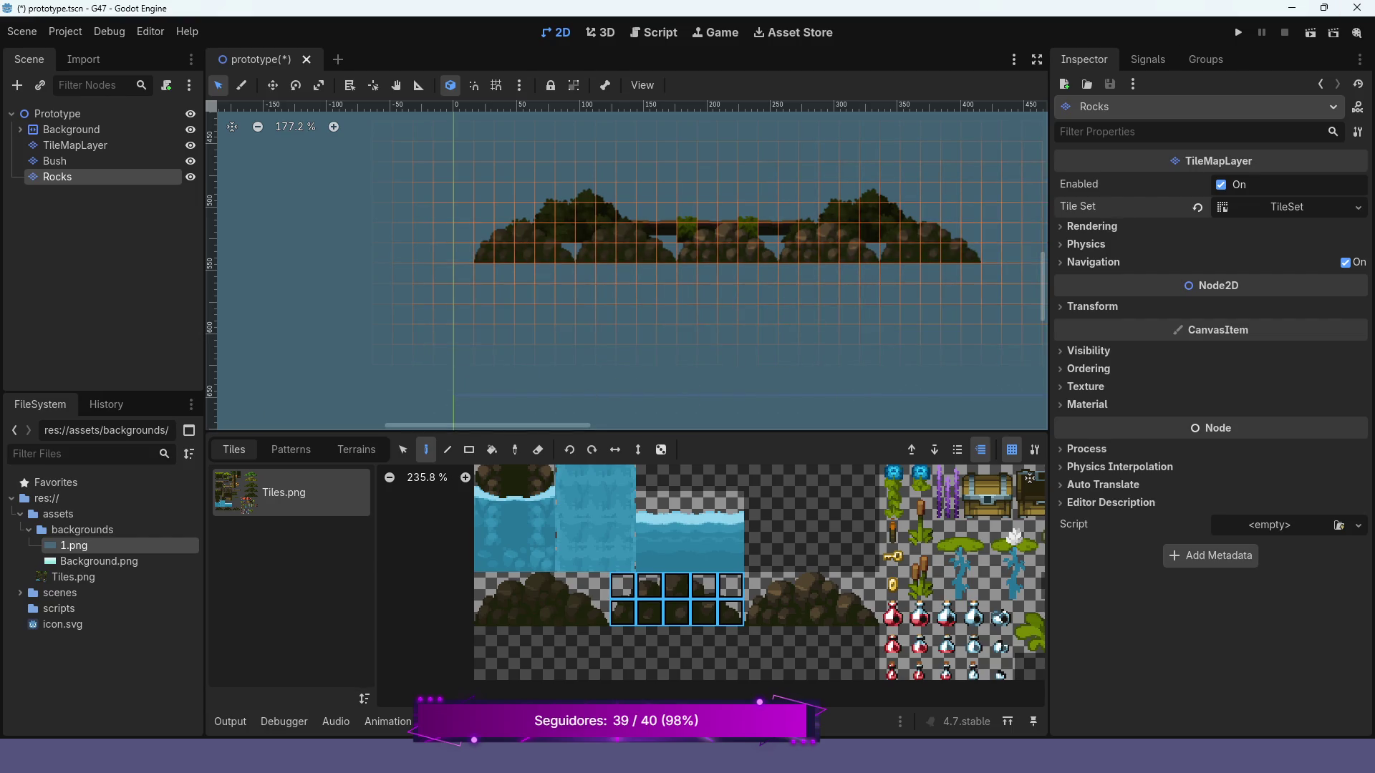
{"action": "left_click", "coordinate": [1309, 33]}
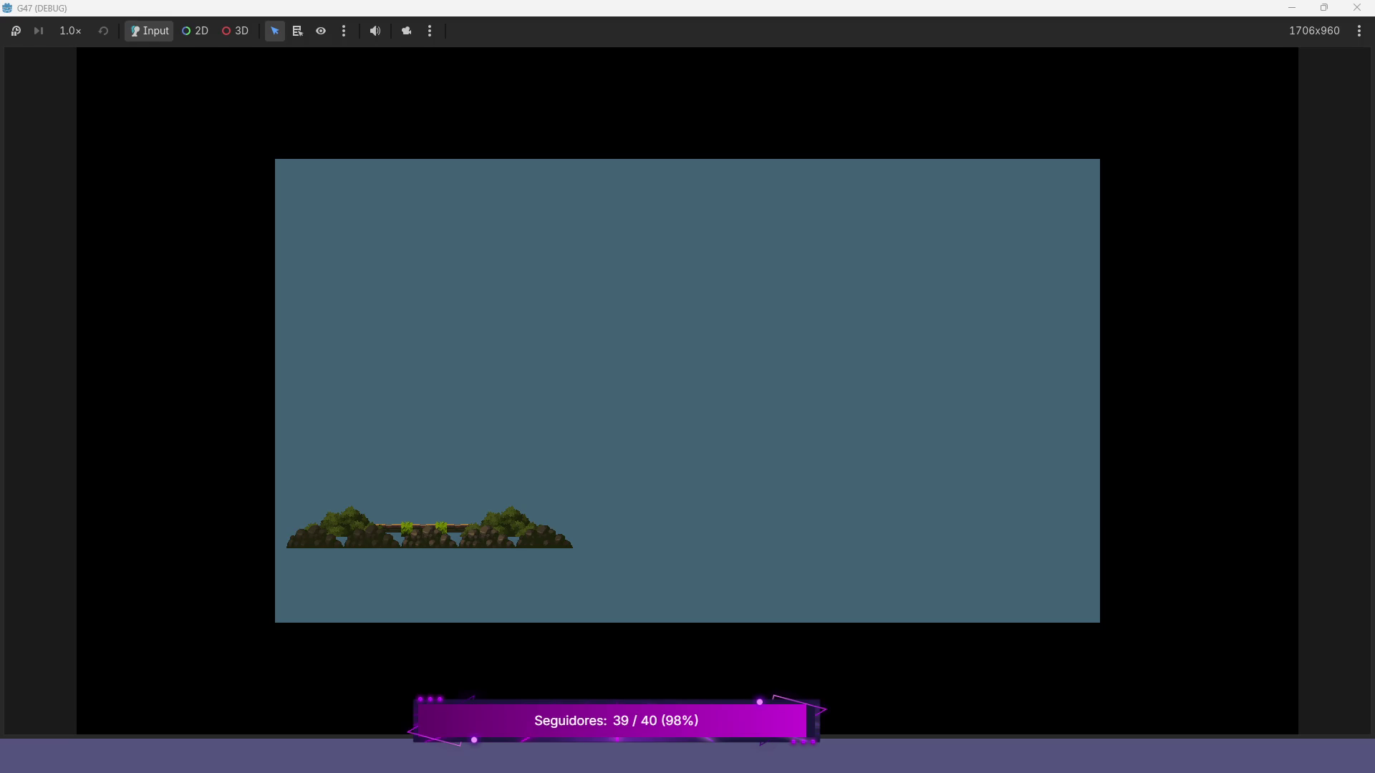
- Close the running game window and select the TileMapLayer node in the Scene dock
{"action": "left_click", "coordinate": [1357, 7]}
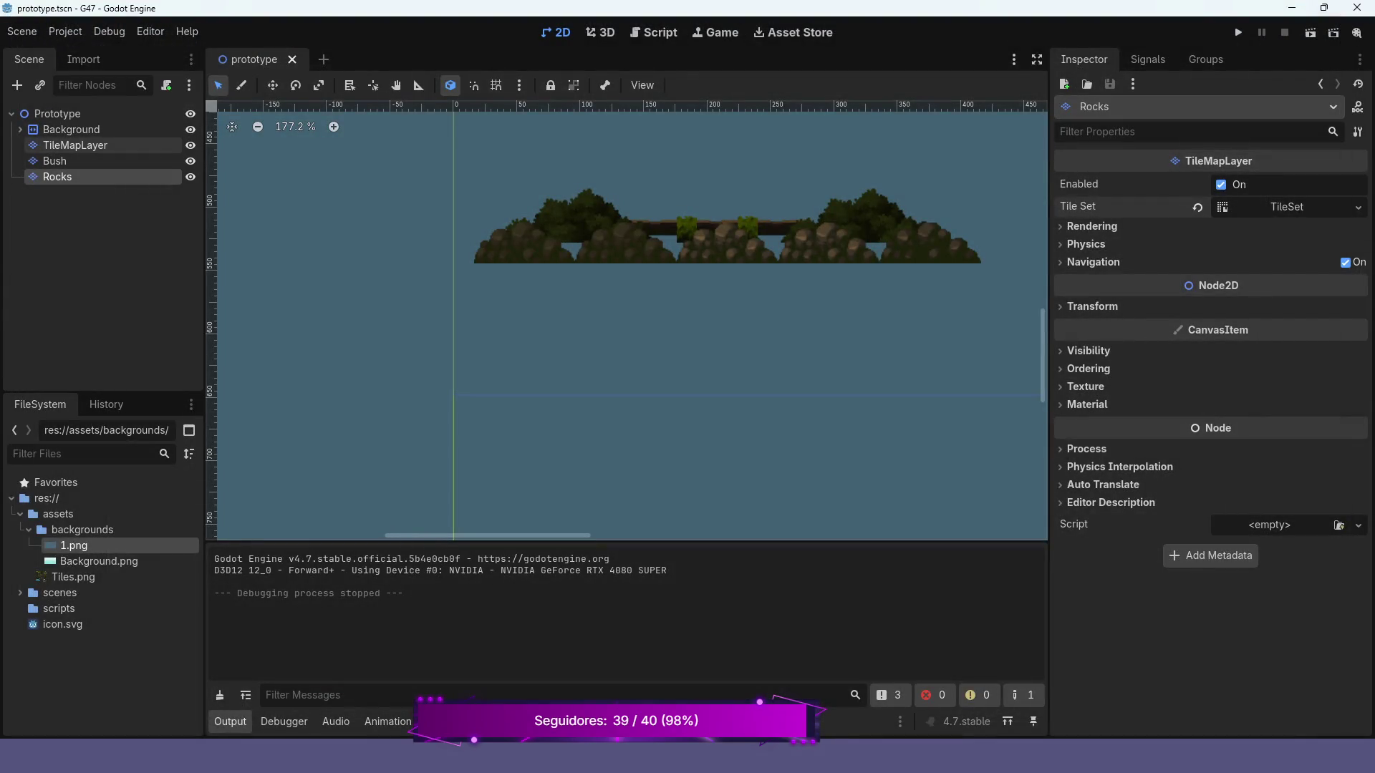
{"action": "left_click", "coordinate": [75, 145]}
- Zoom the Tiles.png atlas and drag-select three adjacent tiles for painting
{"action": "scroll", "coordinate": [711, 258], "scroll_direction": "up", "scroll_amount": 2}
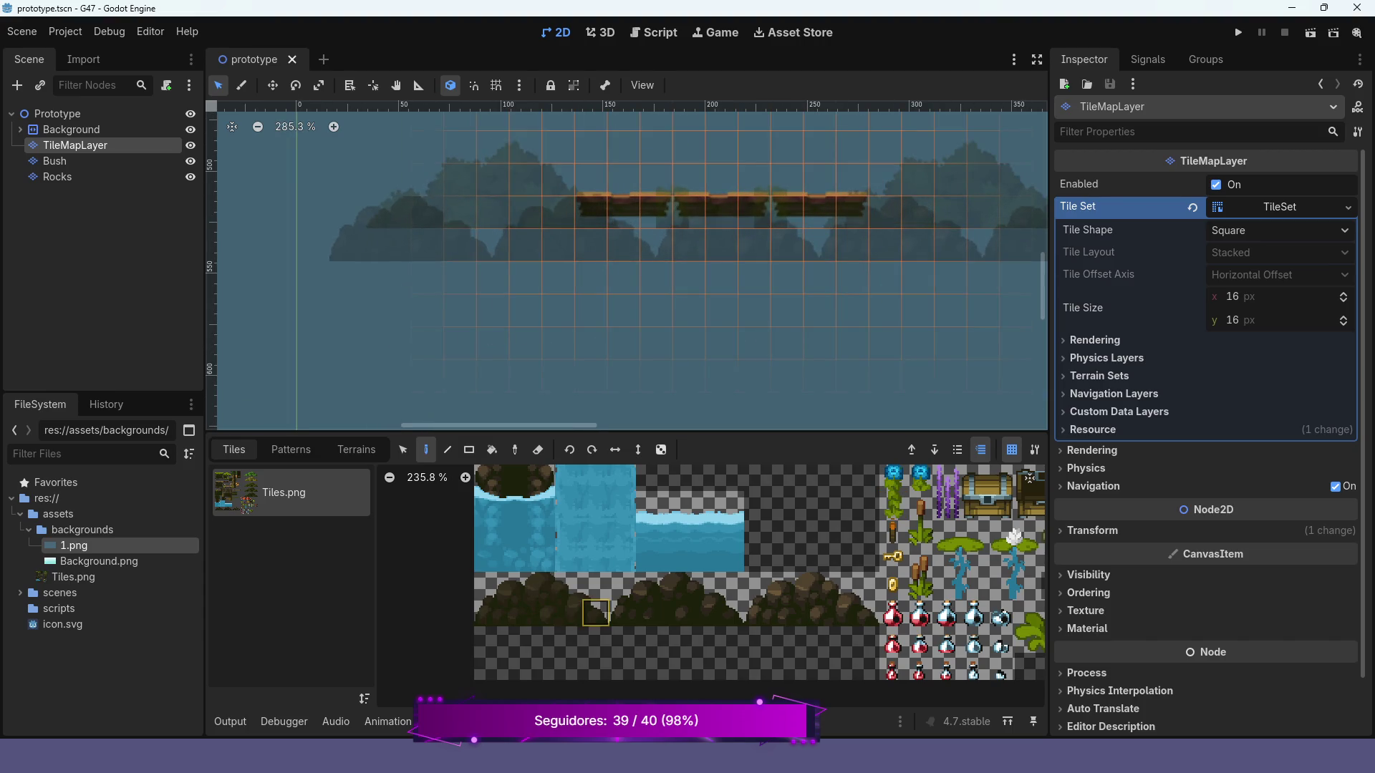
{"action": "scroll", "coordinate": [705, 595], "scroll_direction": "down", "scroll_amount": 3}
{"action": "scroll", "coordinate": [870, 576], "scroll_direction": "down", "scroll_amount": 1}
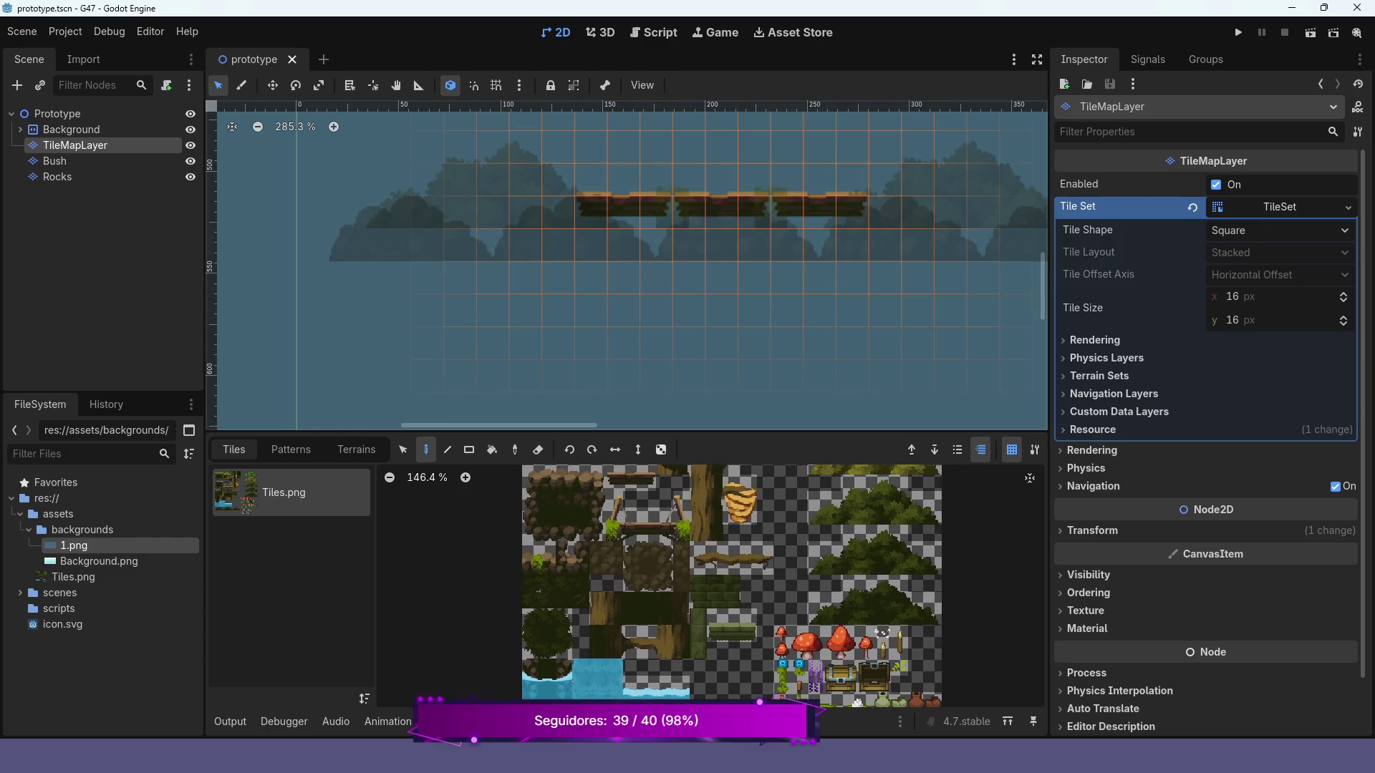
{"action": "scroll", "coordinate": [827, 689], "scroll_direction": "down", "scroll_amount": 2}
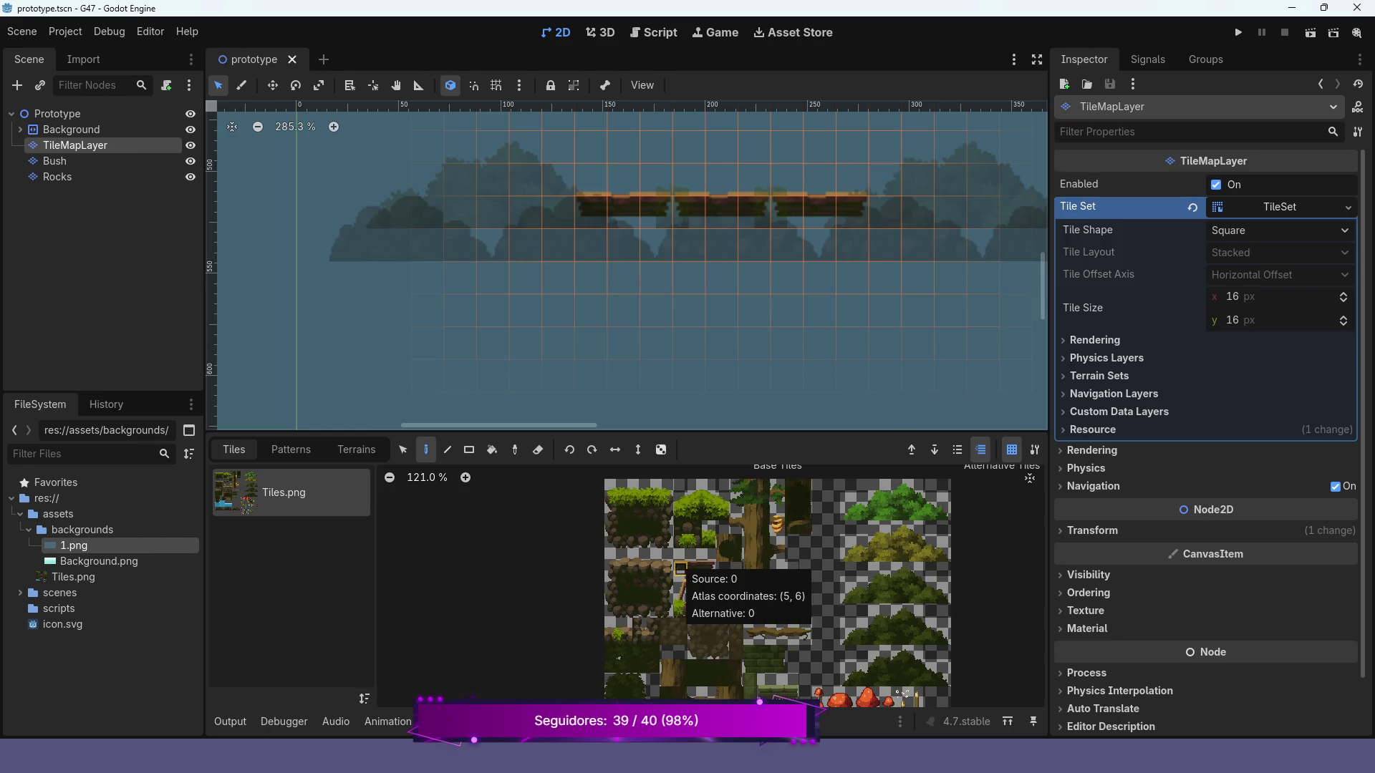
{"action": "scroll", "coordinate": [688, 569], "scroll_direction": "up", "scroll_amount": 2}
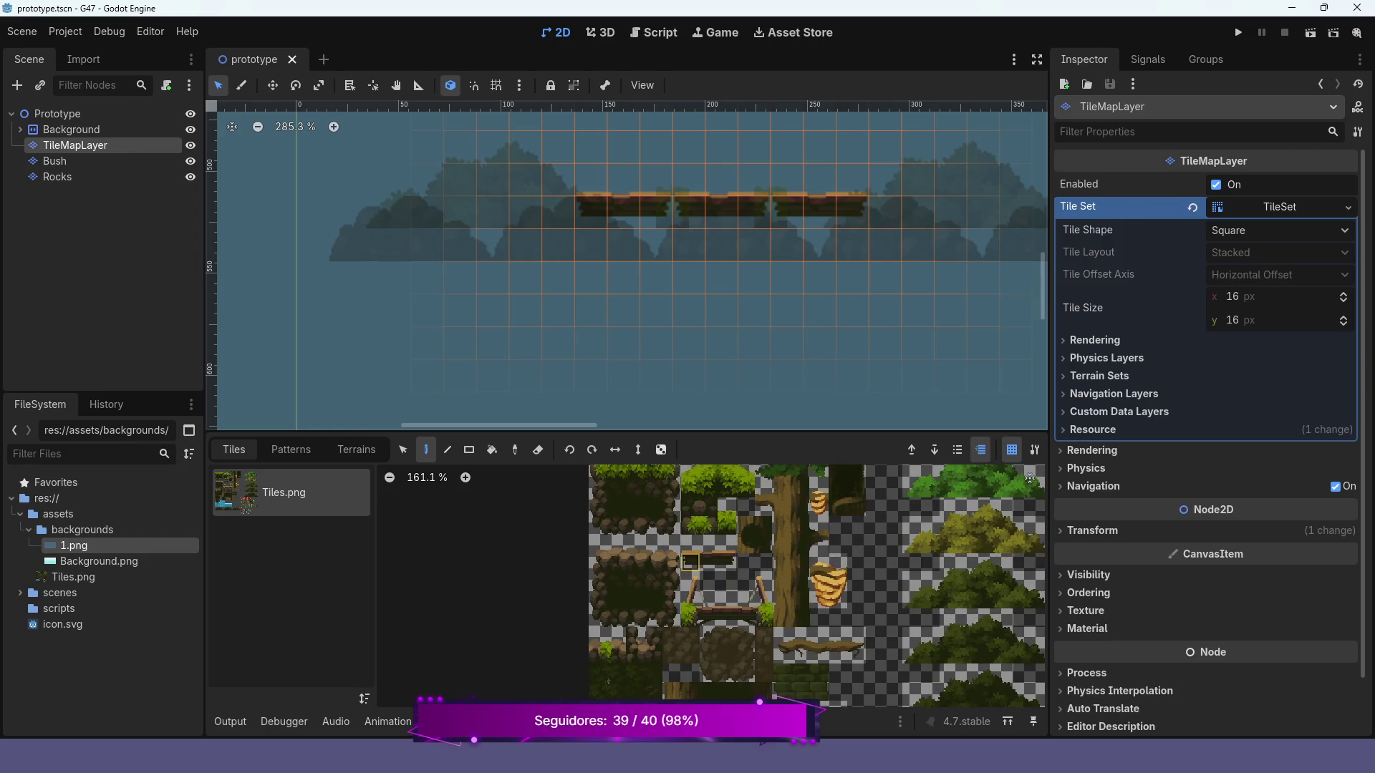
{"action": "left_click_drag", "start_coordinate": [690, 562], "coordinate": [727, 563]}
{"action": "left_click", "coordinate": [501, 721]}
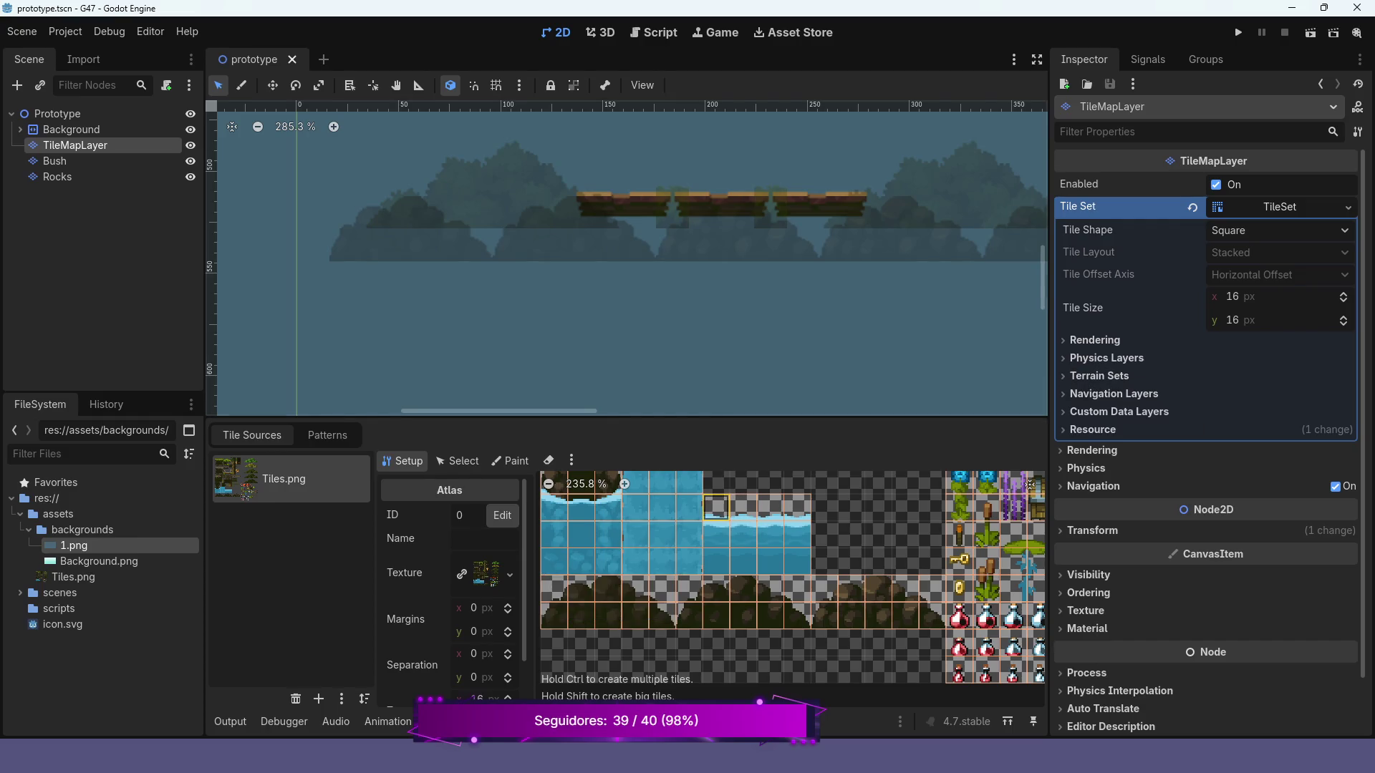
- Switch the TileSet editor to Paint mode and look through the paintable properties and resource settings
{"action": "left_click", "coordinate": [512, 461]}
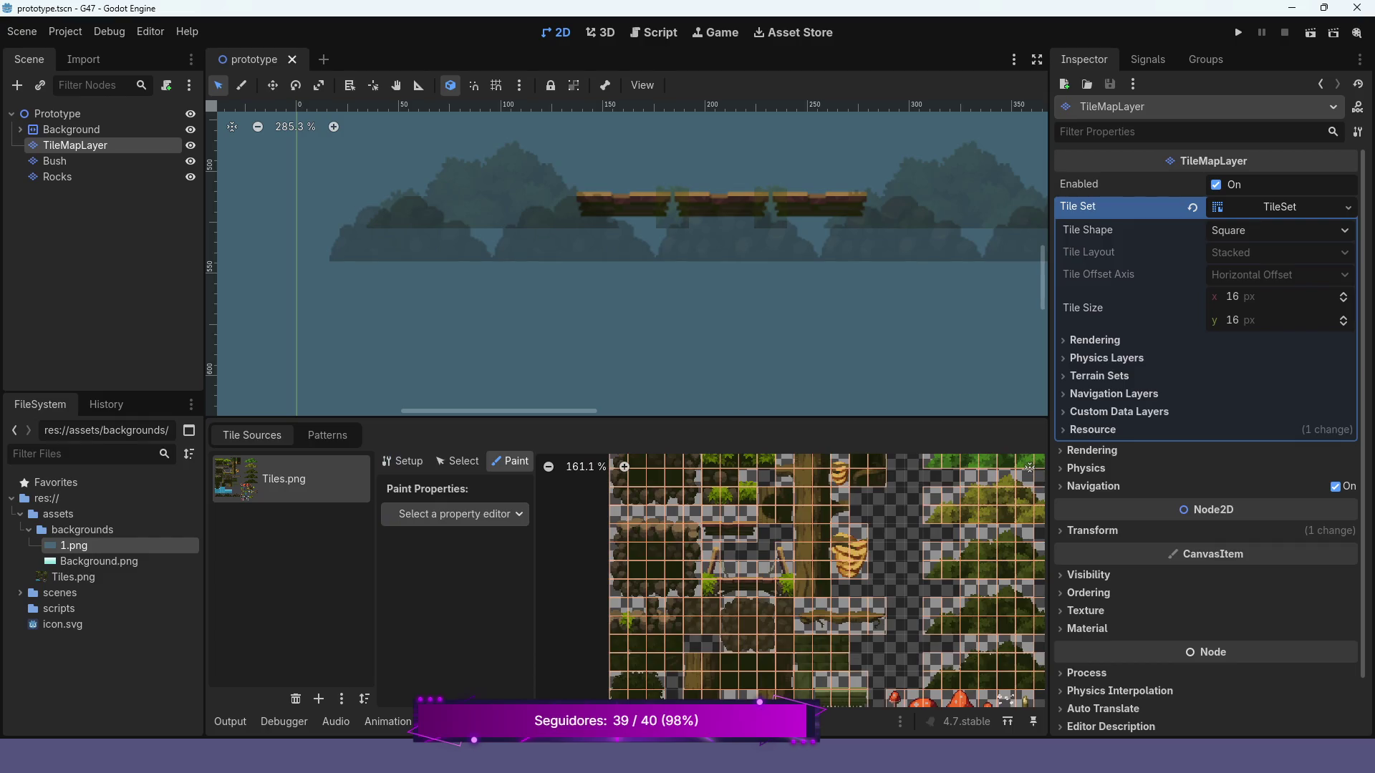
{"action": "left_click", "coordinate": [455, 515]}
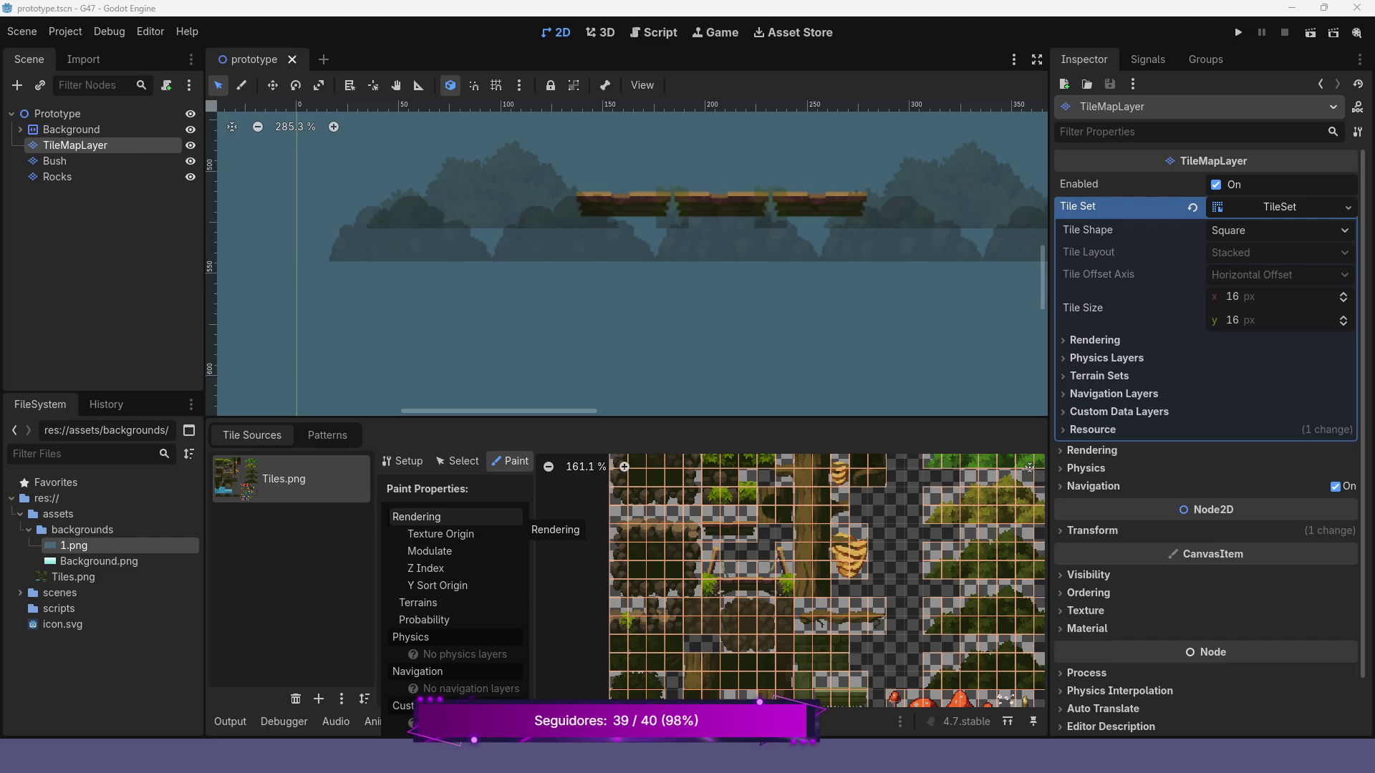
{"action": "key", "text": "Escape"}
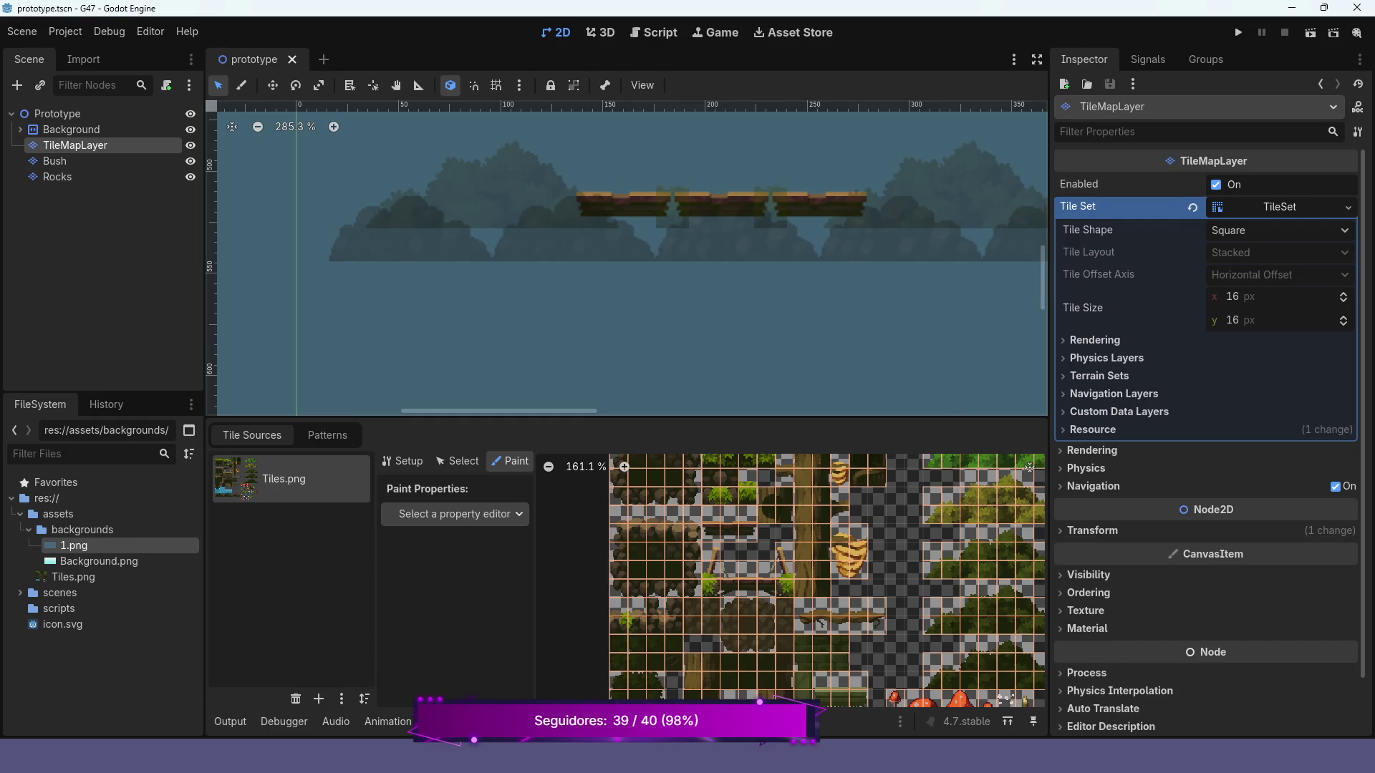
{"action": "left_click", "coordinate": [1093, 430]}
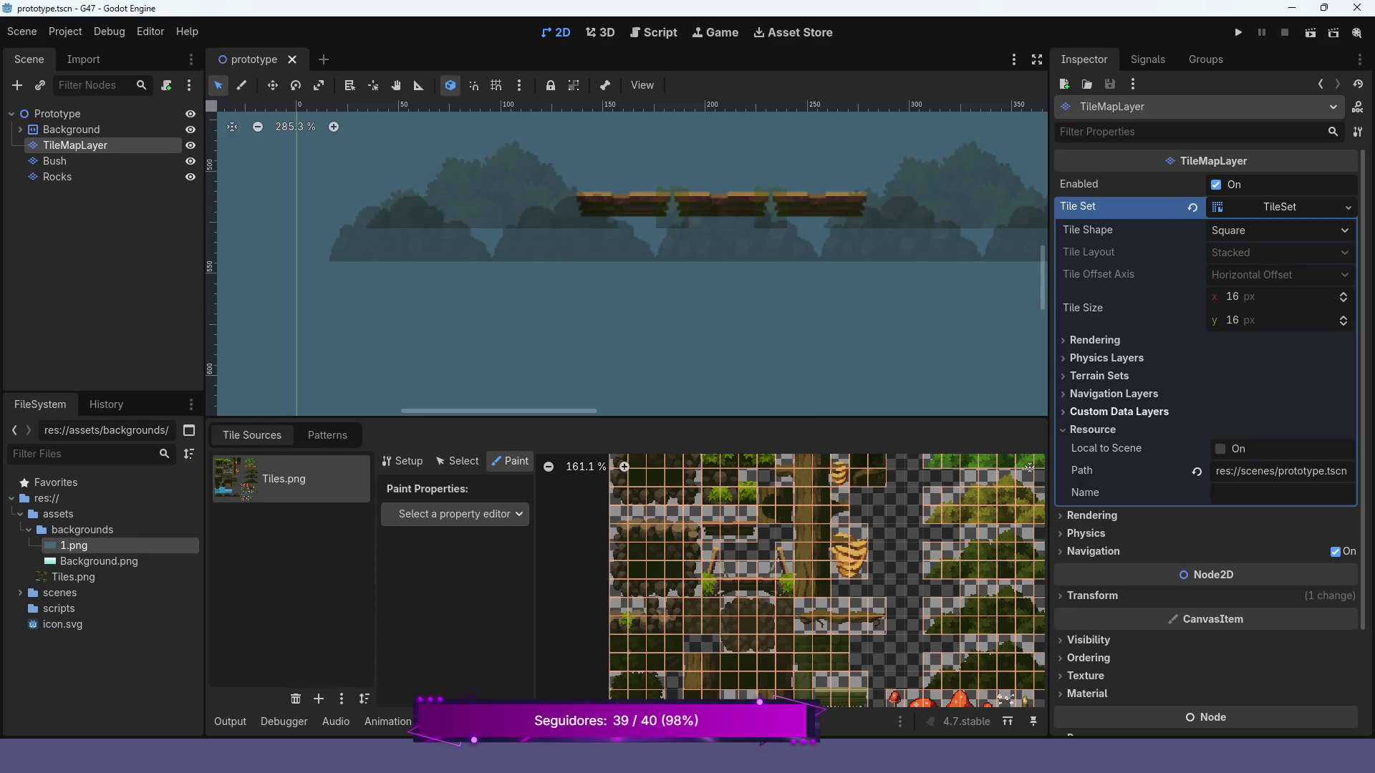
{"action": "left_click", "coordinate": [1093, 430]}
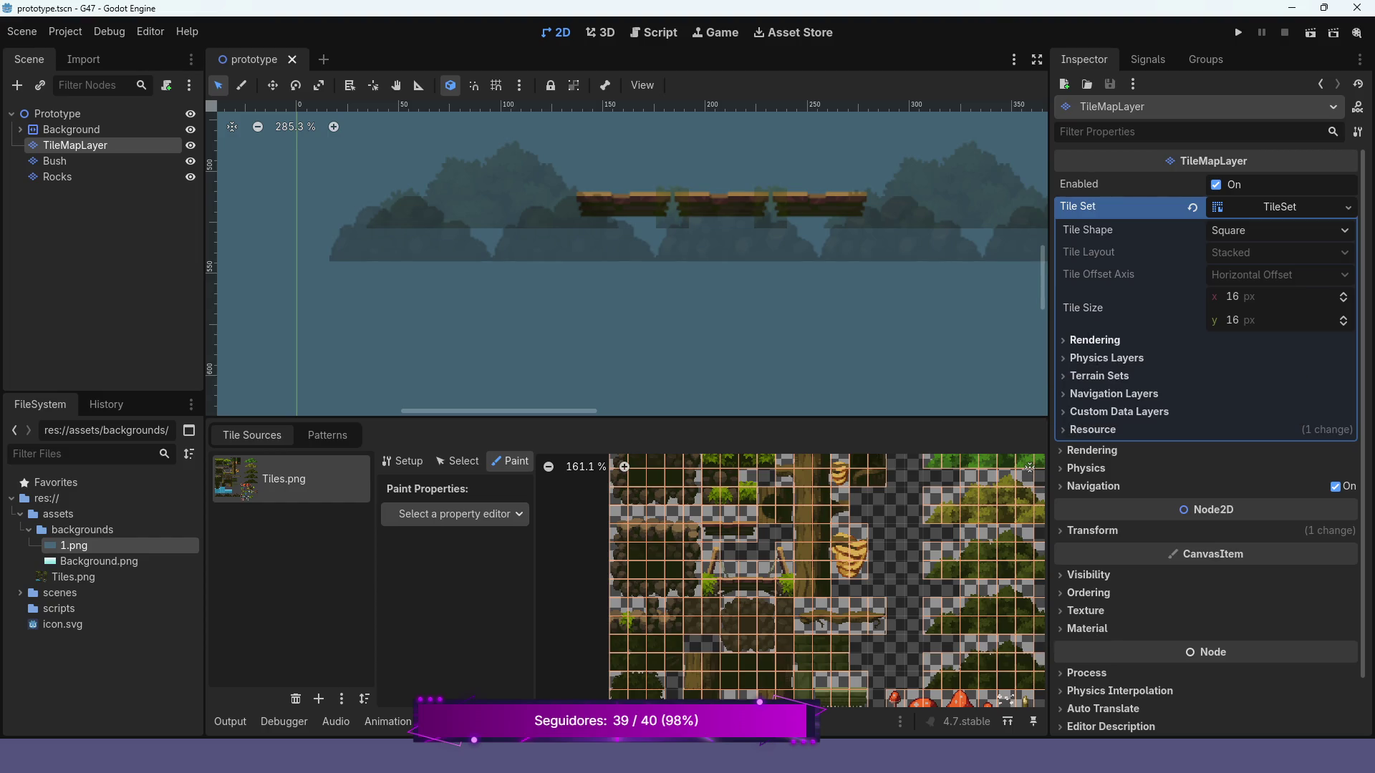
- Add a physics layer to the tile set and choose Physics Layer 0 for painting
{"action": "left_click", "coordinate": [1107, 358]}
{"action": "left_click", "coordinate": [1209, 380]}
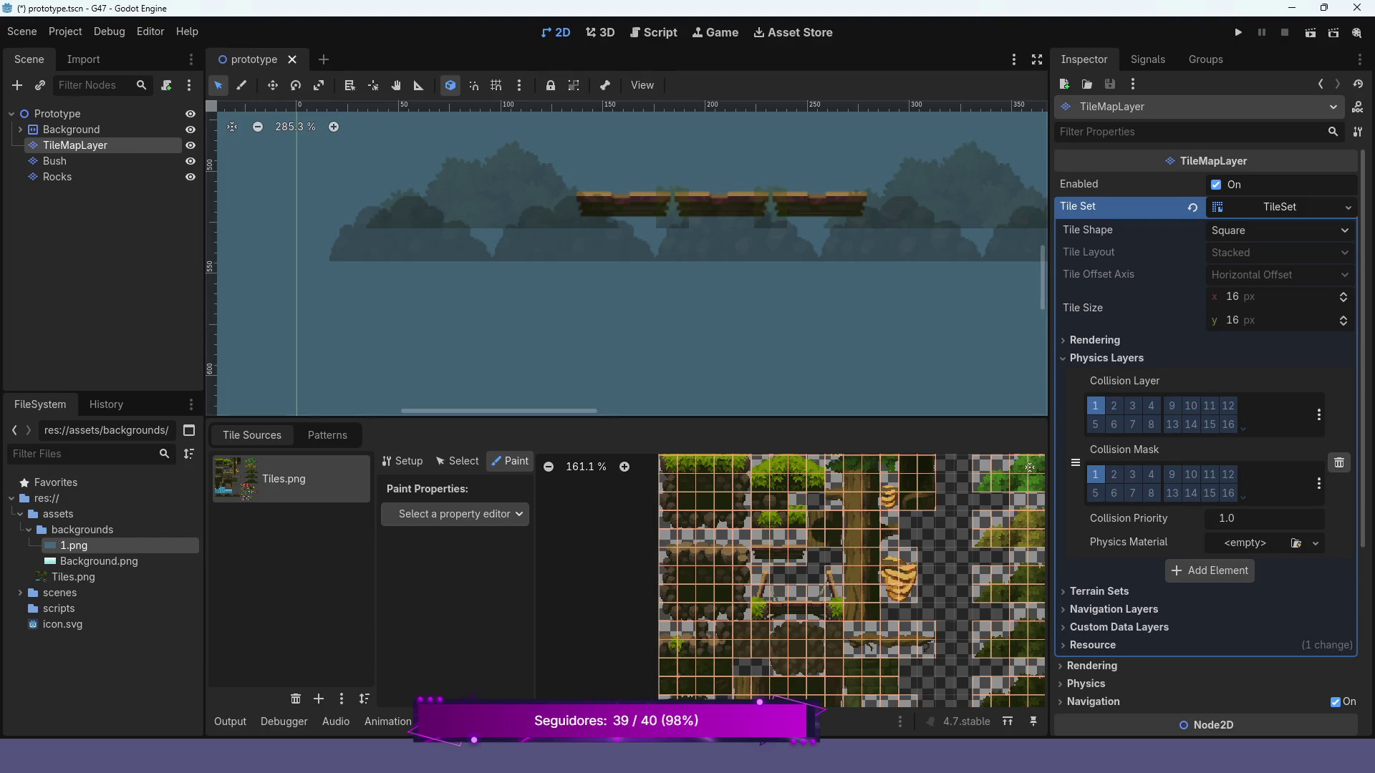
{"action": "left_click", "coordinate": [454, 514]}
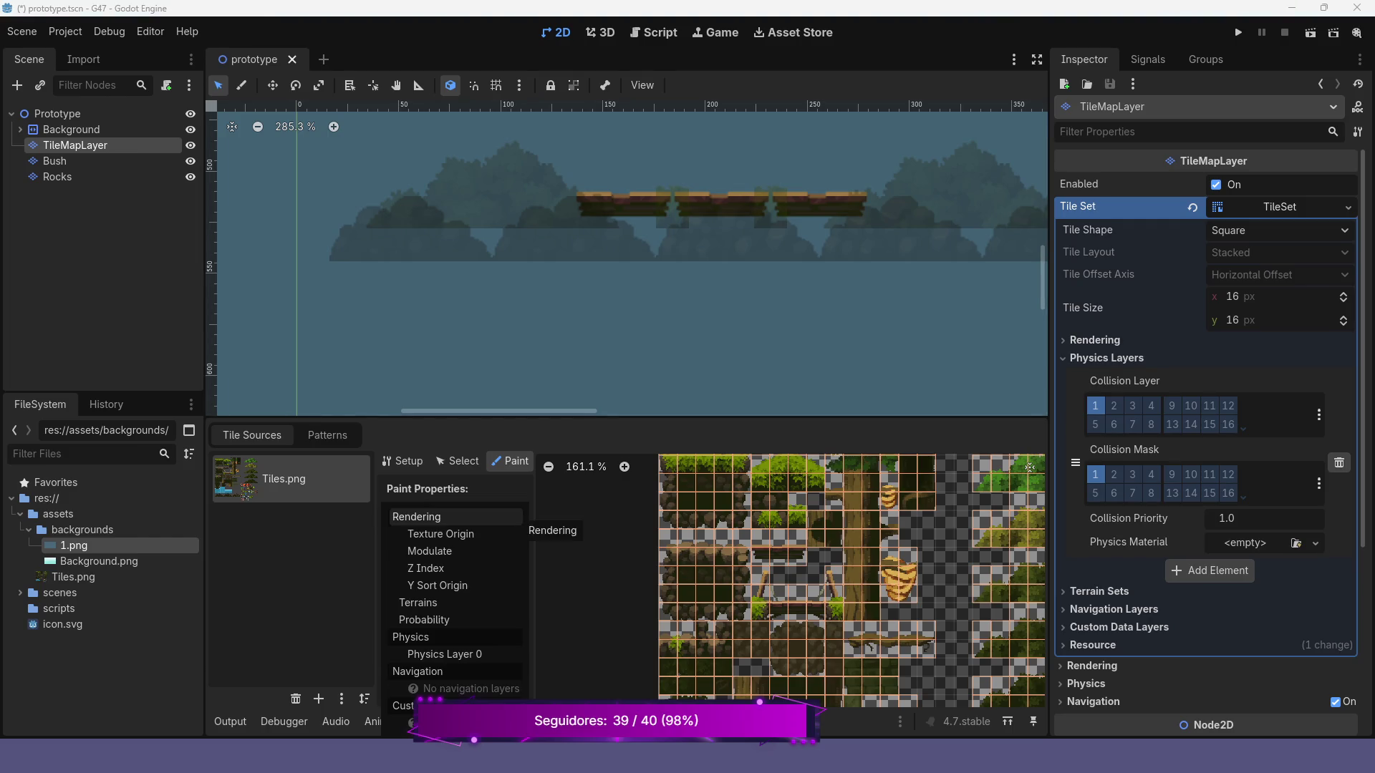
{"action": "left_click", "coordinate": [444, 654]}
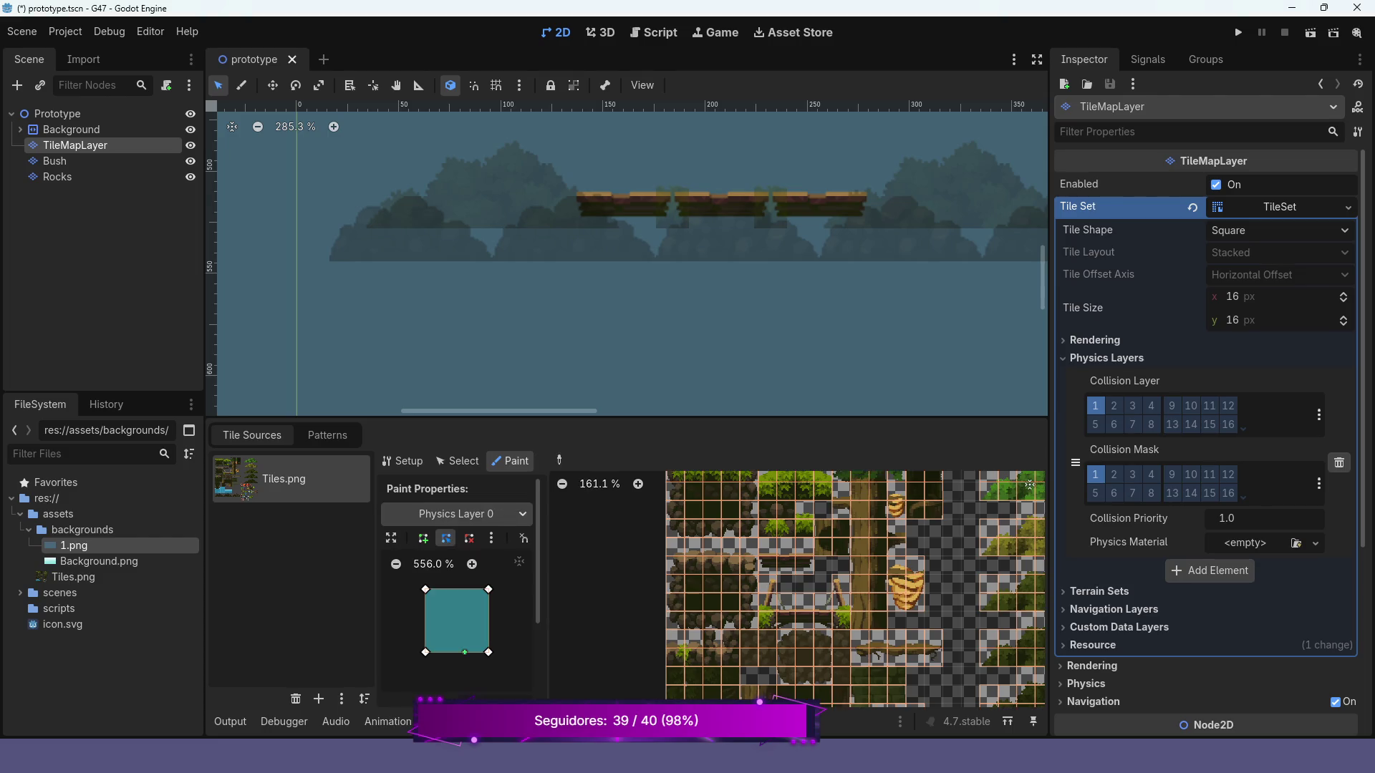
- Raise the collision polygon's bottom-right corner and paint it onto the first two platform tiles
{"action": "scroll", "coordinate": [823, 588], "scroll_direction": "up", "scroll_amount": 3}
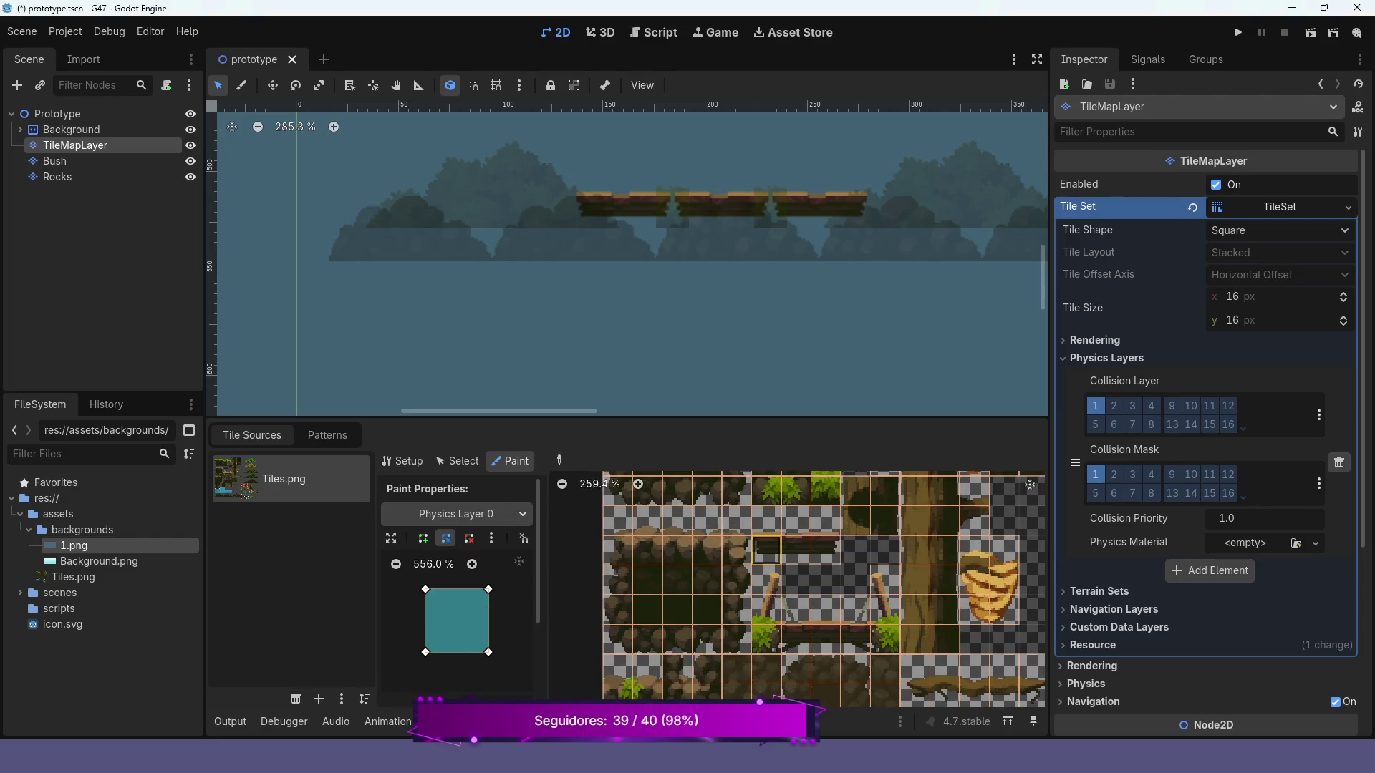
{"action": "left_click", "coordinate": [767, 550]}
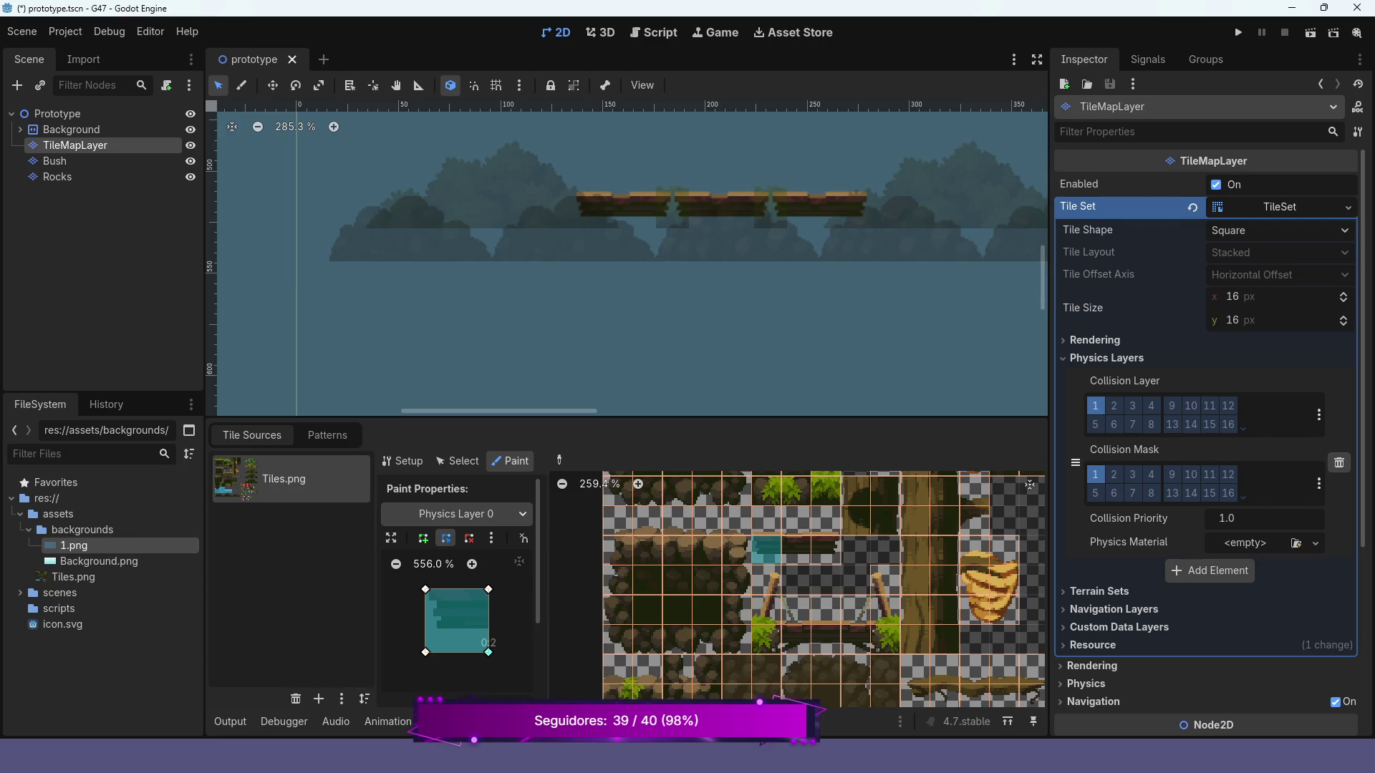
{"action": "mouse_move", "coordinate": [488, 652]}
{"action": "left_mouse_down"}
{"action": "mouse_move", "coordinate": [488, 628]}
{"action": "mouse_move", "coordinate": [425, 644]}
{"action": "mouse_move", "coordinate": [437, 628]}
{"action": "left_mouse_up"}
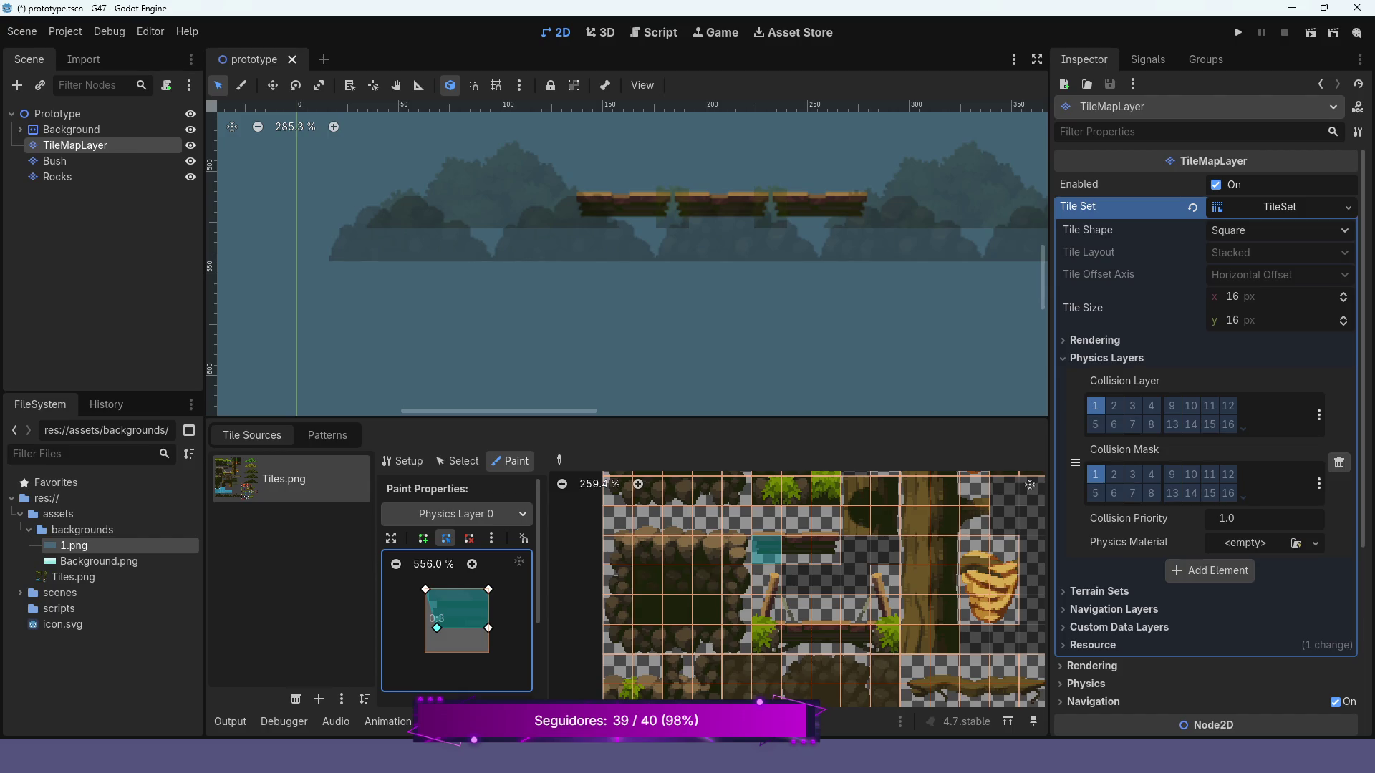
{"action": "left_click", "coordinate": [767, 550]}
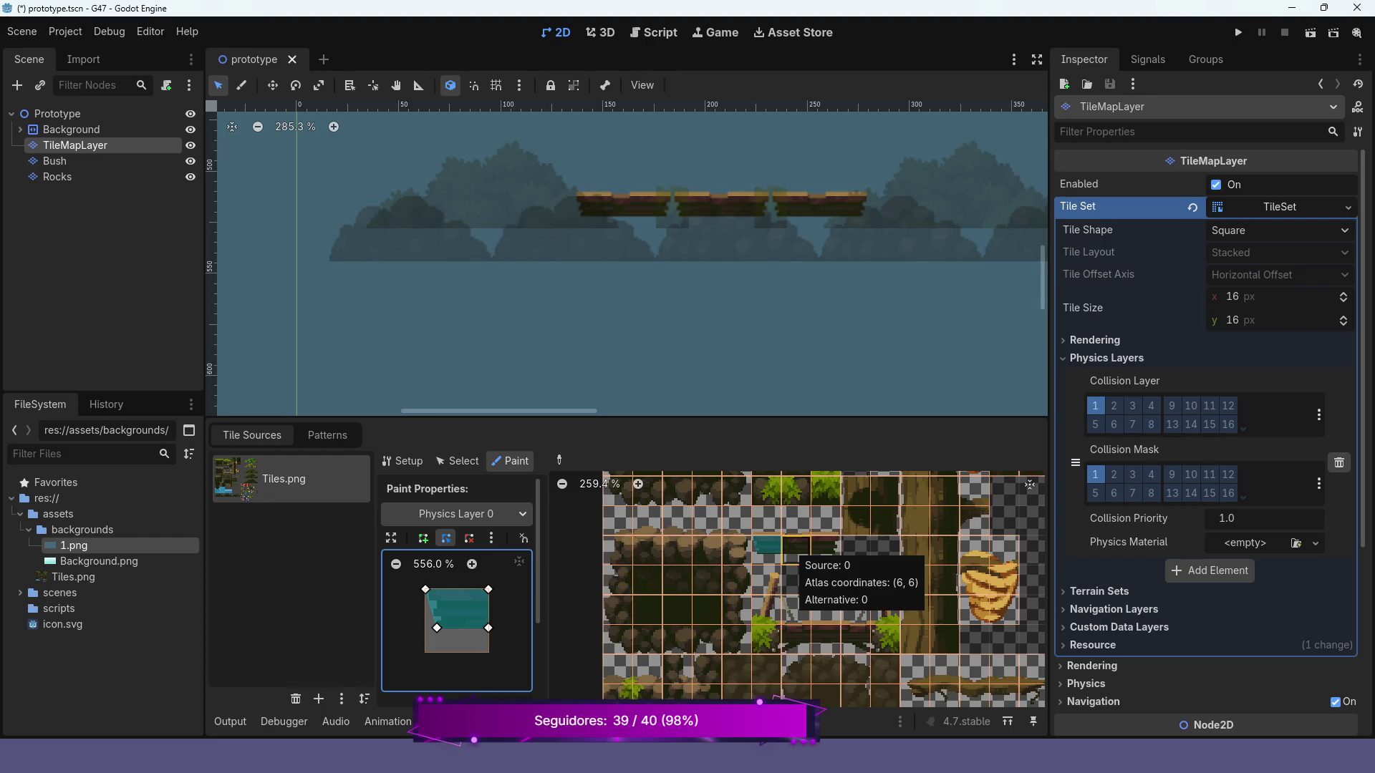
{"action": "left_click", "coordinate": [794, 552]}
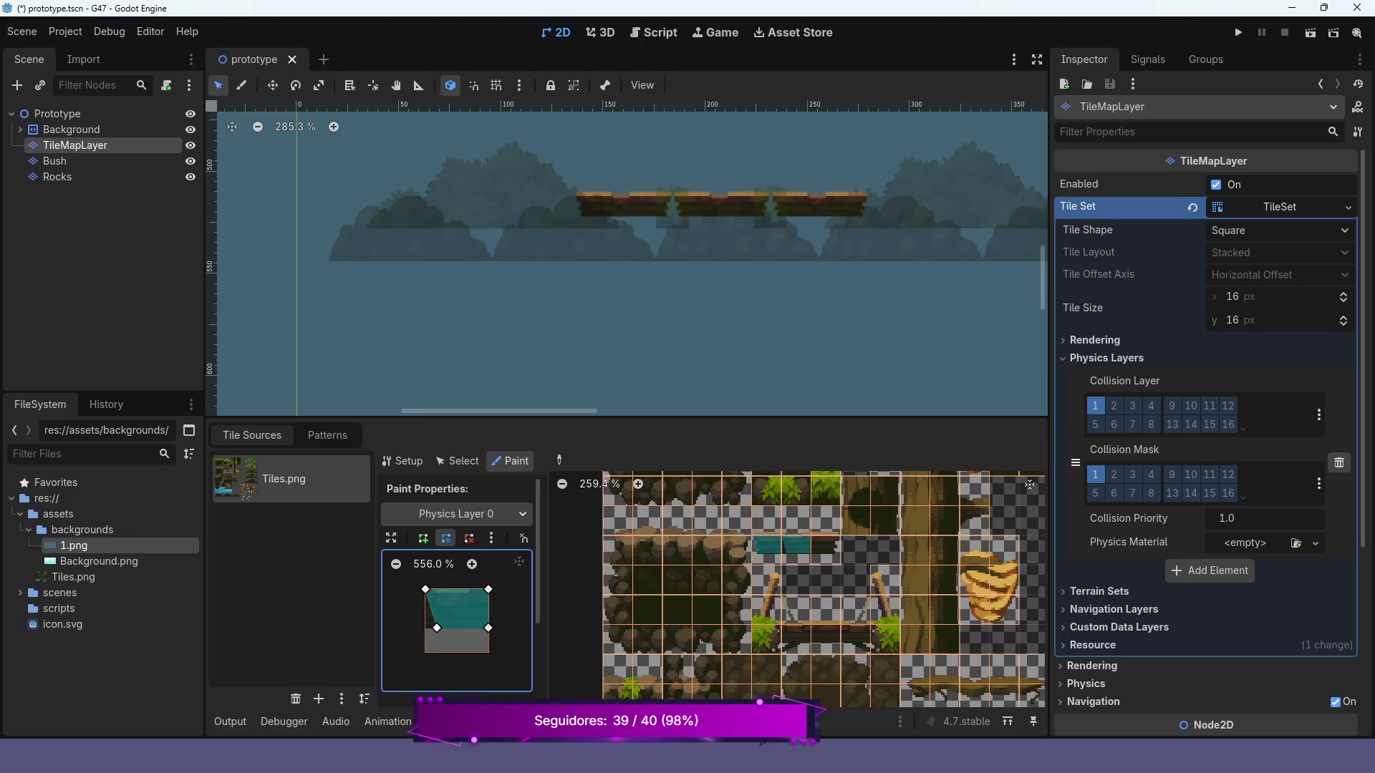
- Square the bottom-left corner, paint two more tiles, then pull the right corners inward
{"action": "left_click_drag", "start_coordinate": [437, 628], "coordinate": [426, 631]}
{"action": "left_click_drag", "start_coordinate": [425, 630], "coordinate": [425, 627]}
{"action": "left_click", "coordinate": [798, 550]}
{"action": "left_click", "coordinate": [826, 550]}
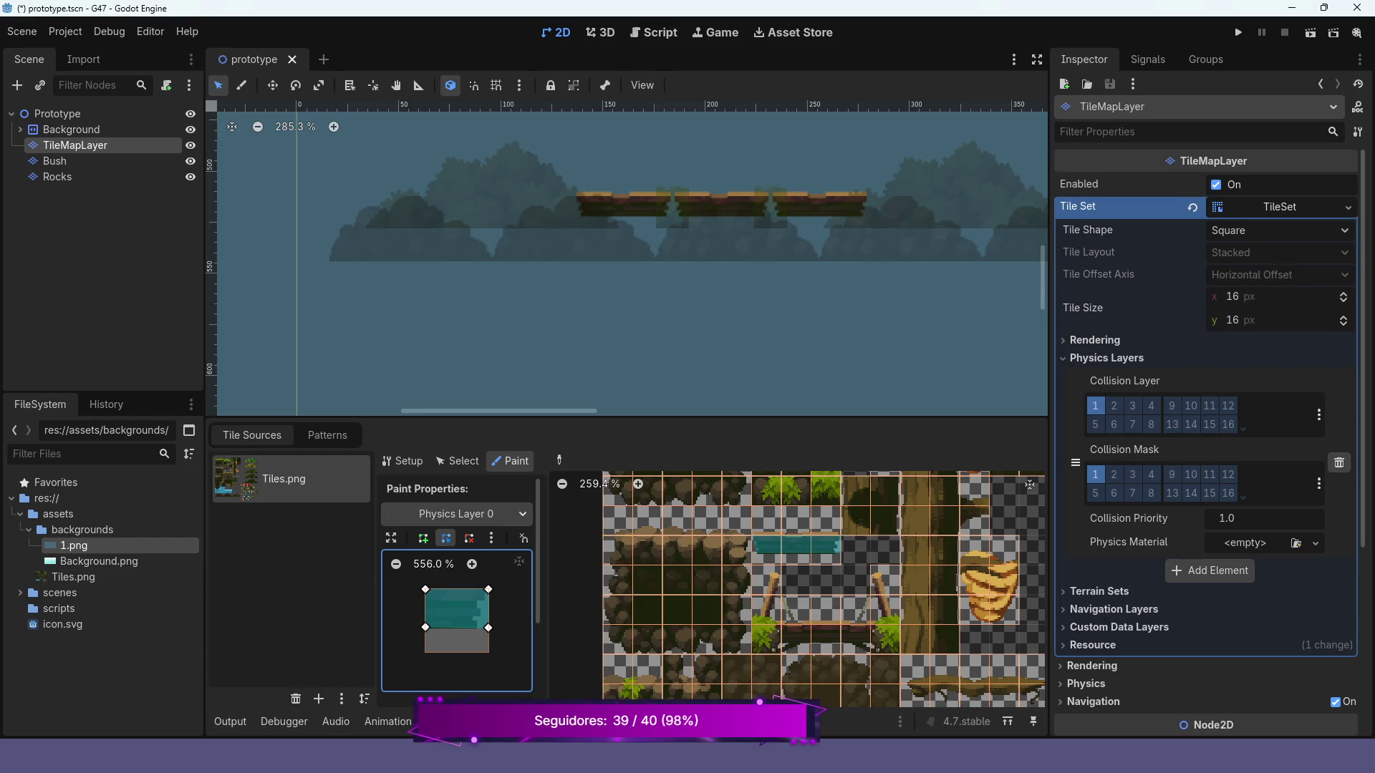
{"action": "left_click_drag", "start_coordinate": [489, 628], "coordinate": [477, 629]}
{"action": "left_click_drag", "start_coordinate": [488, 589], "coordinate": [484, 589]}
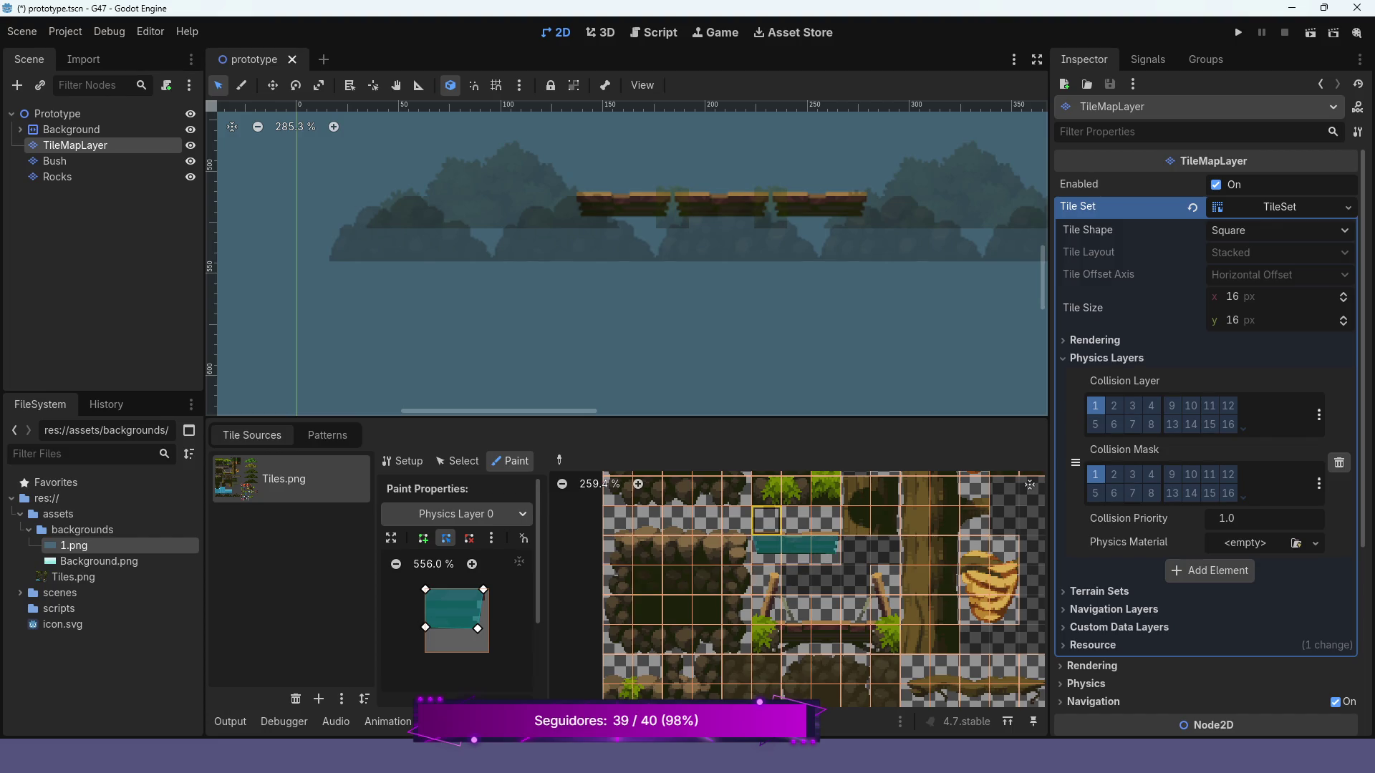
- Paint the tile above, then drag the polygon vertices into a four-sided shape sloping down rightward
{"action": "left_click", "coordinate": [767, 520]}
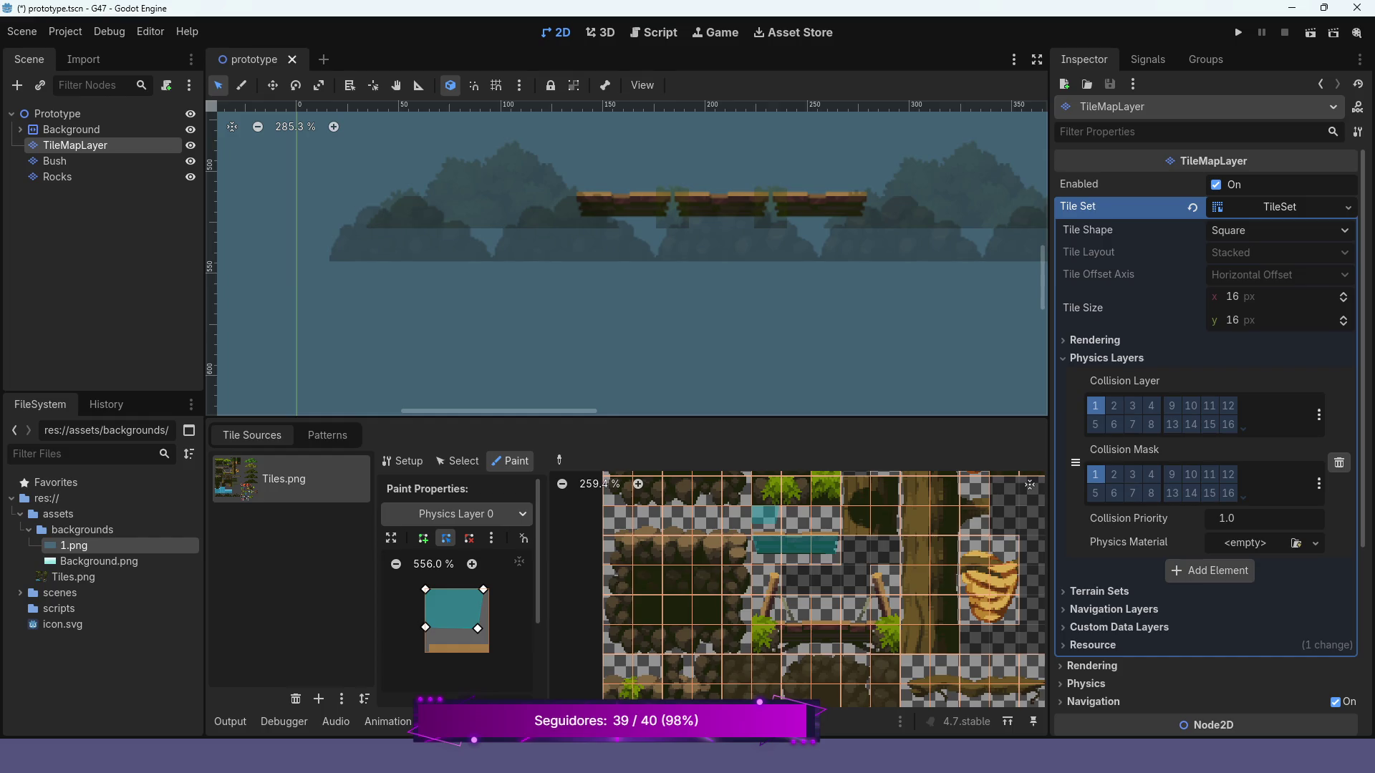
{"action": "scroll", "coordinate": [454, 619], "scroll_direction": "up", "scroll_amount": 2}
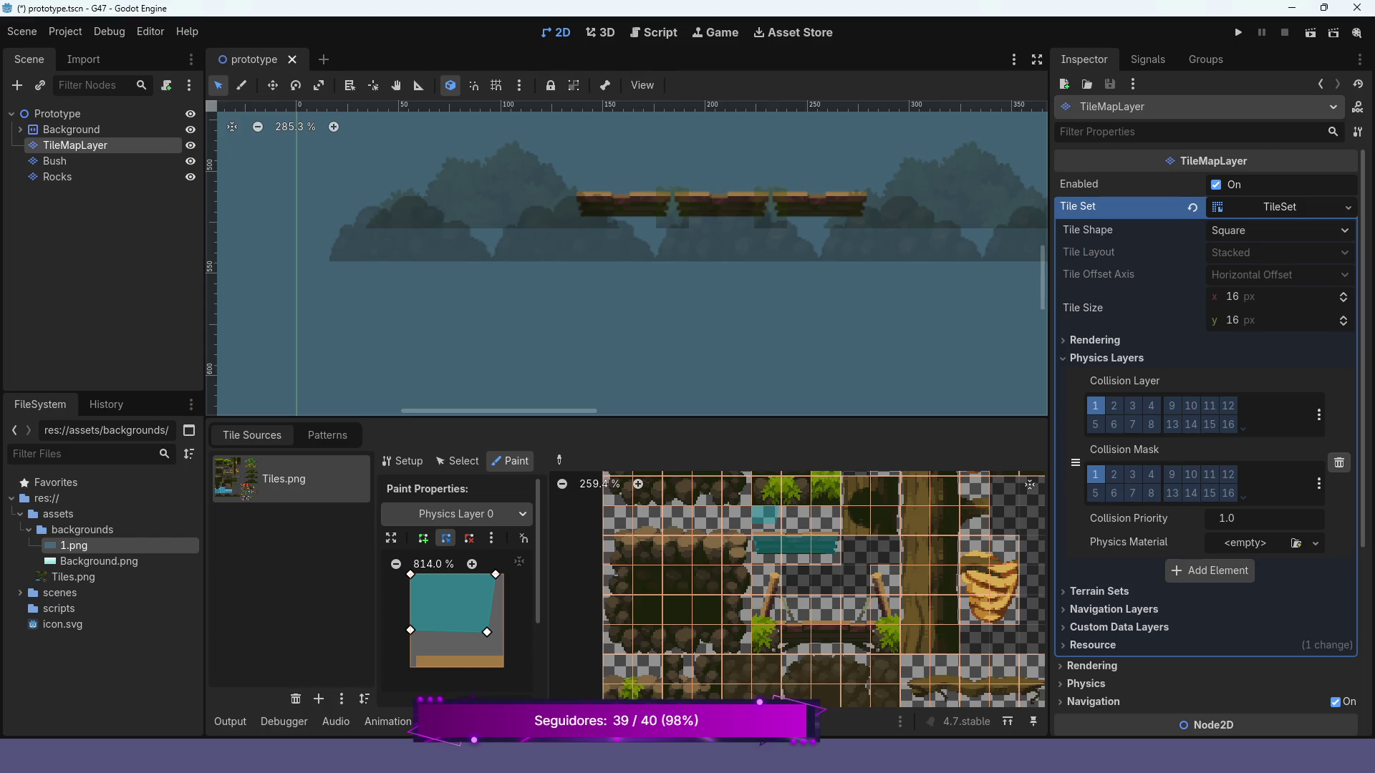
{"action": "left_click_drag", "start_coordinate": [410, 630], "coordinate": [410, 668]}
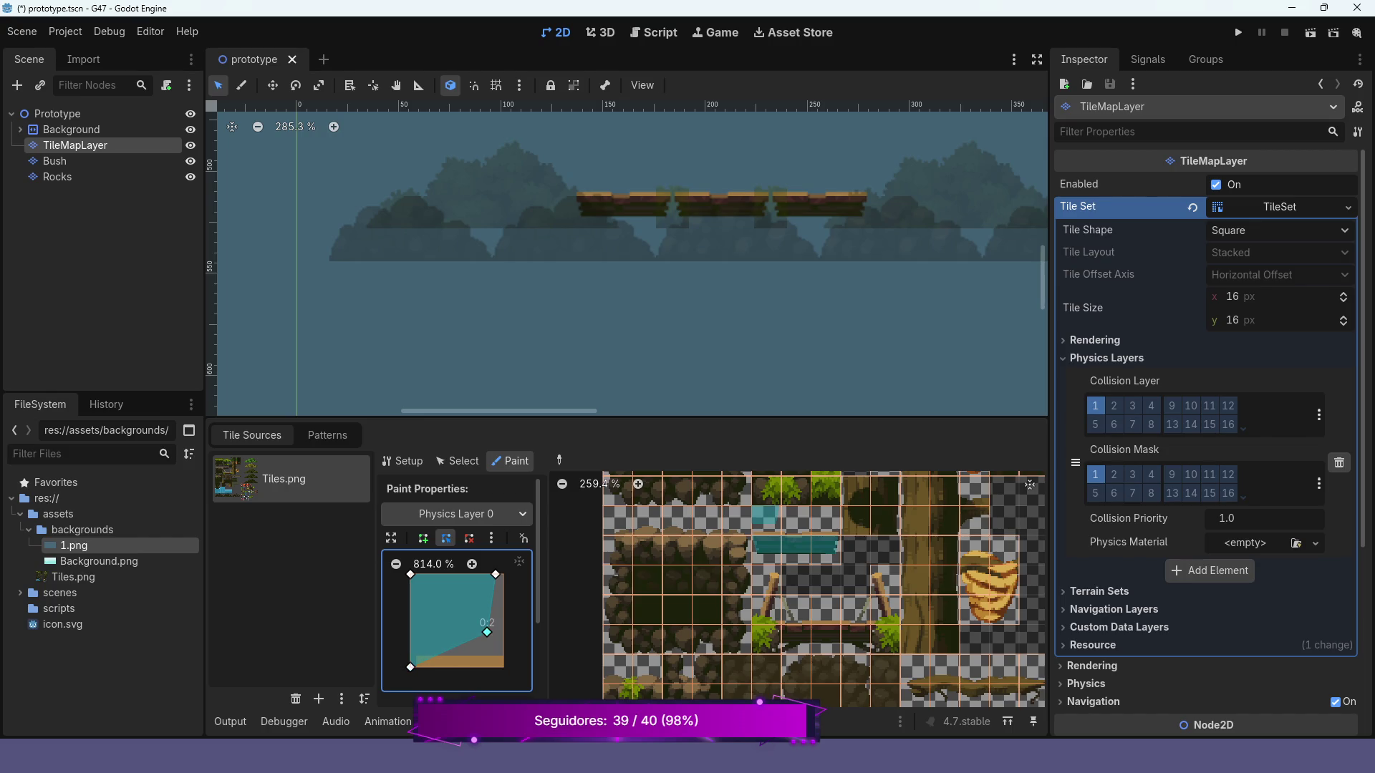
{"action": "left_click_drag", "start_coordinate": [487, 632], "coordinate": [504, 667]}
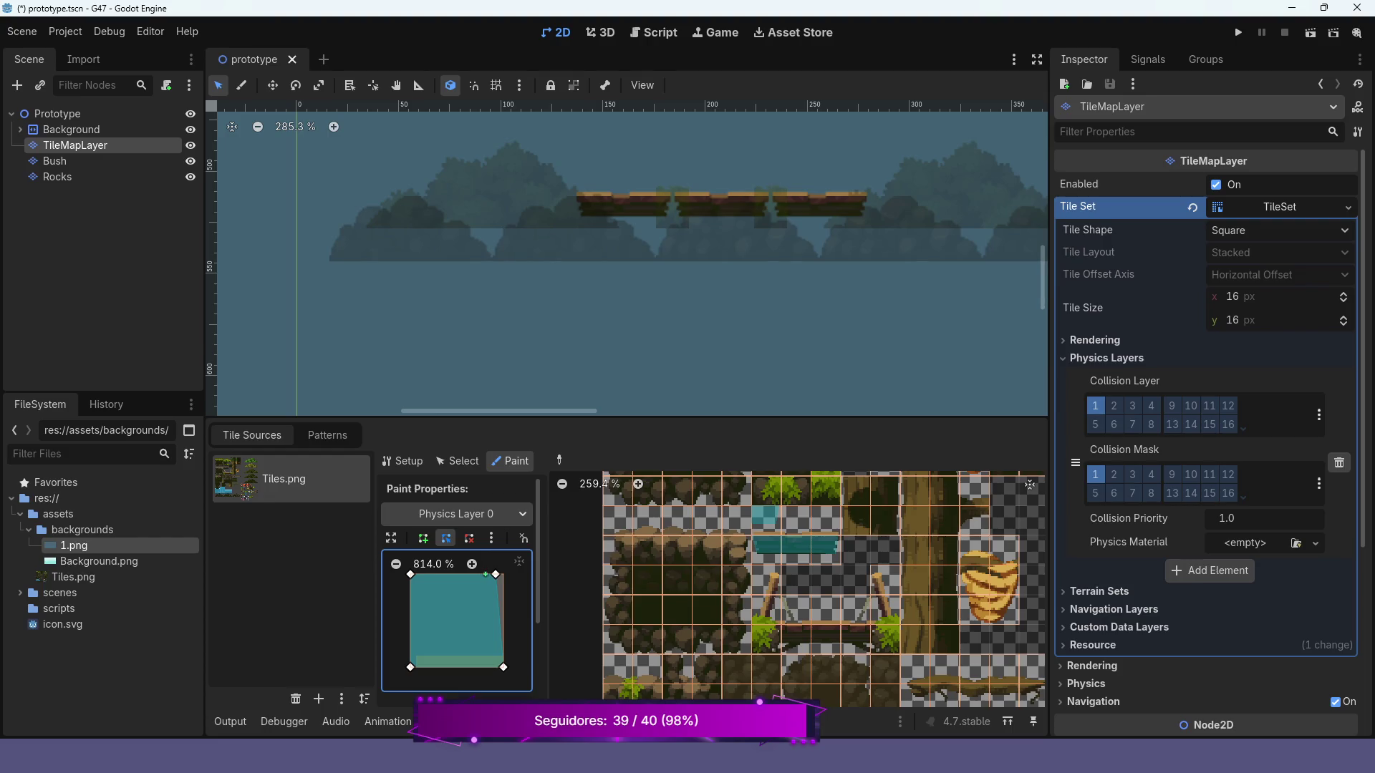
{"action": "left_click_drag", "start_coordinate": [496, 574], "coordinate": [503, 652]}
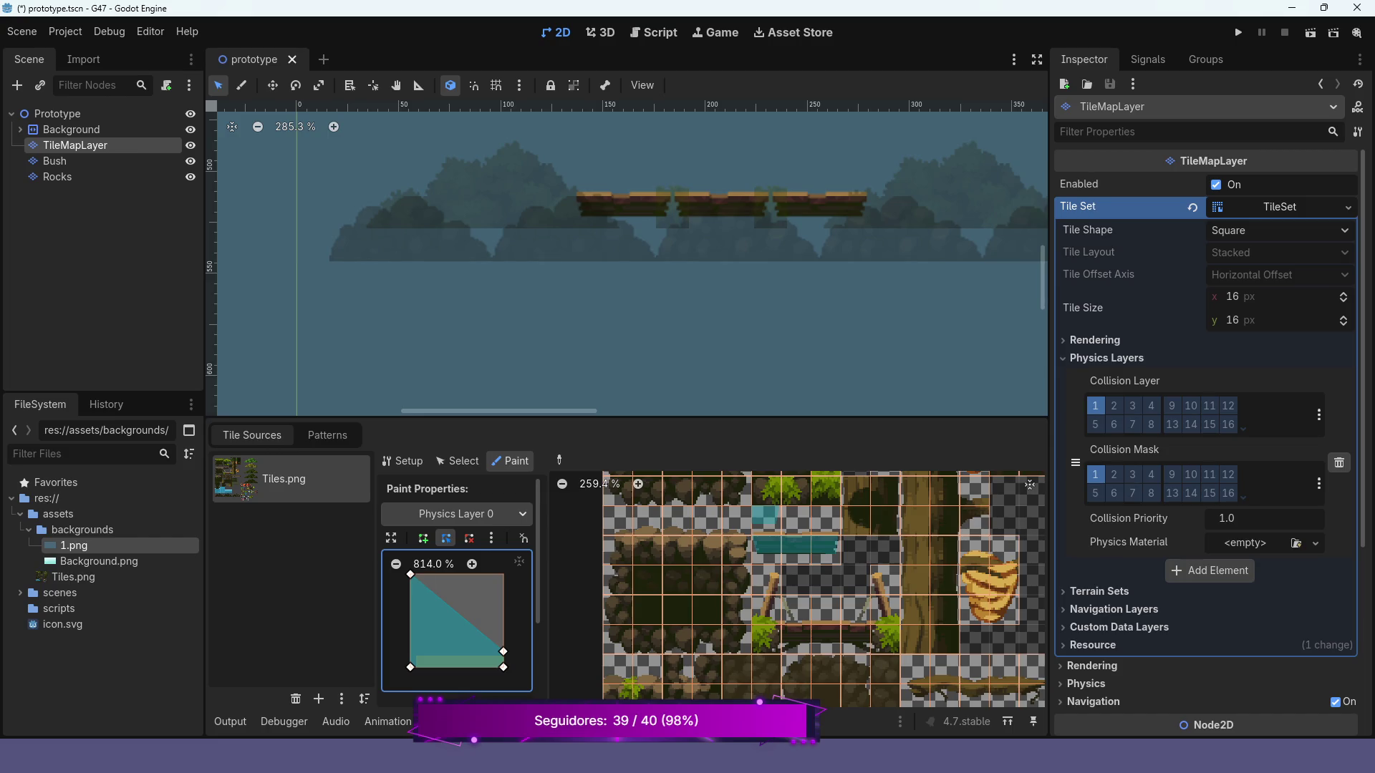
{"action": "left_click_drag", "start_coordinate": [503, 651], "coordinate": [504, 596]}
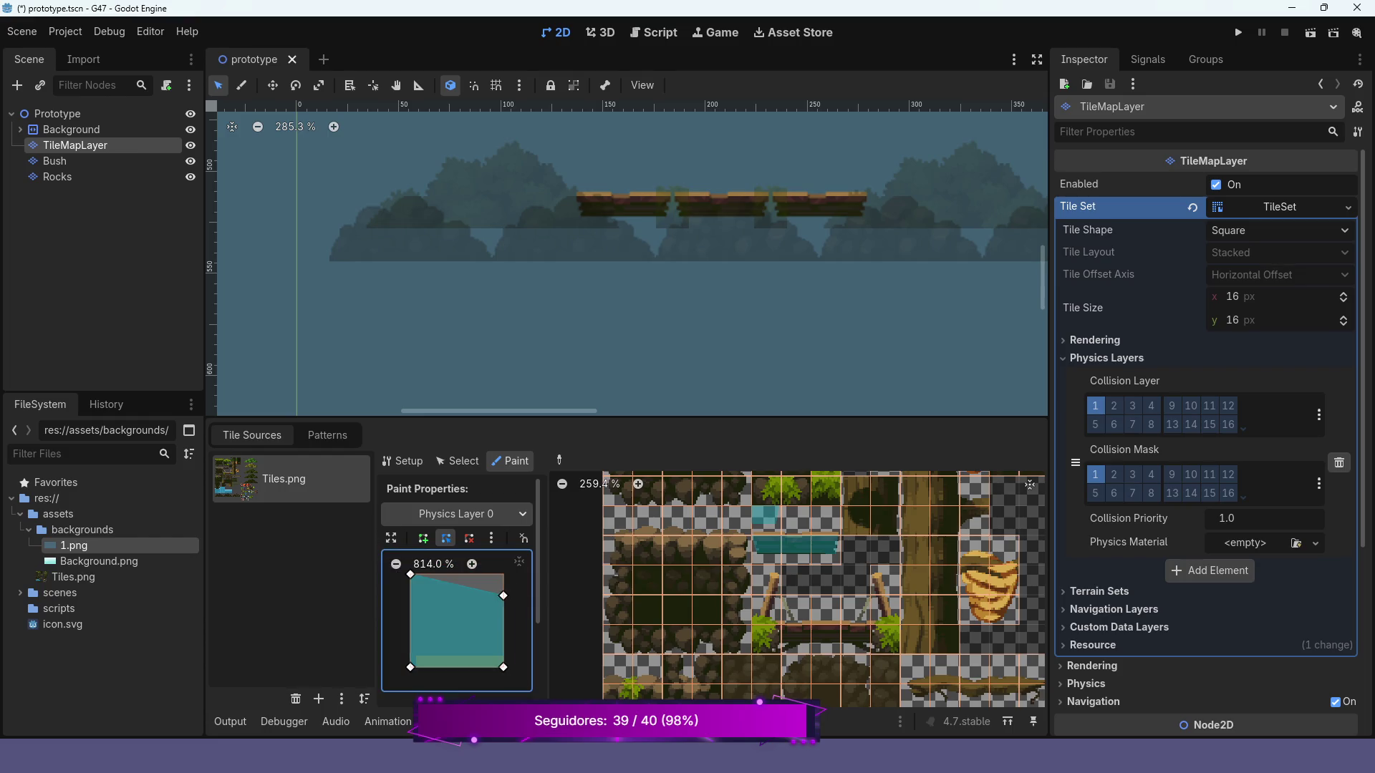
{"action": "left_click", "coordinate": [433, 564]}
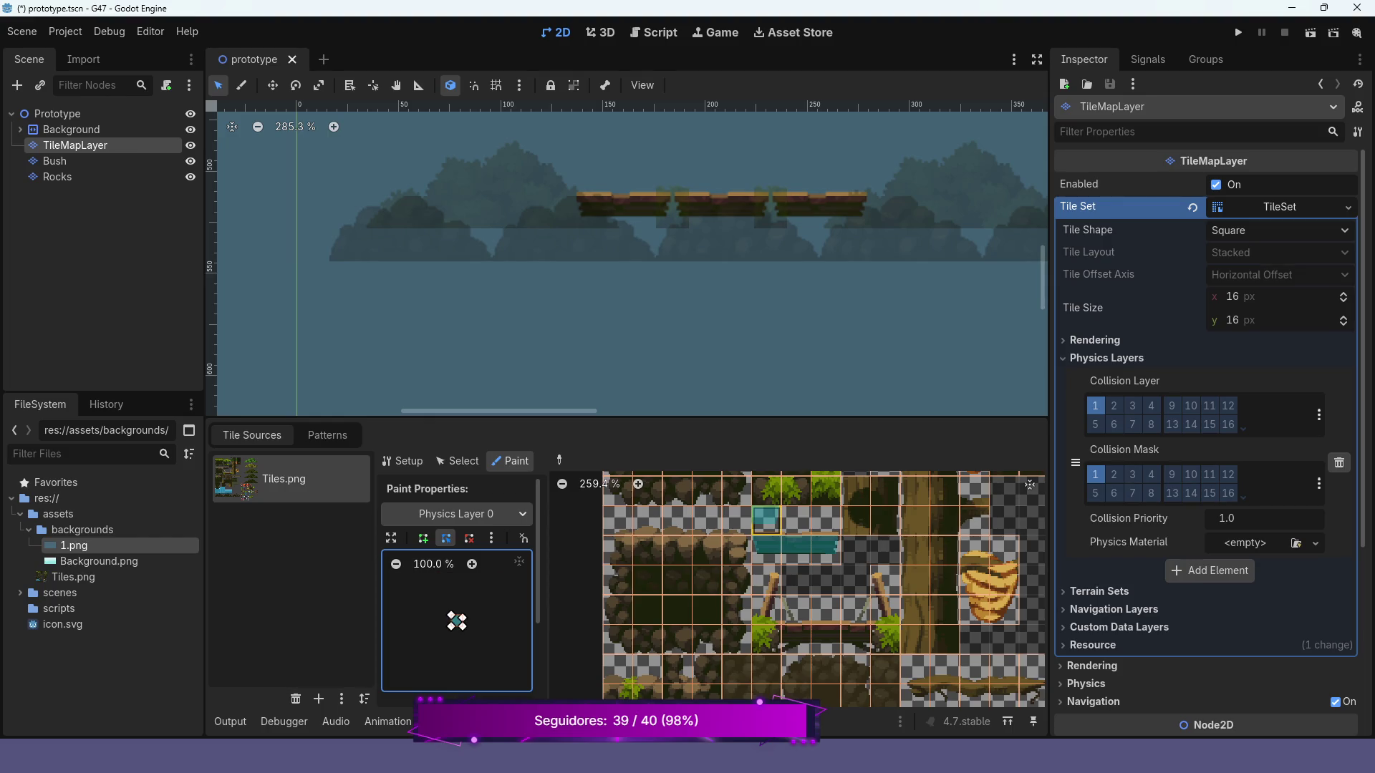
- Drag the collision polygon's vertices to flatten it into a thin horizontal strip
{"action": "scroll", "coordinate": [457, 622], "scroll_direction": "up", "scroll_amount": 10}
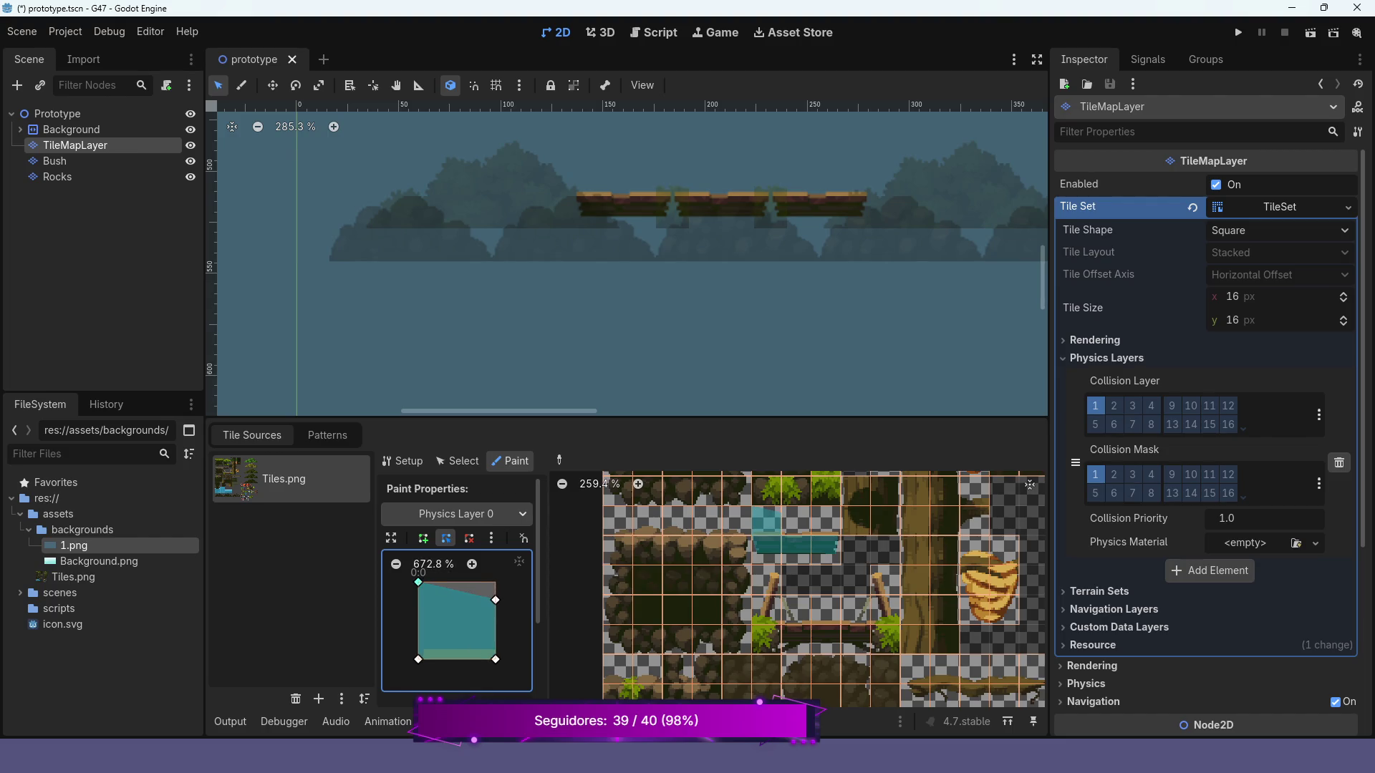
{"action": "left_click_drag", "start_coordinate": [418, 582], "coordinate": [418, 644]}
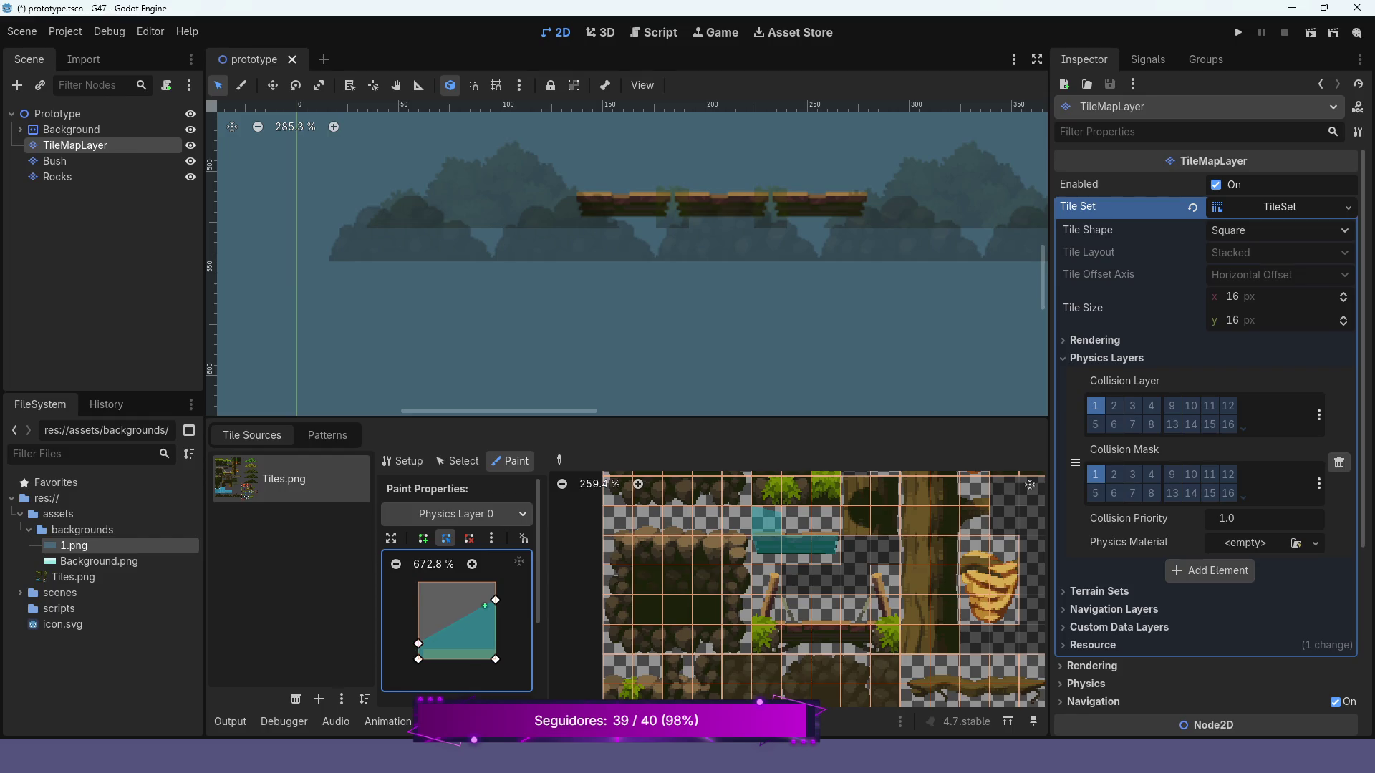
{"action": "left_click_drag", "start_coordinate": [495, 600], "coordinate": [488, 646]}
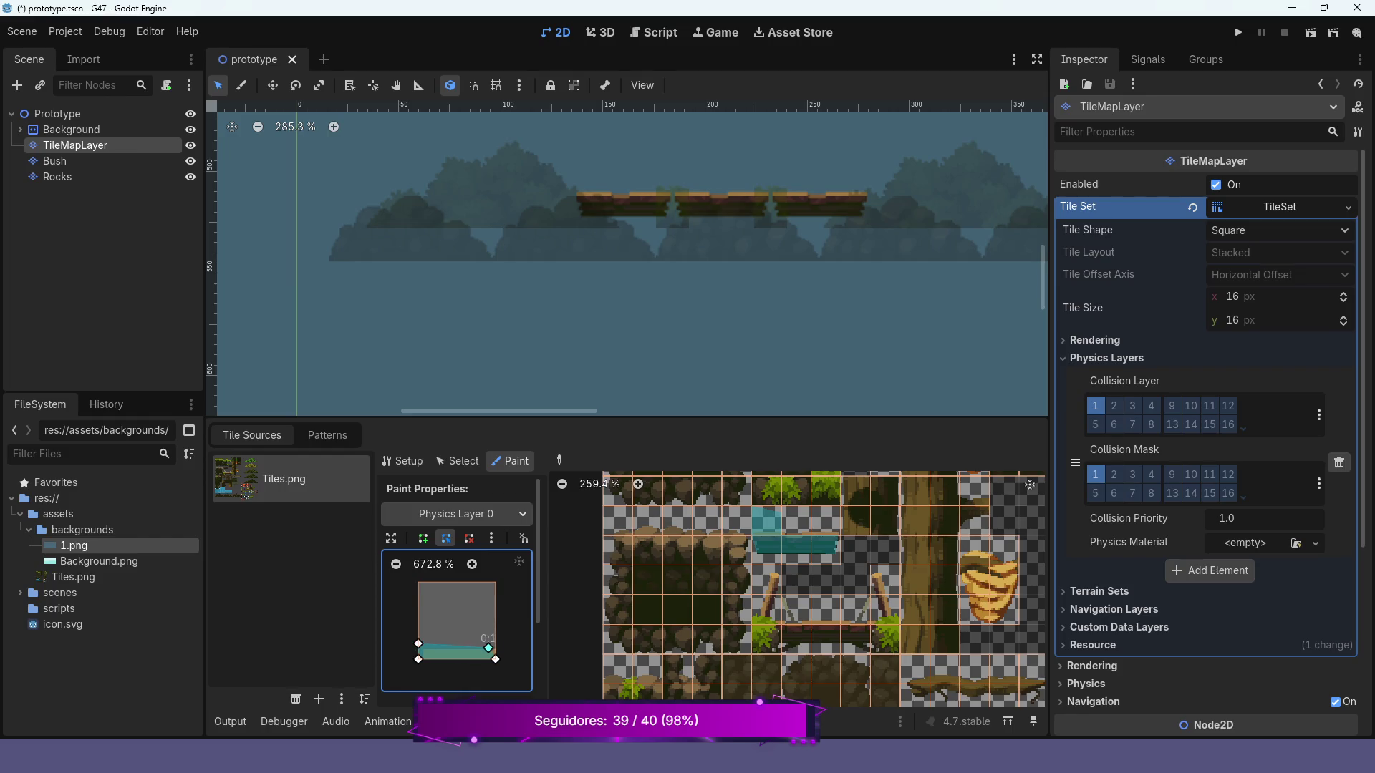
{"action": "scroll", "coordinate": [488, 647], "scroll_direction": "up", "scroll_amount": 4}
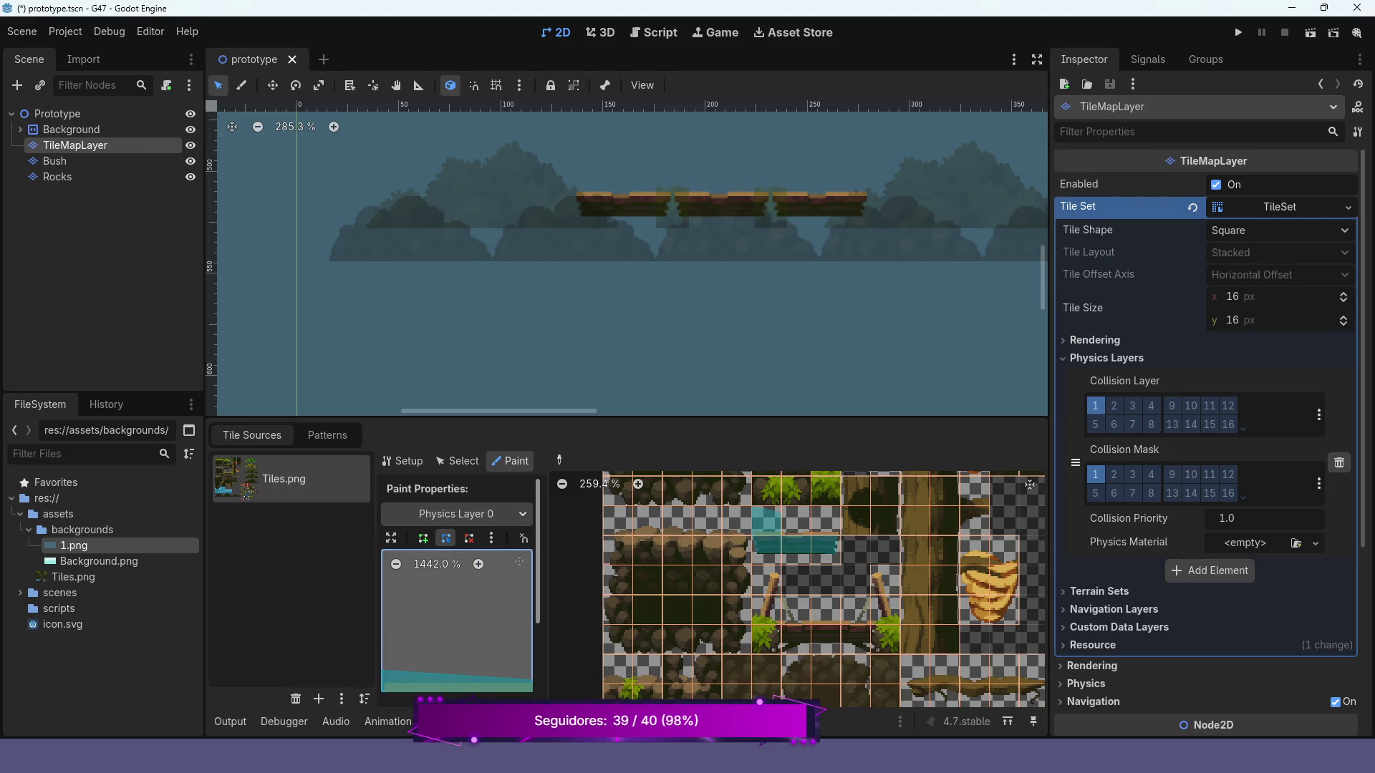
{"action": "scroll", "coordinate": [459, 595], "scroll_direction": "down", "scroll_amount": 4}
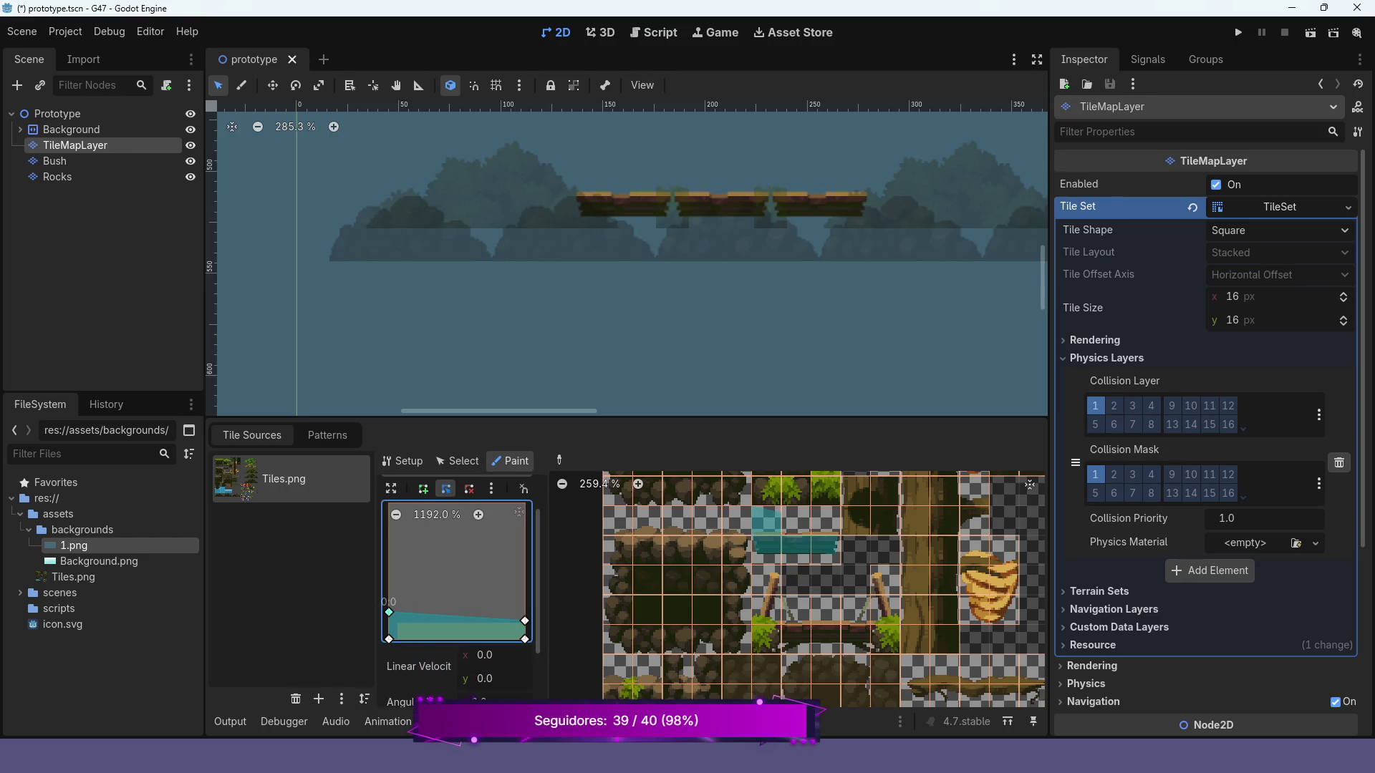
{"action": "mouse_move", "coordinate": [389, 613]}
{"action": "left_mouse_down"}
{"action": "mouse_move", "coordinate": [409, 621]}
{"action": "mouse_move", "coordinate": [396, 622]}
{"action": "left_mouse_up"}
{"action": "left_click_drag", "start_coordinate": [389, 639], "coordinate": [396, 639]}
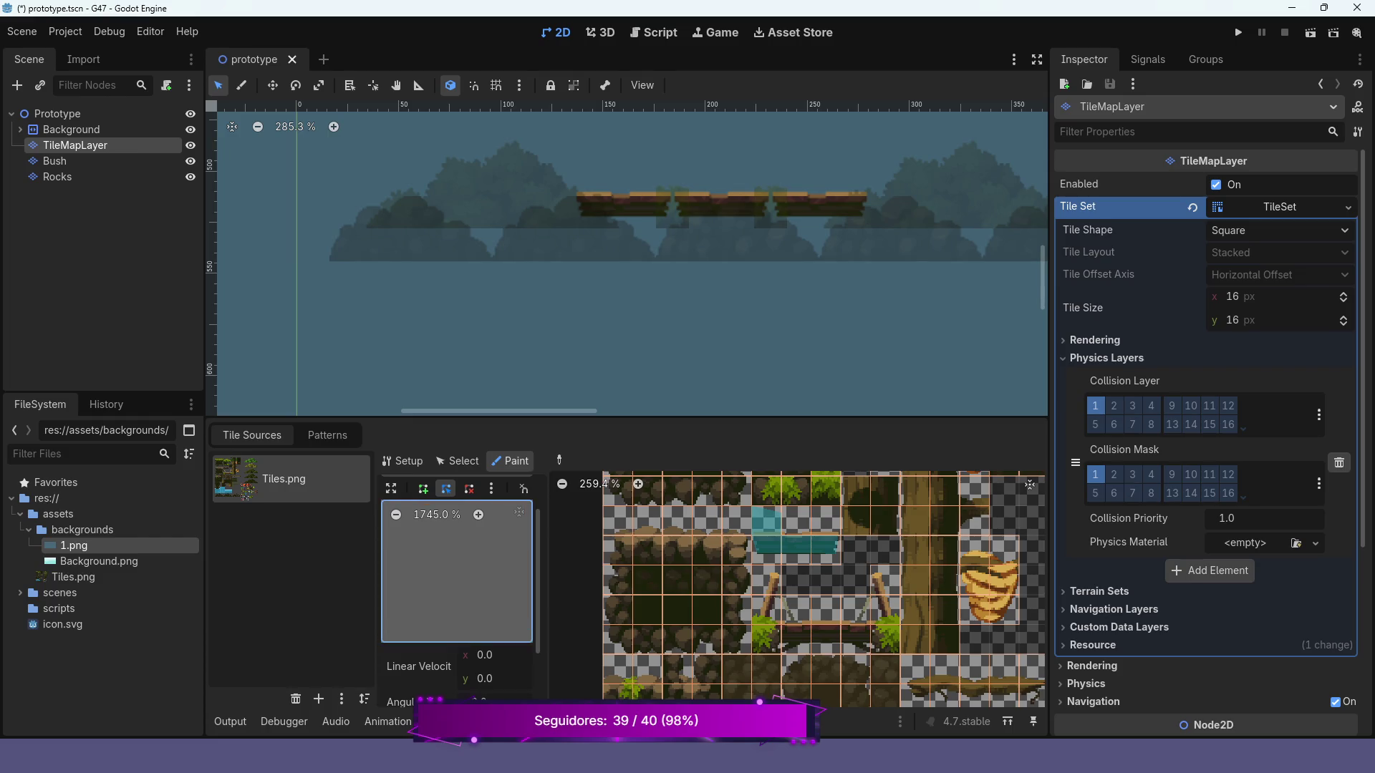
{"action": "scroll", "coordinate": [457, 571], "scroll_direction": "down", "scroll_amount": 2}
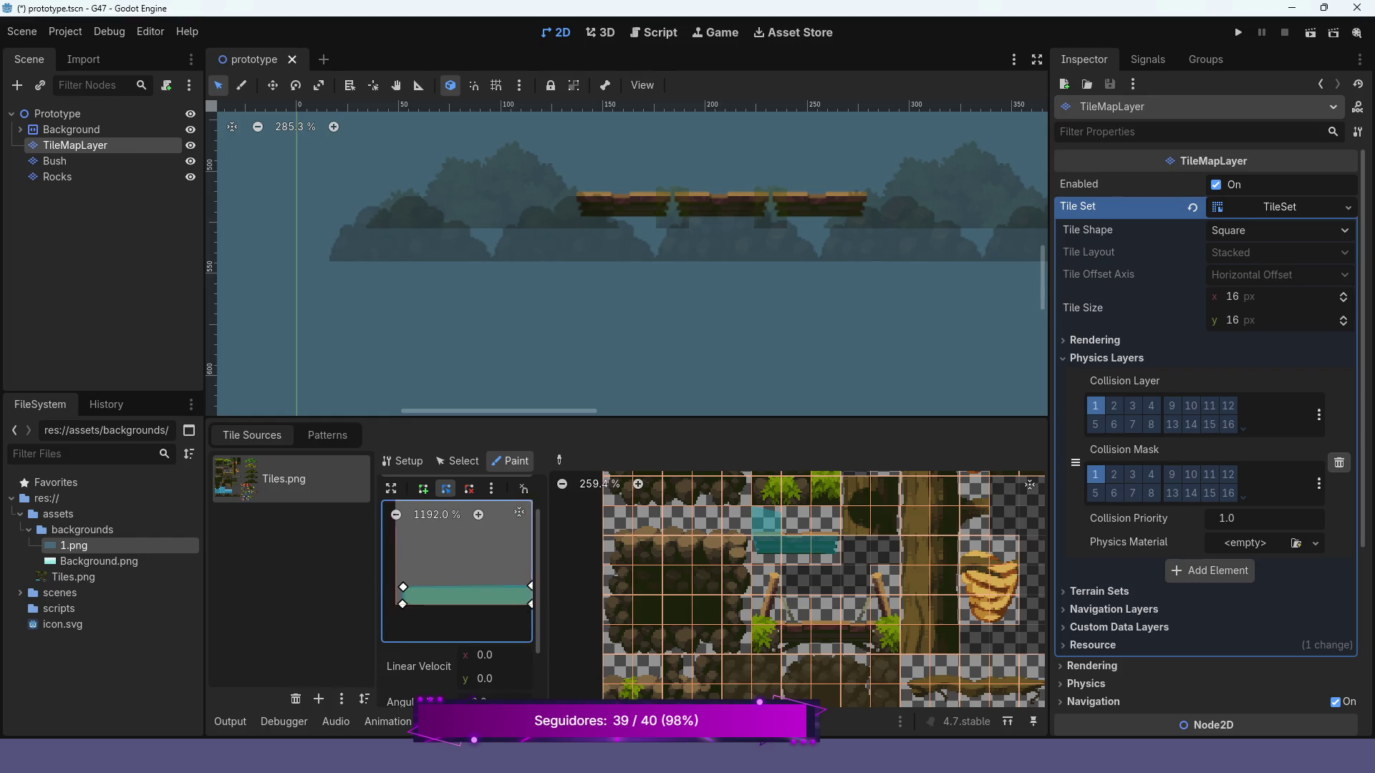
{"action": "scroll", "coordinate": [457, 571], "scroll_direction": "up", "scroll_amount": 2}
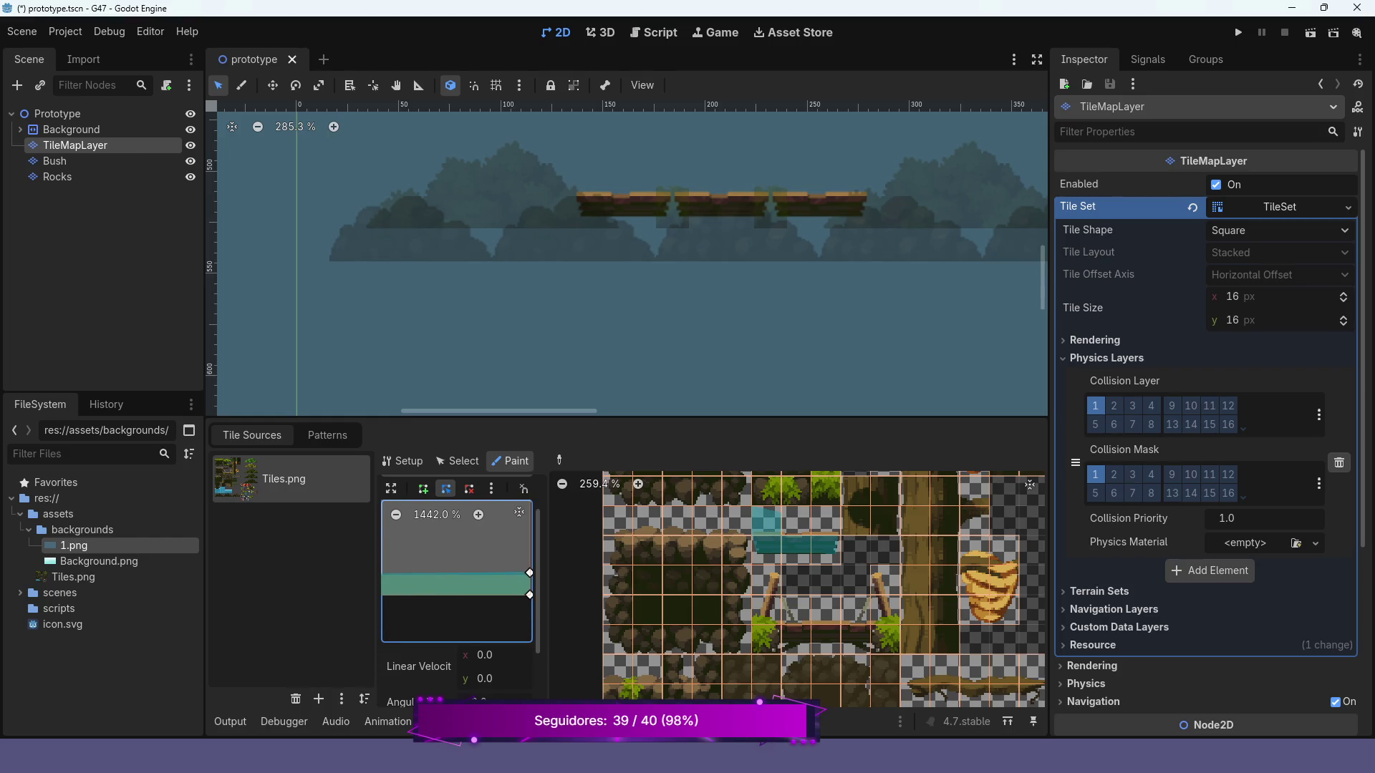
{"action": "left_click_drag", "start_coordinate": [530, 573], "coordinate": [530, 574]}
{"action": "scroll", "coordinate": [457, 570], "scroll_direction": "left", "scroll_amount": 3}
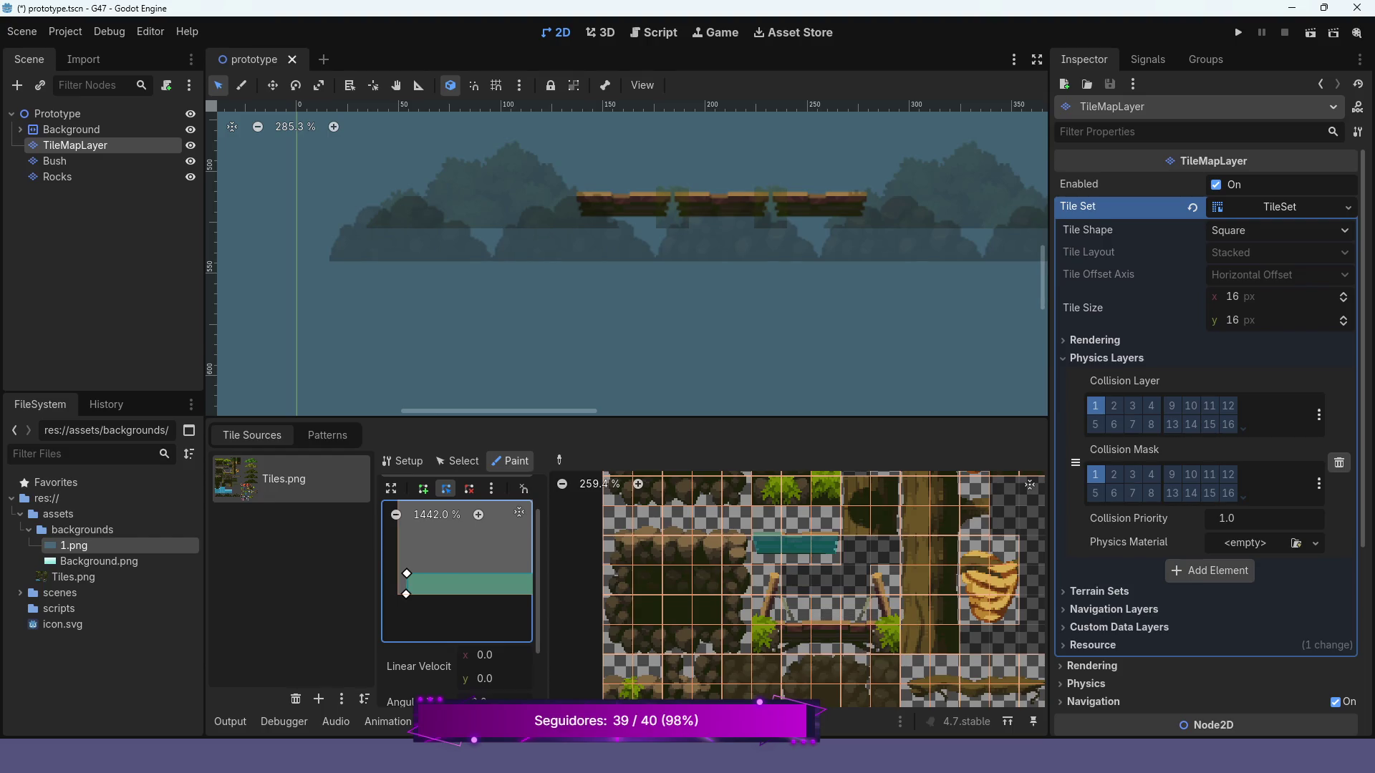
- Adjust the strip on the next platform tile, paint it onto another tile, and launch a test run
{"action": "left_click", "coordinate": [798, 550]}
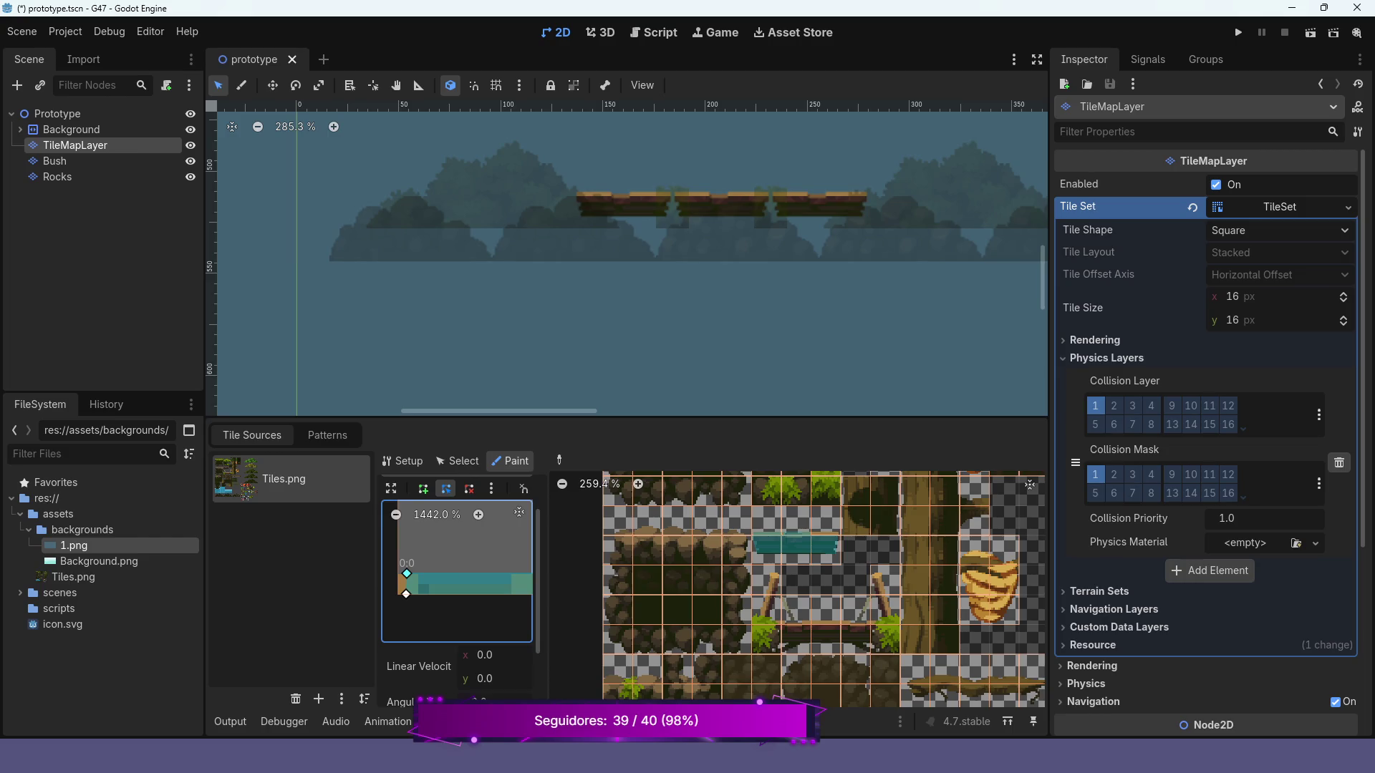
{"action": "left_click_drag", "start_coordinate": [407, 573], "coordinate": [399, 594]}
{"action": "scroll", "coordinate": [477, 511], "scroll_direction": "up", "scroll_amount": 4}
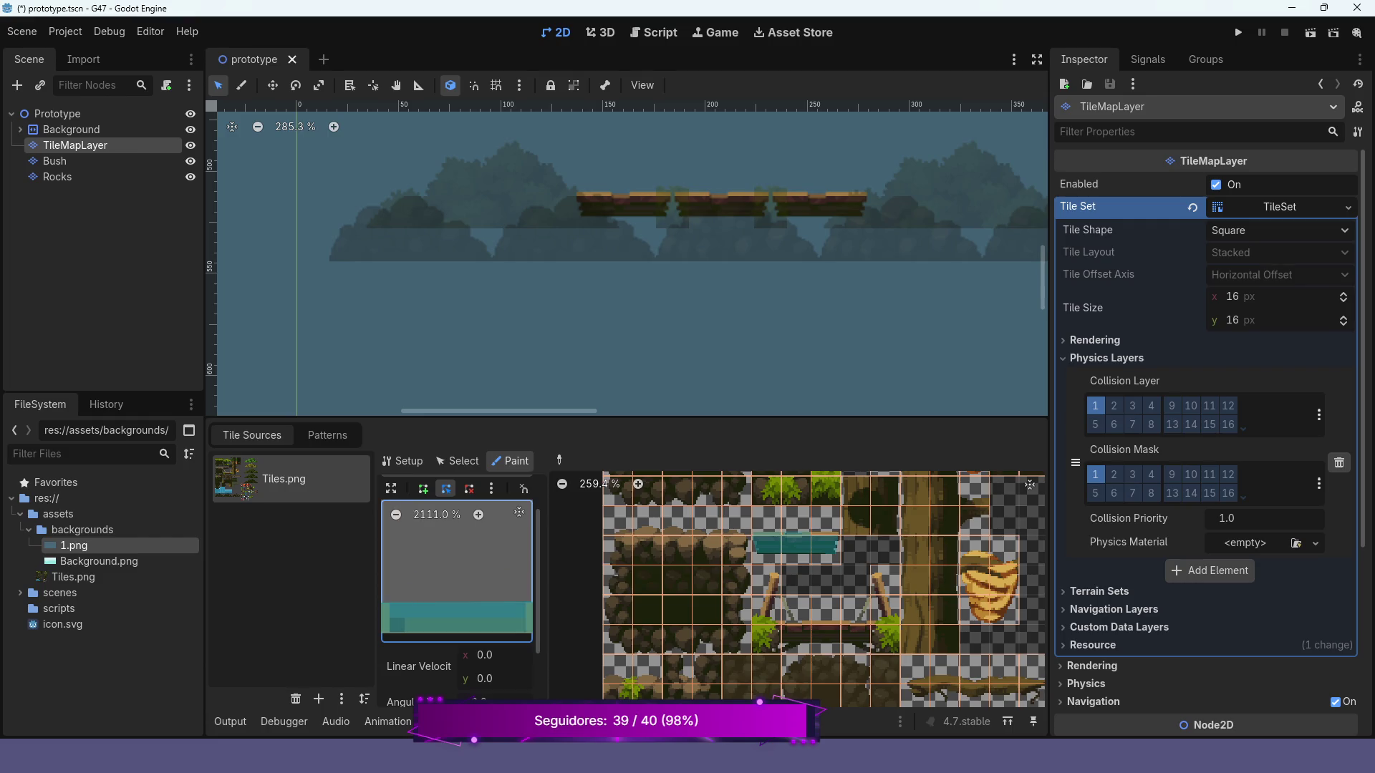
{"action": "scroll", "coordinate": [456, 573], "scroll_direction": "down", "scroll_amount": 2}
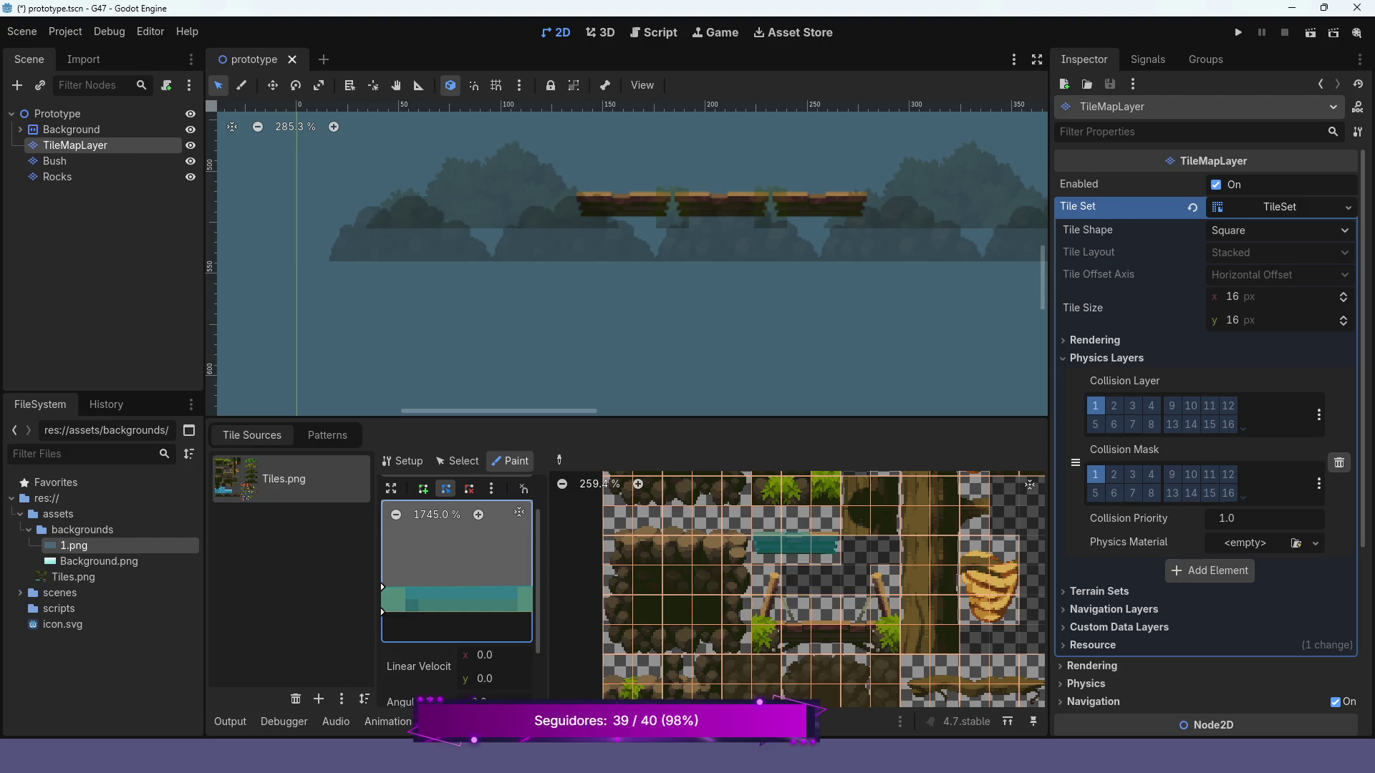
{"action": "left_click", "coordinate": [825, 521]}
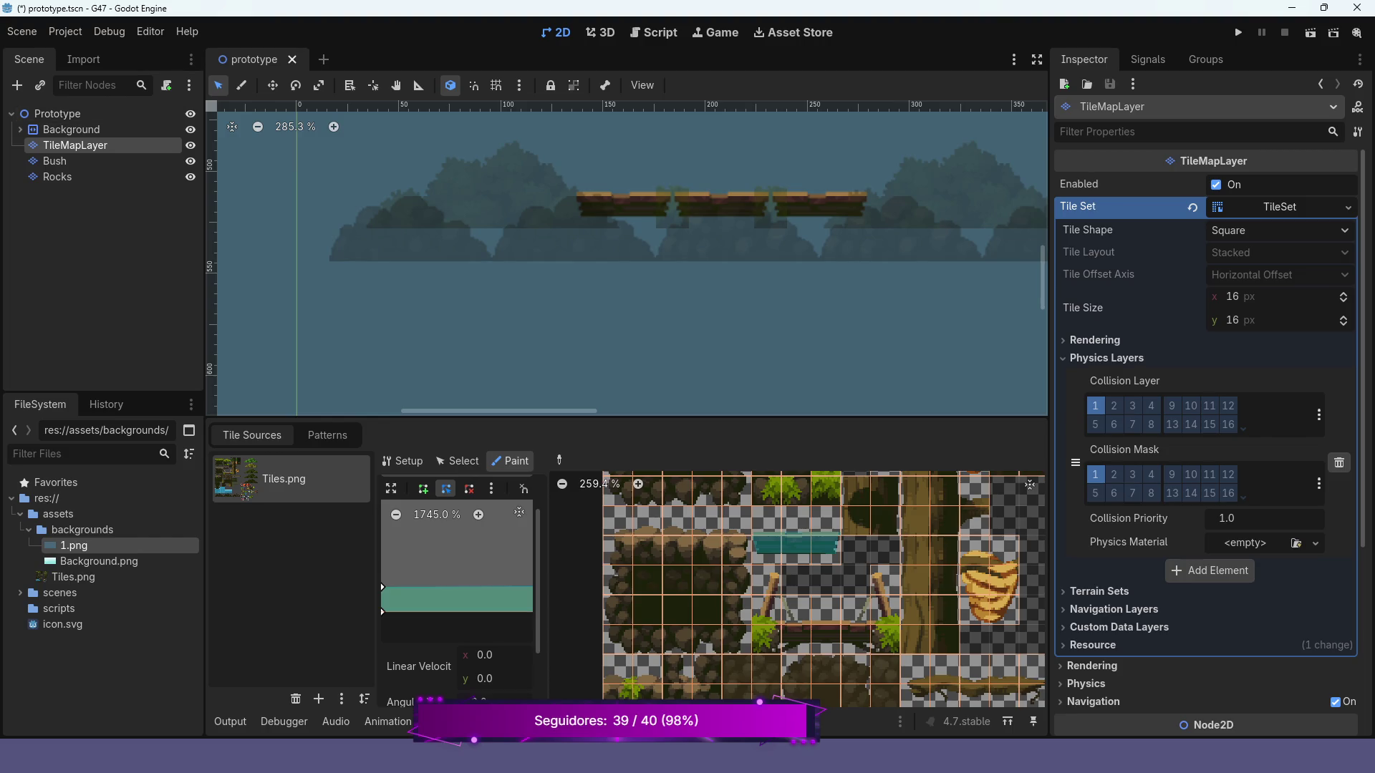
{"action": "scroll", "coordinate": [783, 191], "scroll_direction": "down", "scroll_amount": 5}
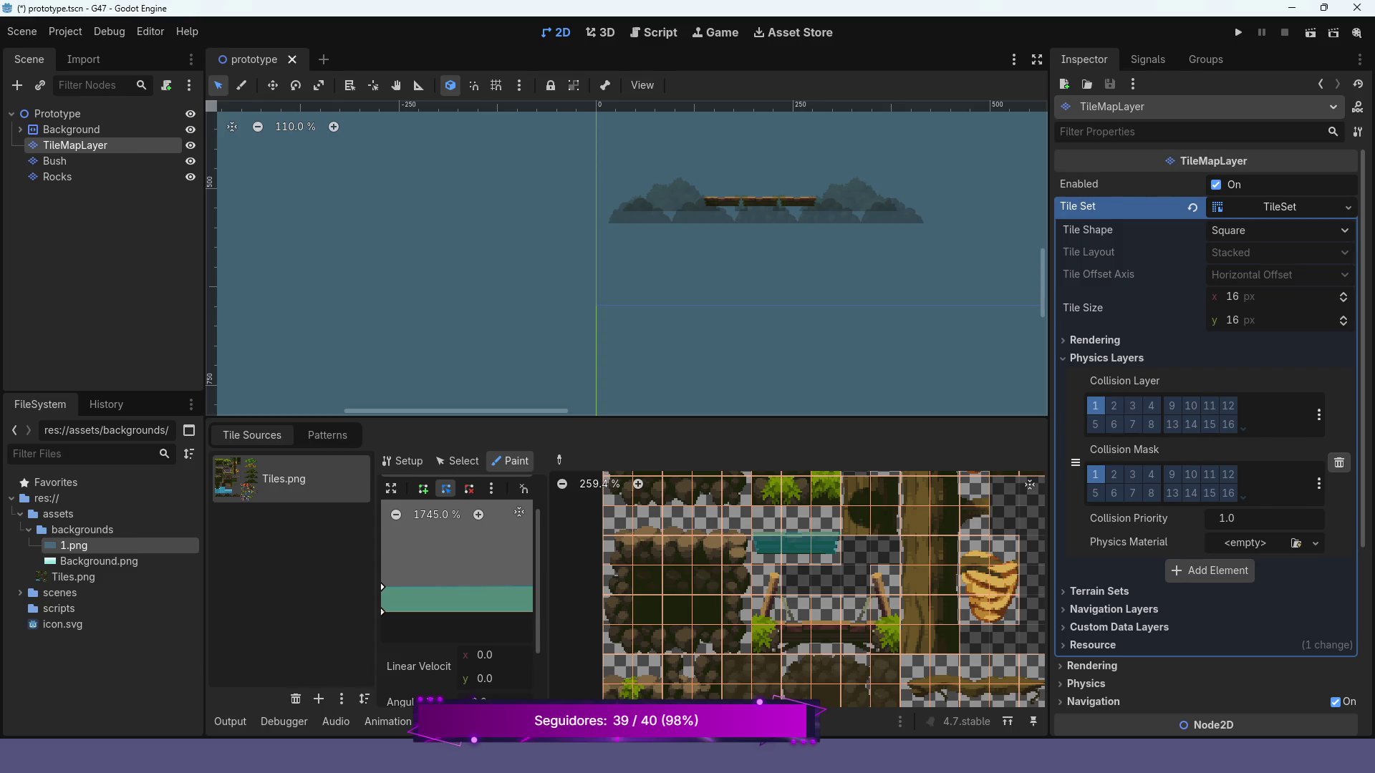
{"action": "scroll", "coordinate": [836, 235], "scroll_direction": "down", "scroll_amount": 2}
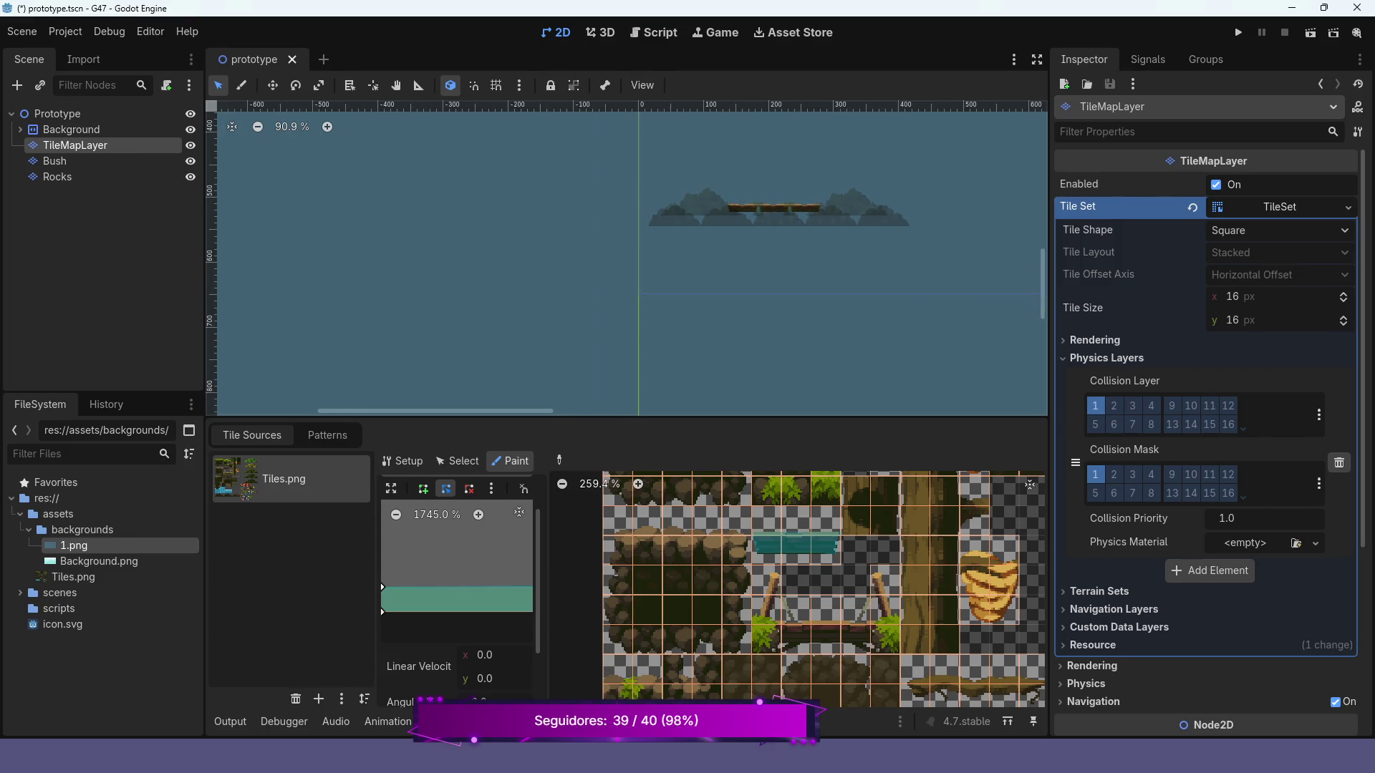
{"action": "key", "text": "F6"}
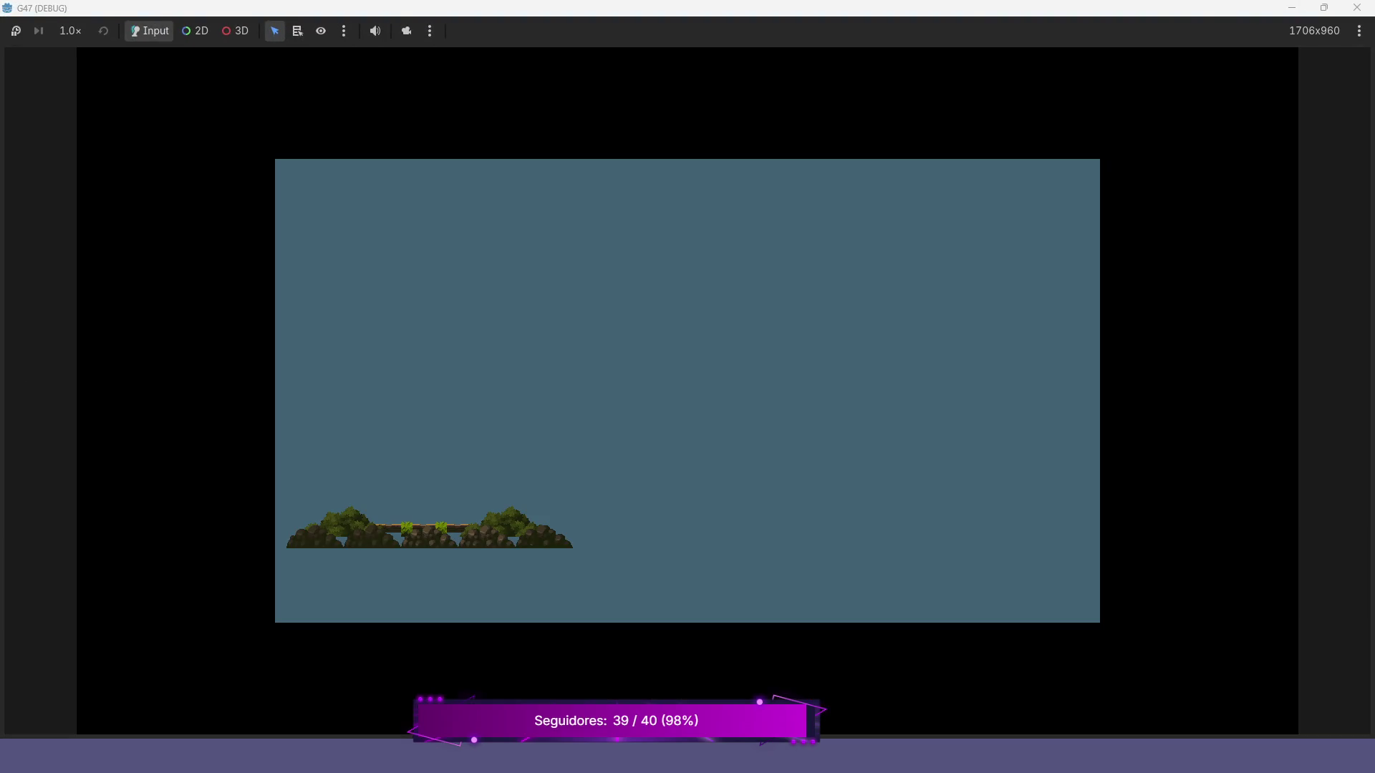
- Stop the running game with F8 and create a new empty scene
{"action": "key", "text": "F8"}
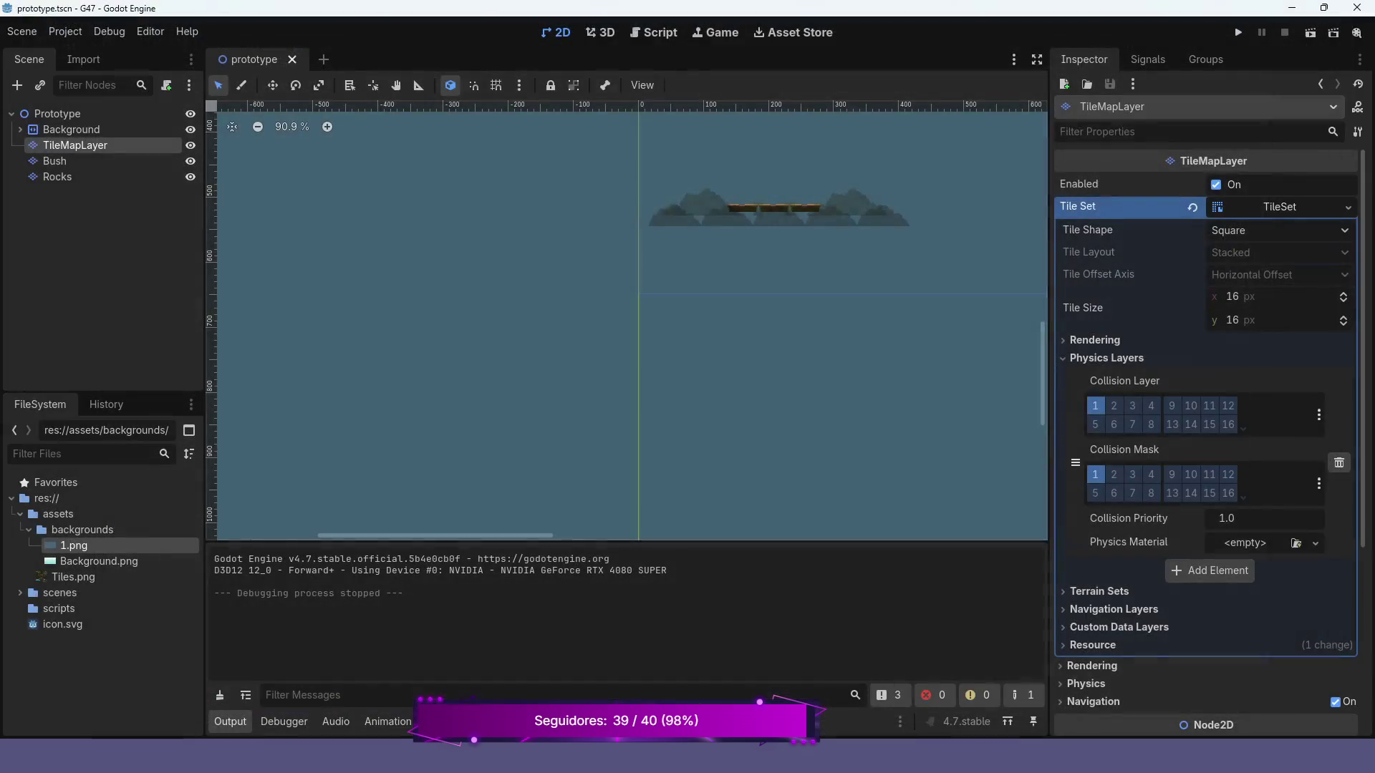
{"action": "scroll", "coordinate": [747, 322], "scroll_direction": "up", "scroll_amount": 9}
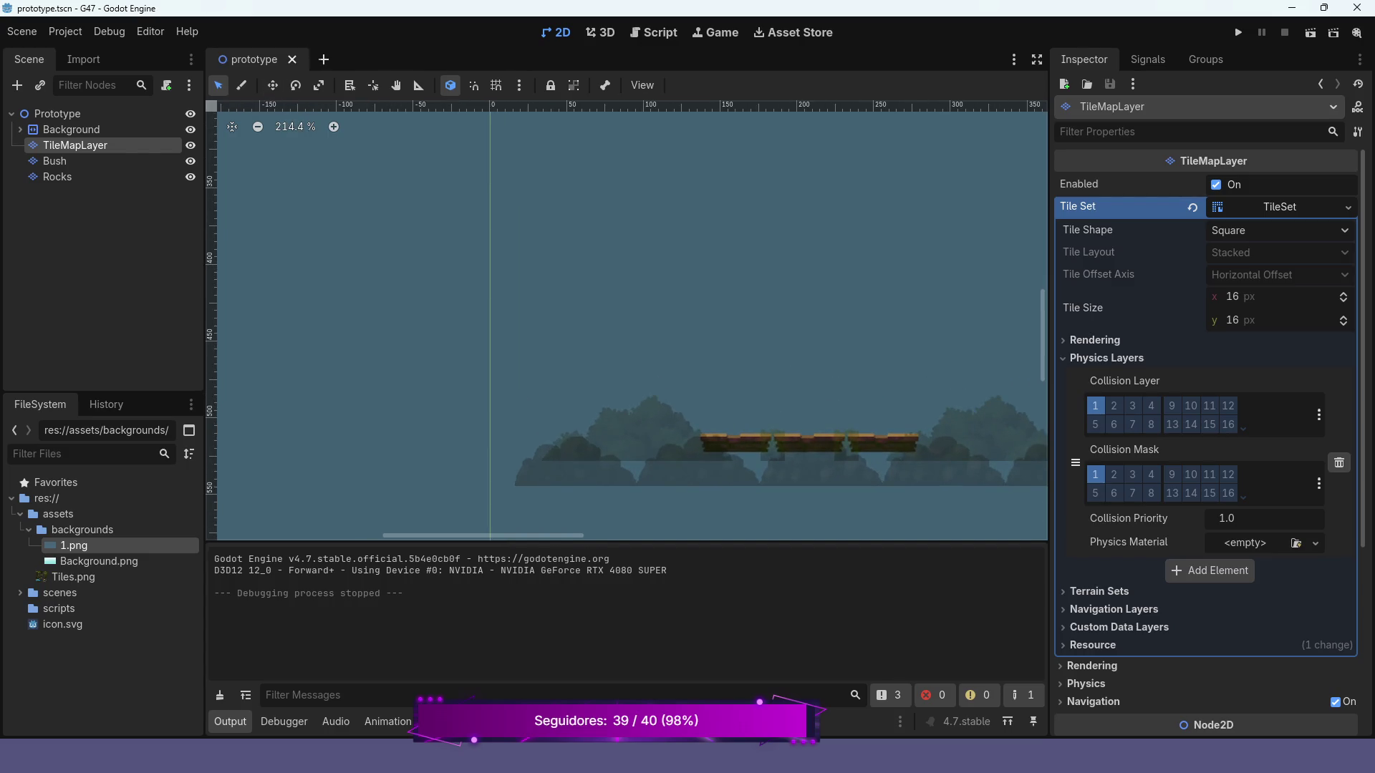
{"action": "key", "text": "ctrl+n"}
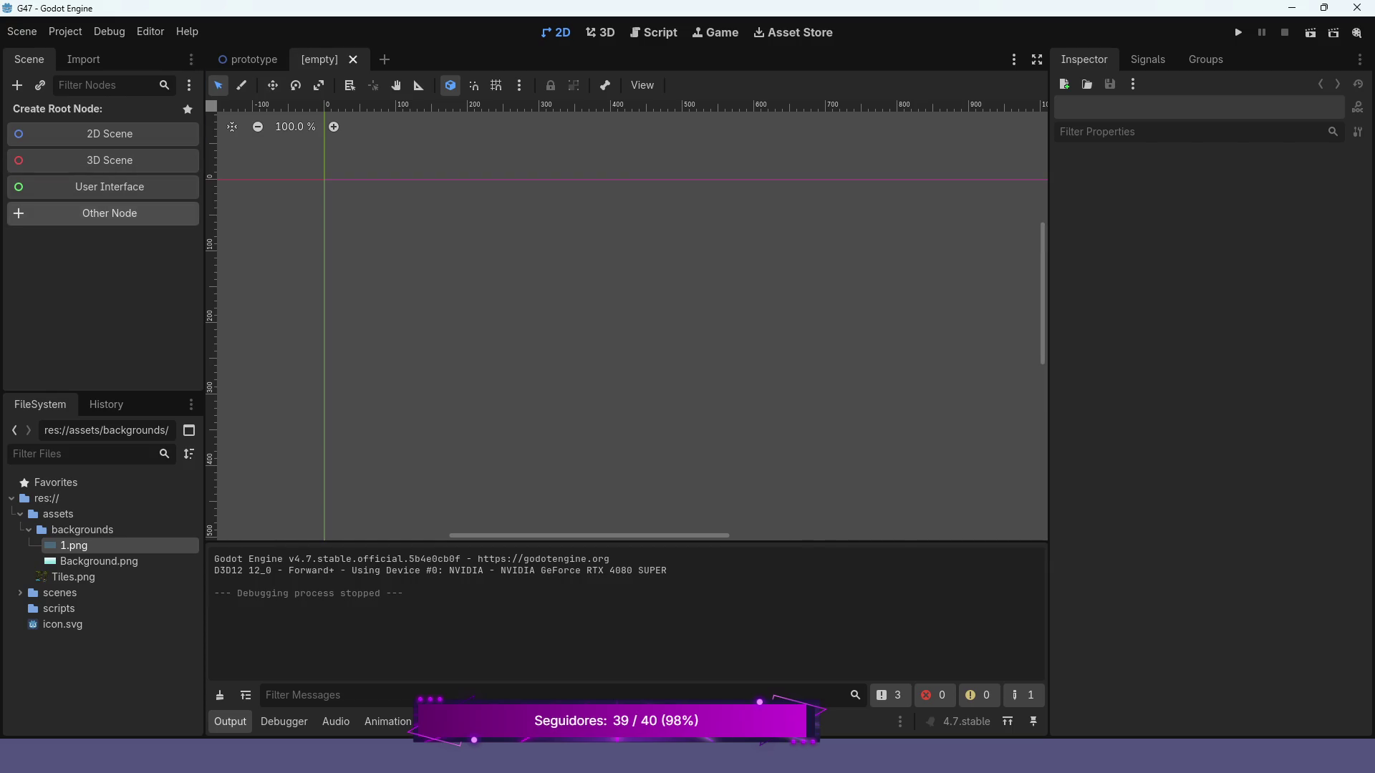
- Create a CharacterBody2D as the scene root and rename it to Player
{"action": "left_click", "coordinate": [109, 213]}
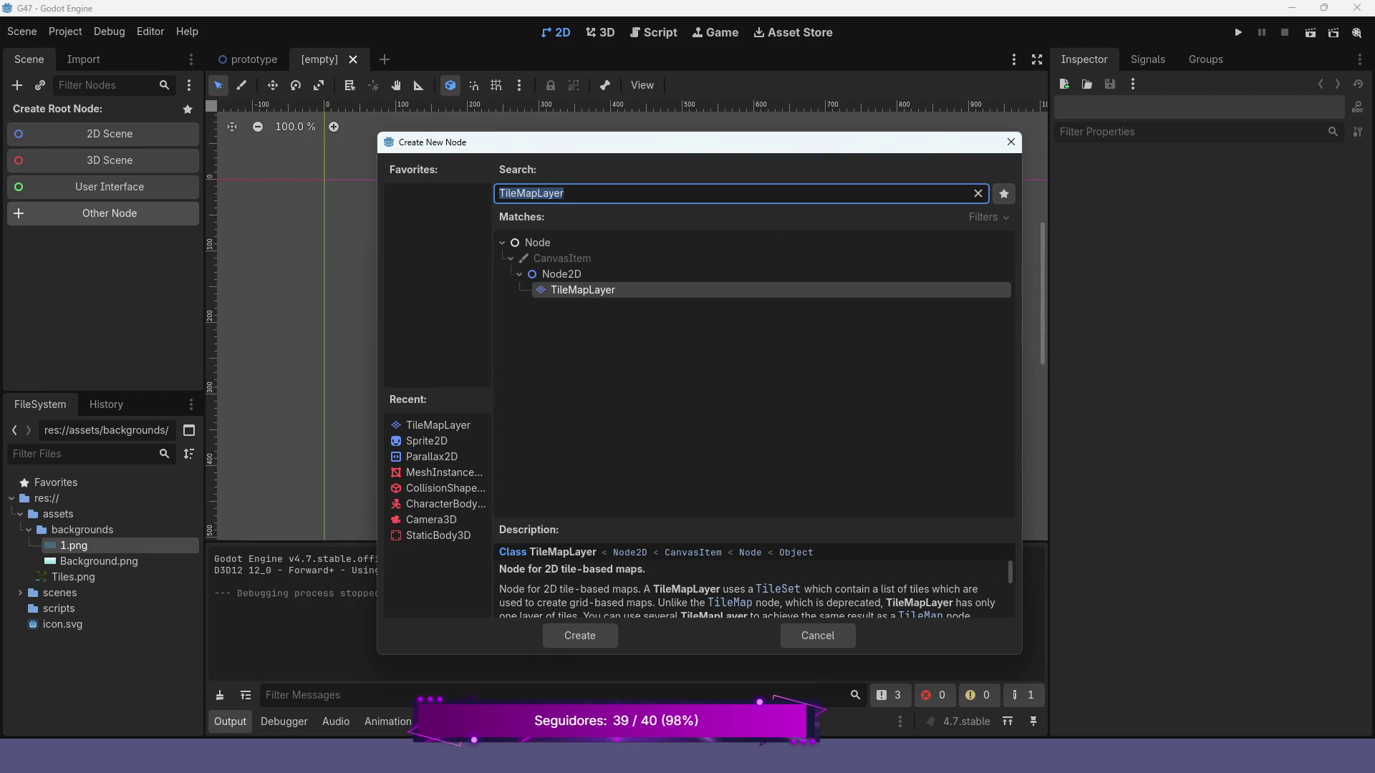
{"action": "type", "text": "cha"}
{"action": "key", "text": "Return"}
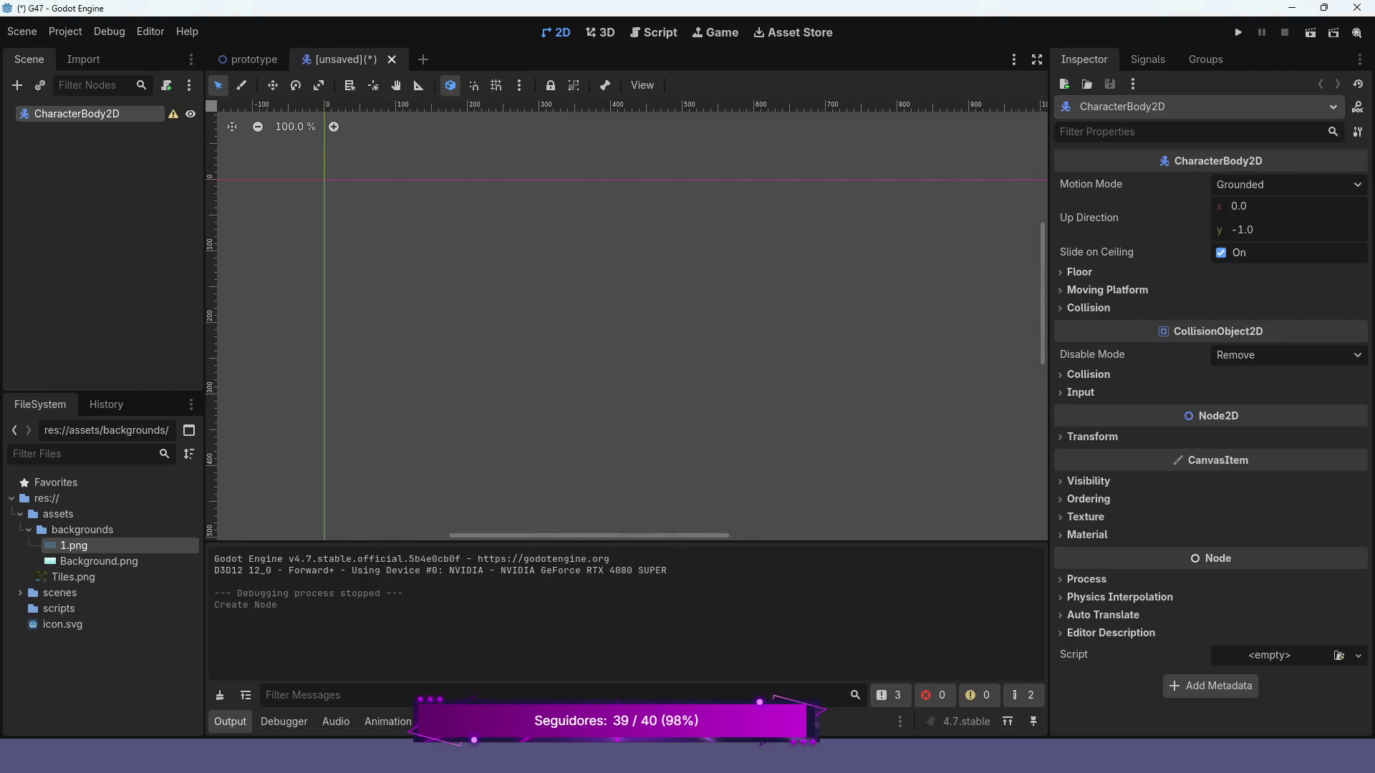
{"action": "key", "text": "F2"}
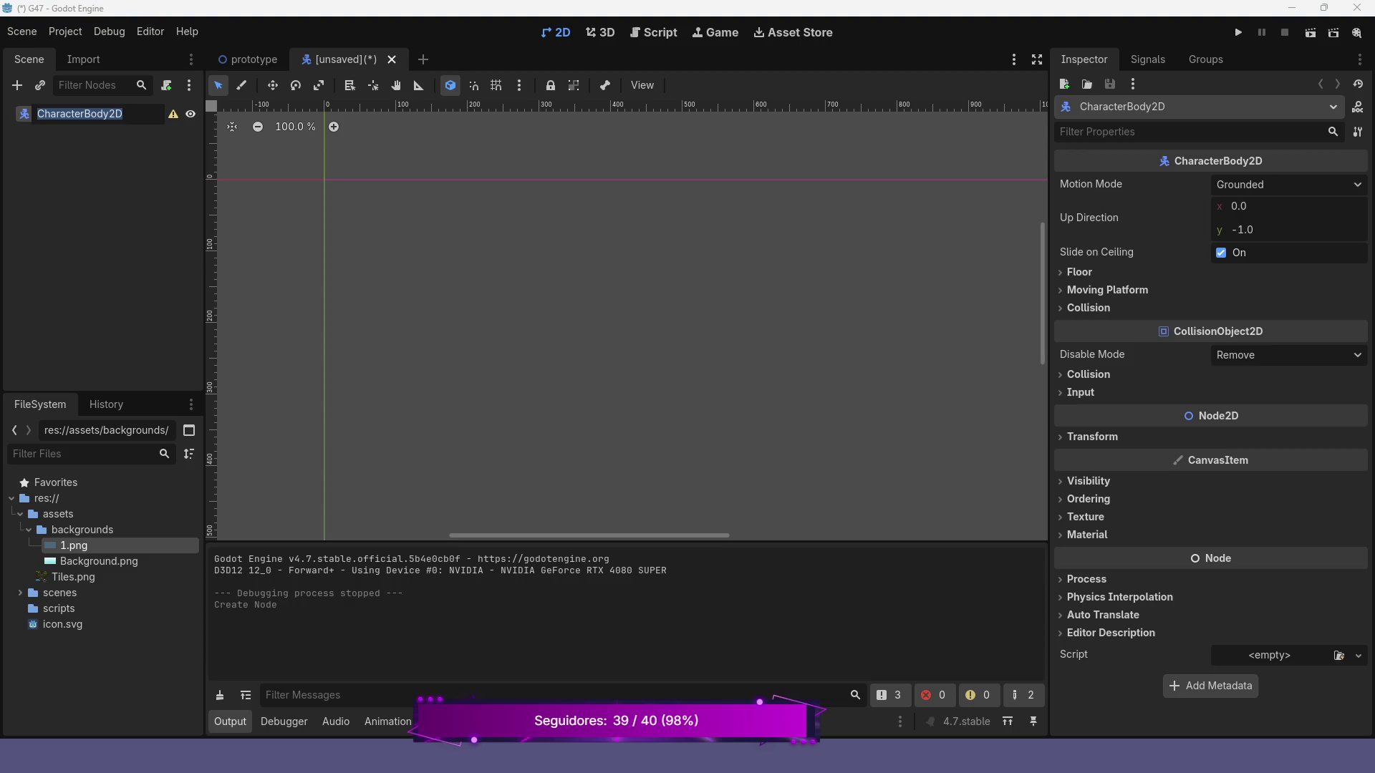
{"action": "type", "text": "Player"}
{"action": "key", "text": "Return"}
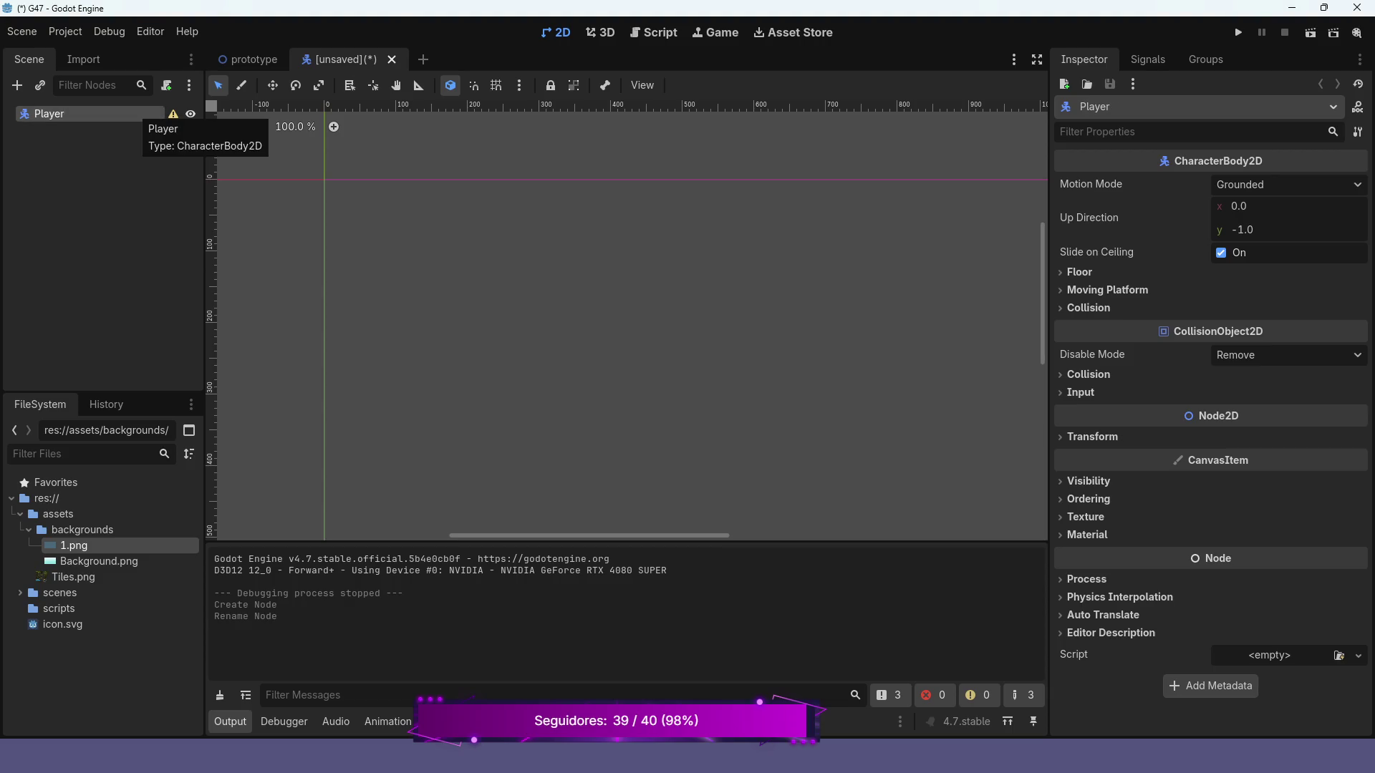
- Add a CollisionShape2D child to Player and give it a new CapsuleShape2D
{"action": "right_click", "coordinate": [144, 116]}
{"action": "left_click", "coordinate": [179, 126]}
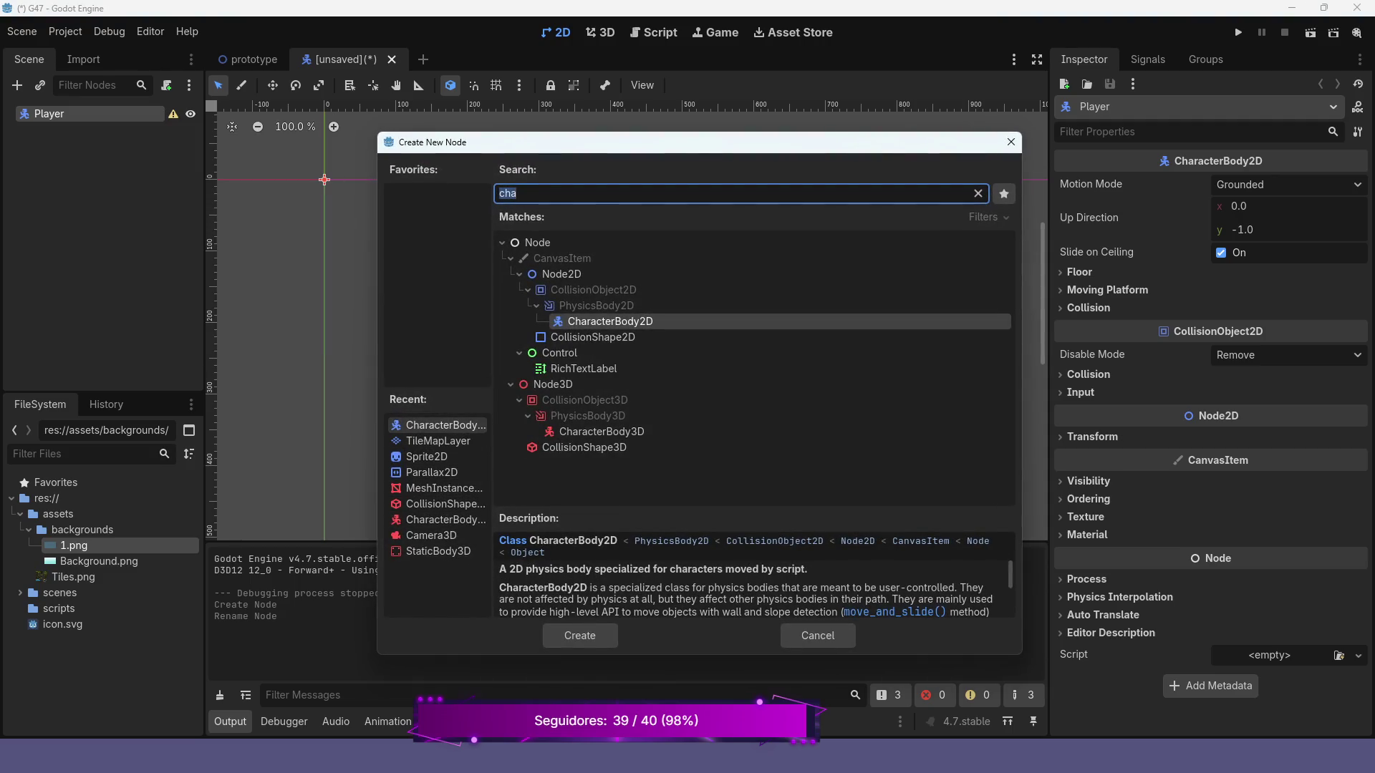
{"action": "type", "text": "colli"}
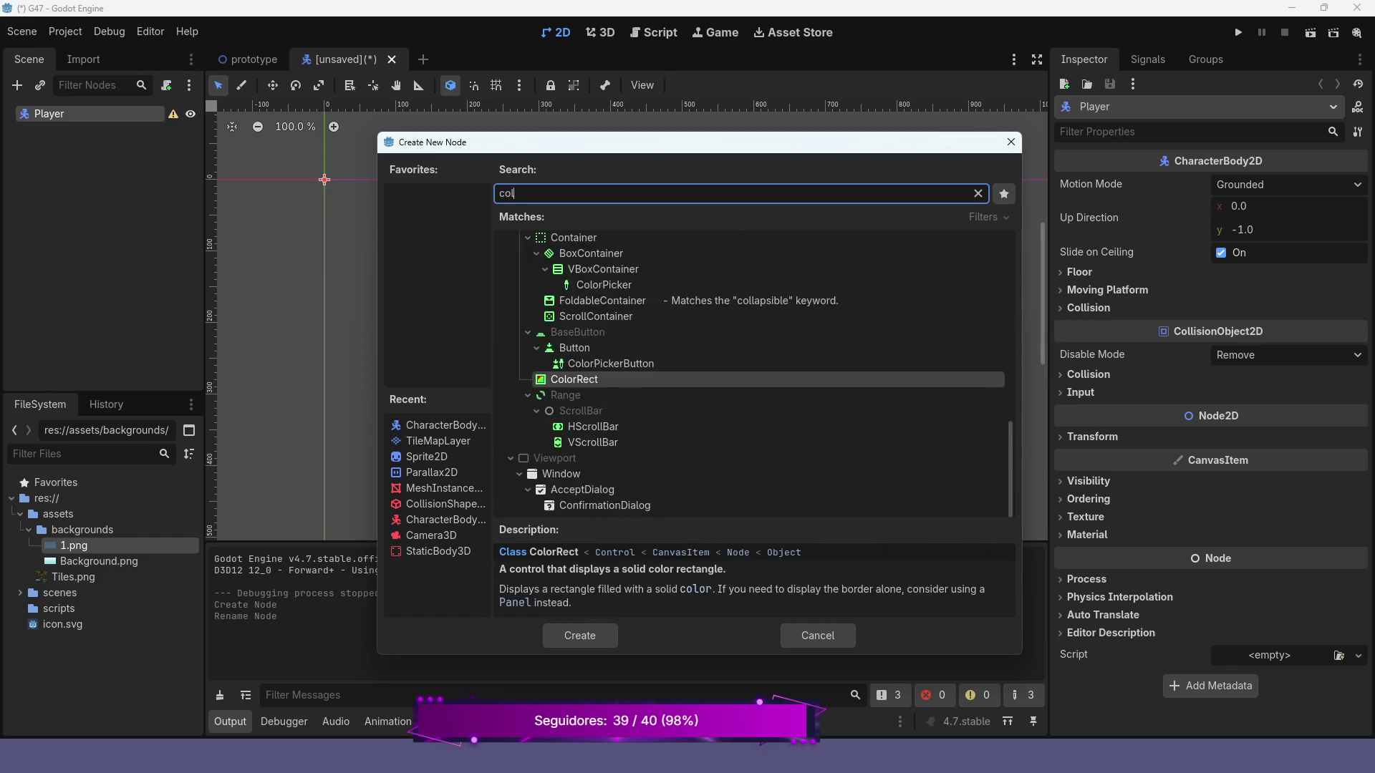
{"action": "key", "text": "Return"}
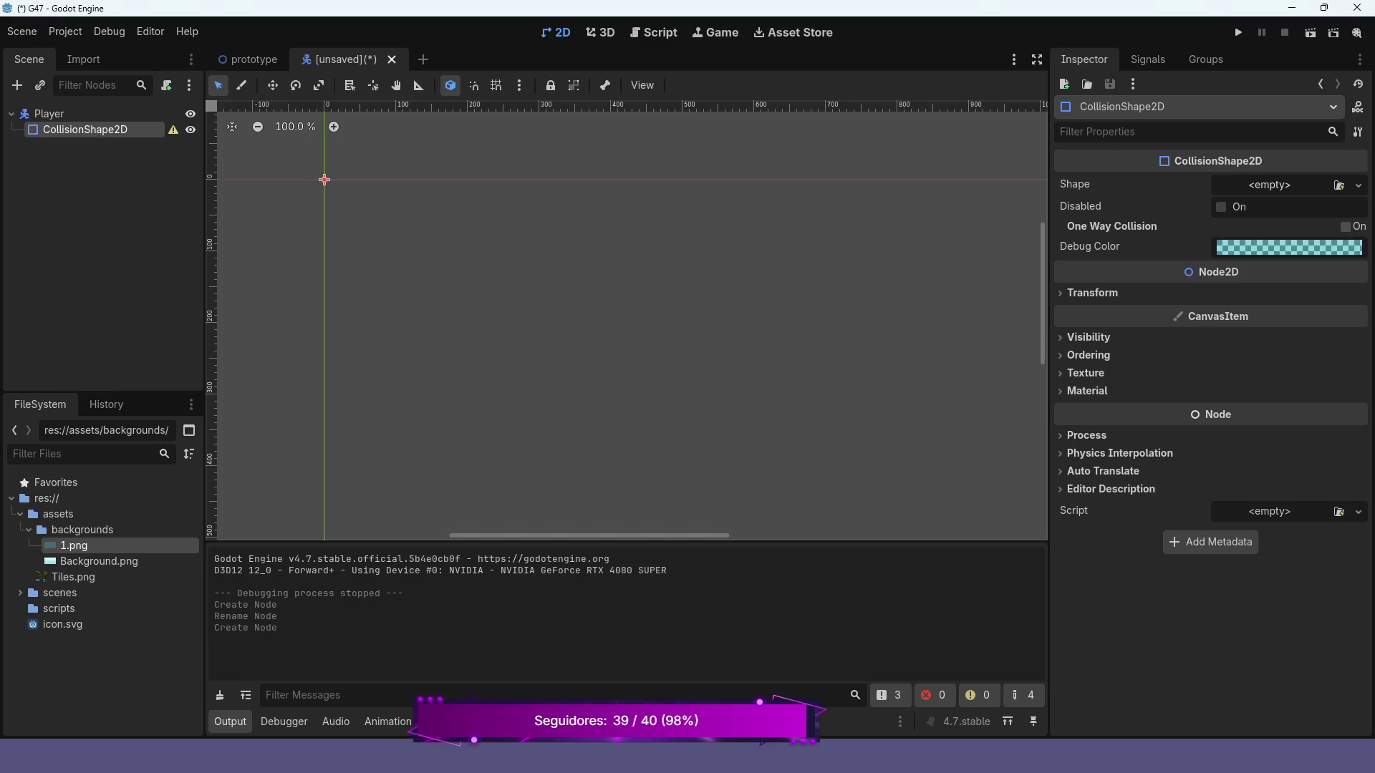
{"action": "left_click", "coordinate": [1359, 184]}
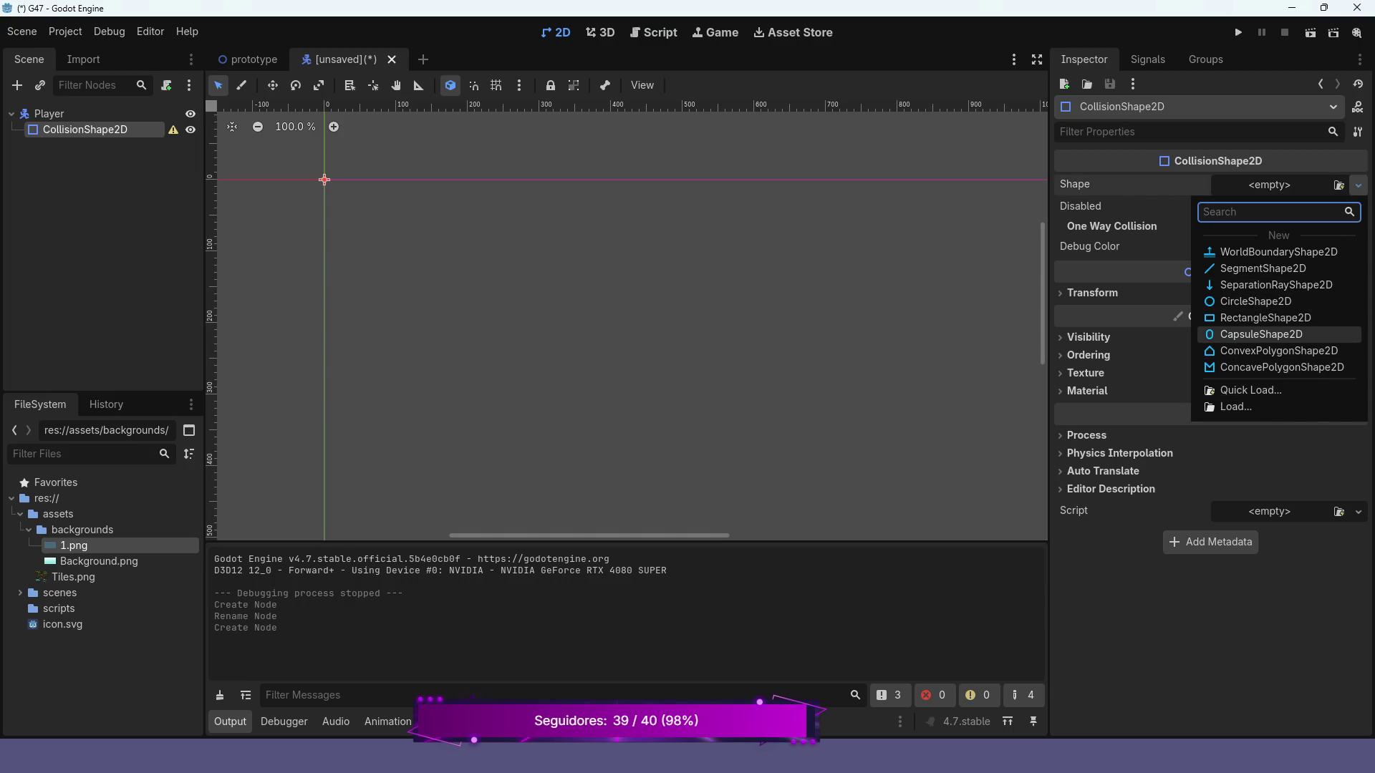
{"action": "left_click", "coordinate": [1262, 334]}
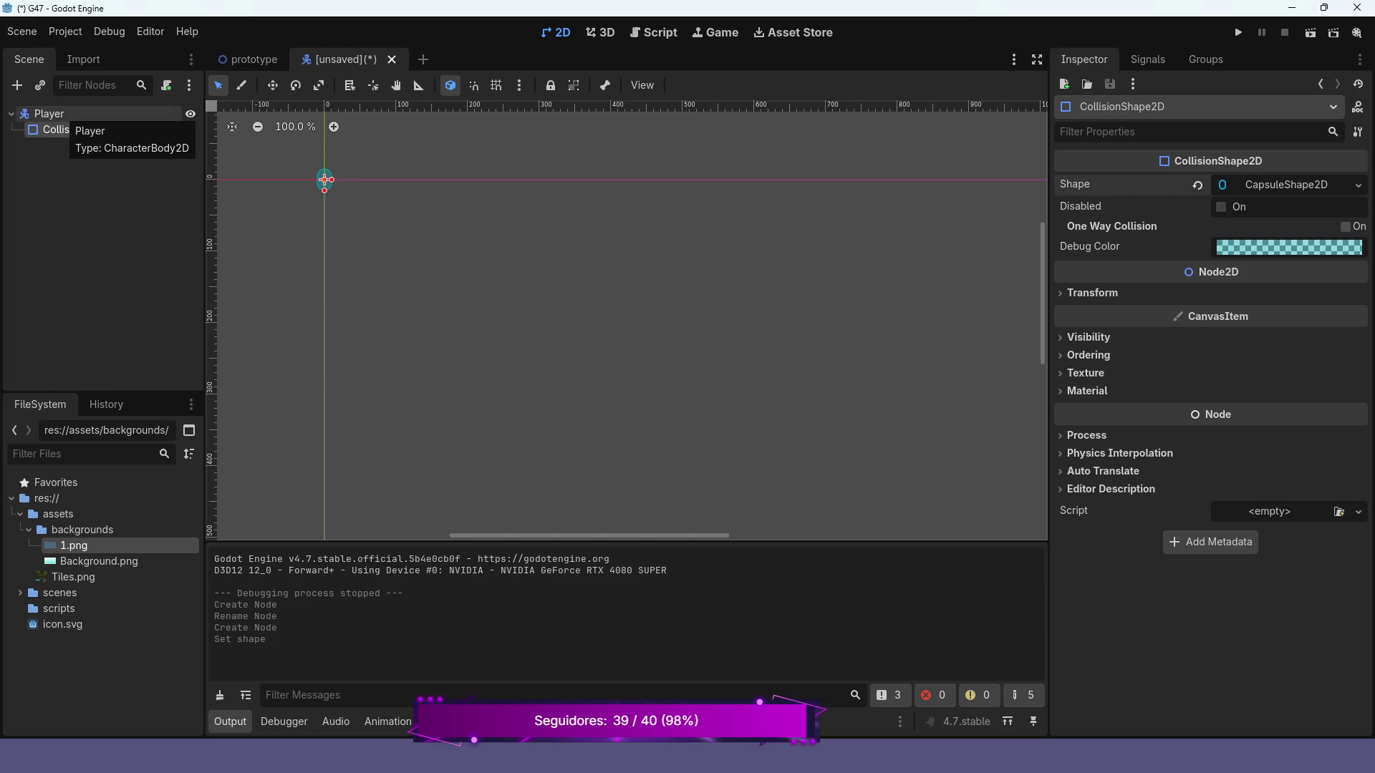
{"action": "right_click", "coordinate": [63, 115]}
{"action": "left_click", "coordinate": [79, 128]}
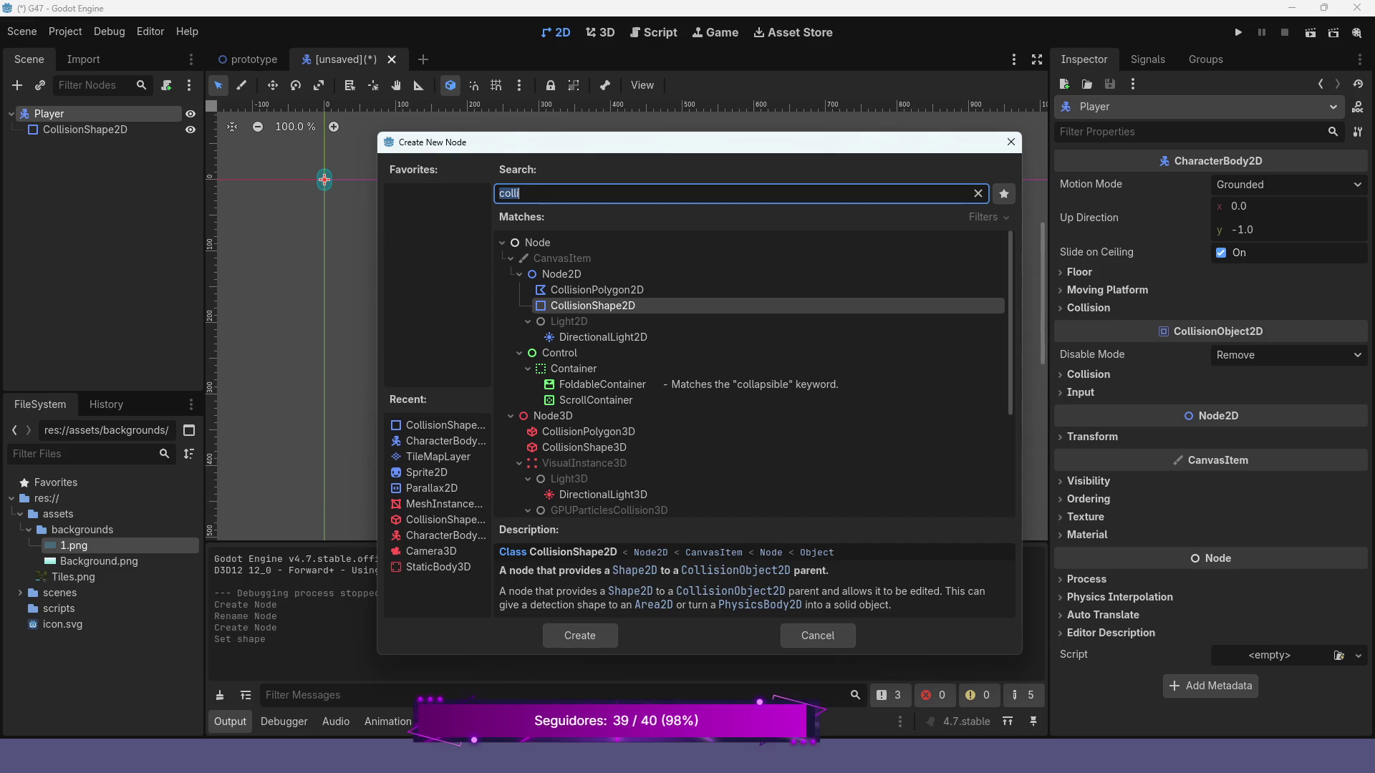
- Add a MeshInstance2D under Player, assign it a new CapsuleMesh, and frame it in the viewport
{"action": "type", "text": "mesh"}
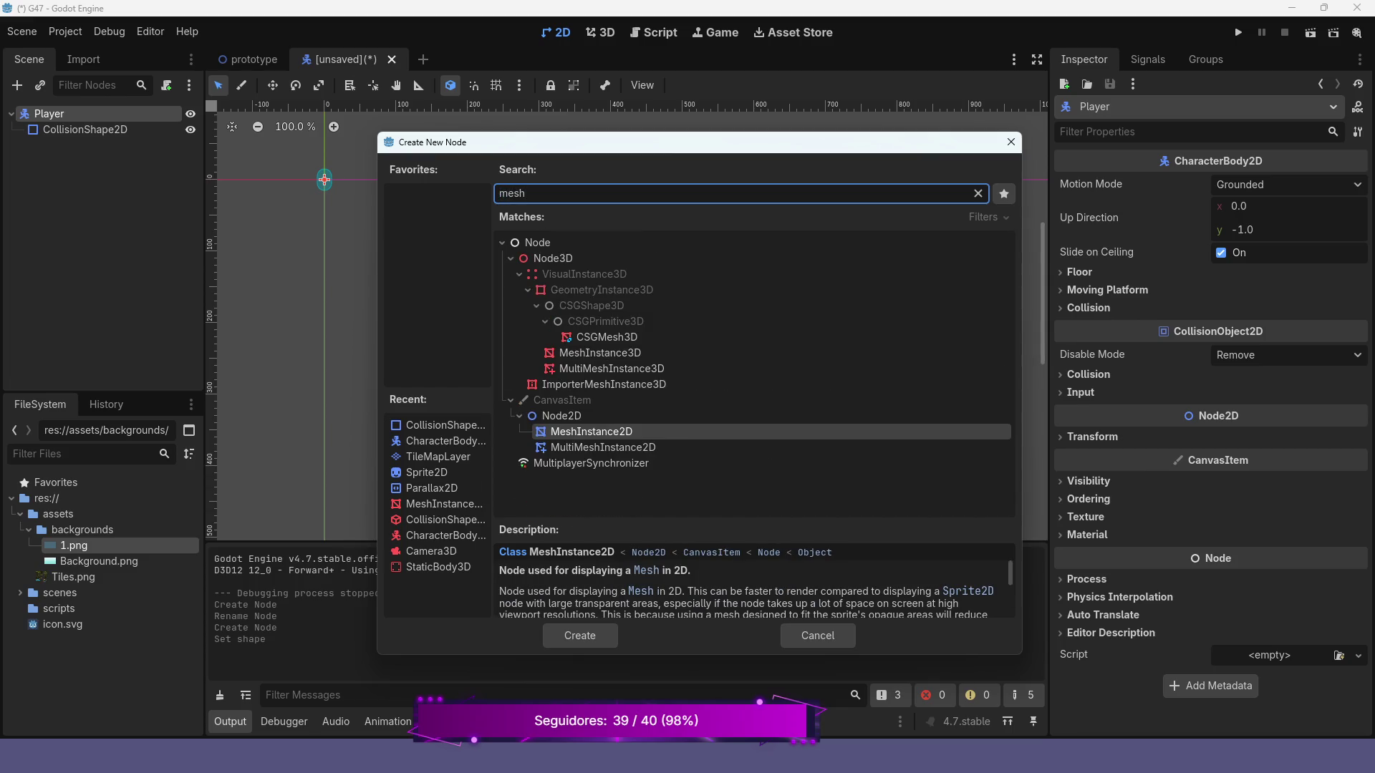
{"action": "key", "text": "Return"}
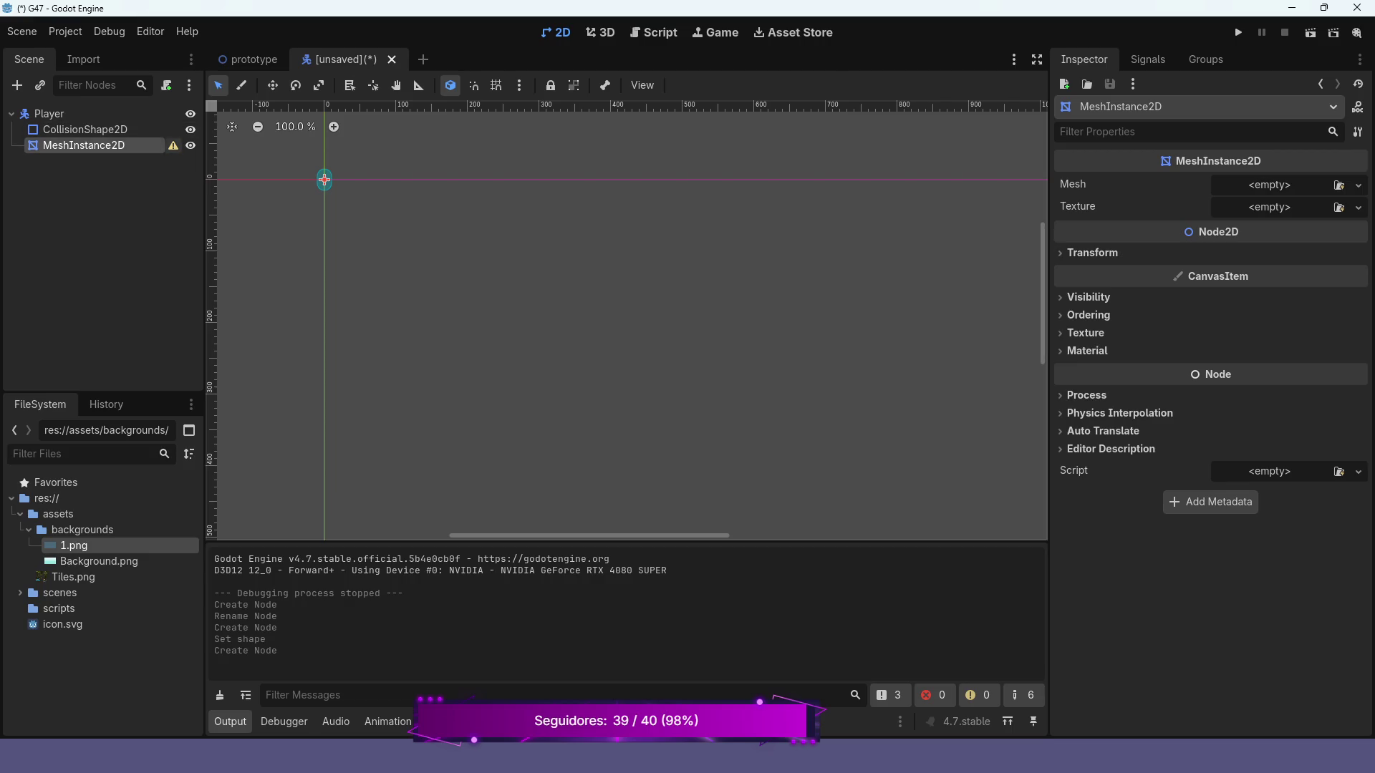
{"action": "mouse_move", "coordinate": [174, 146]}
{"action": "left_click", "coordinate": [1359, 186]}
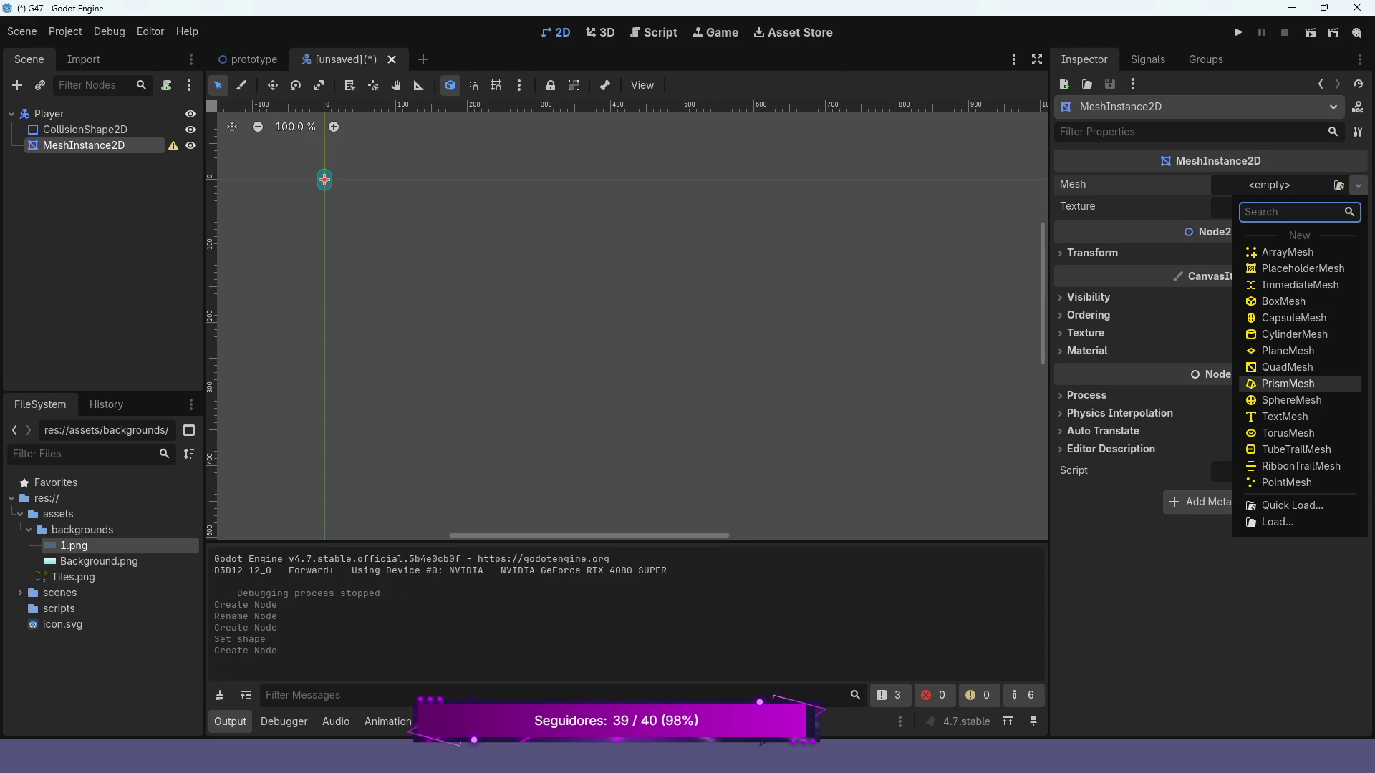
{"action": "left_click", "coordinate": [1293, 318]}
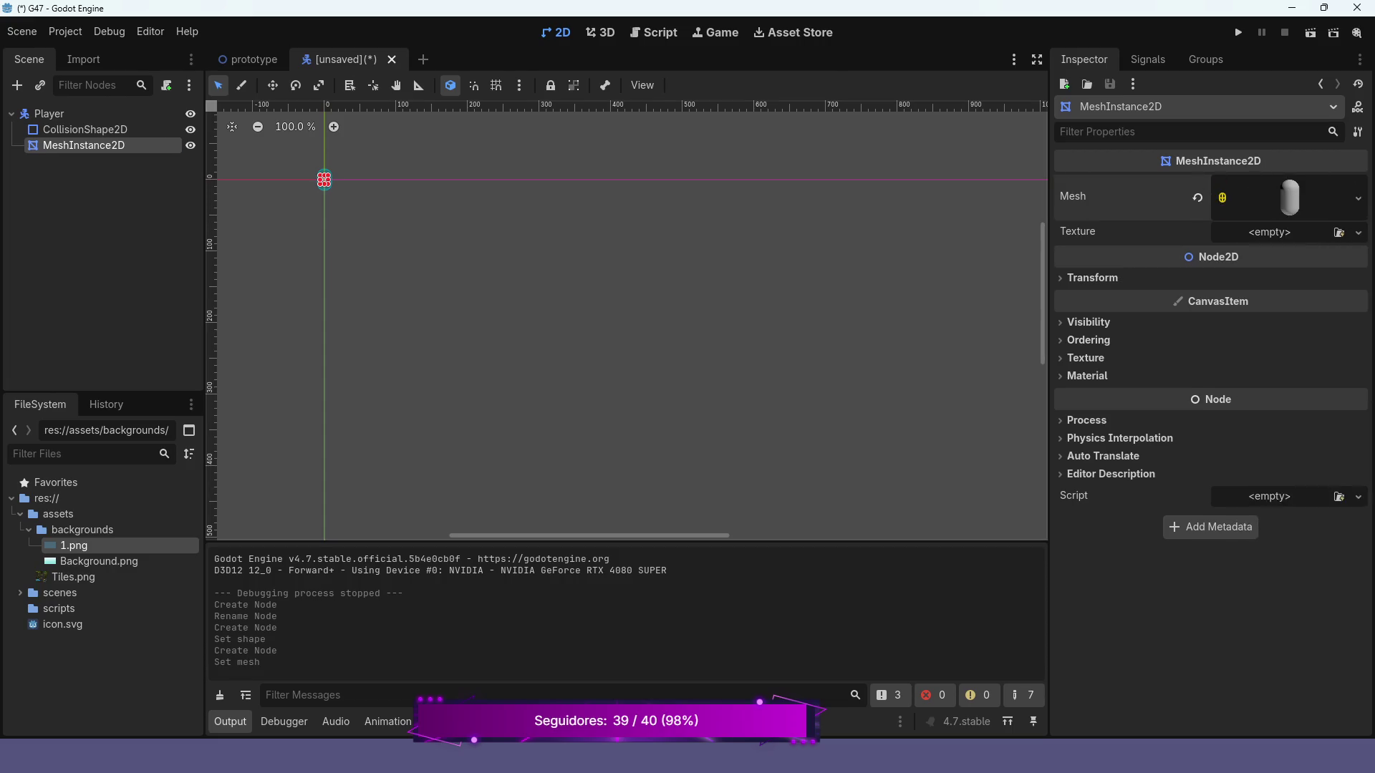
{"action": "scroll", "coordinate": [324, 180], "scroll_direction": "up", "scroll_amount": 10}
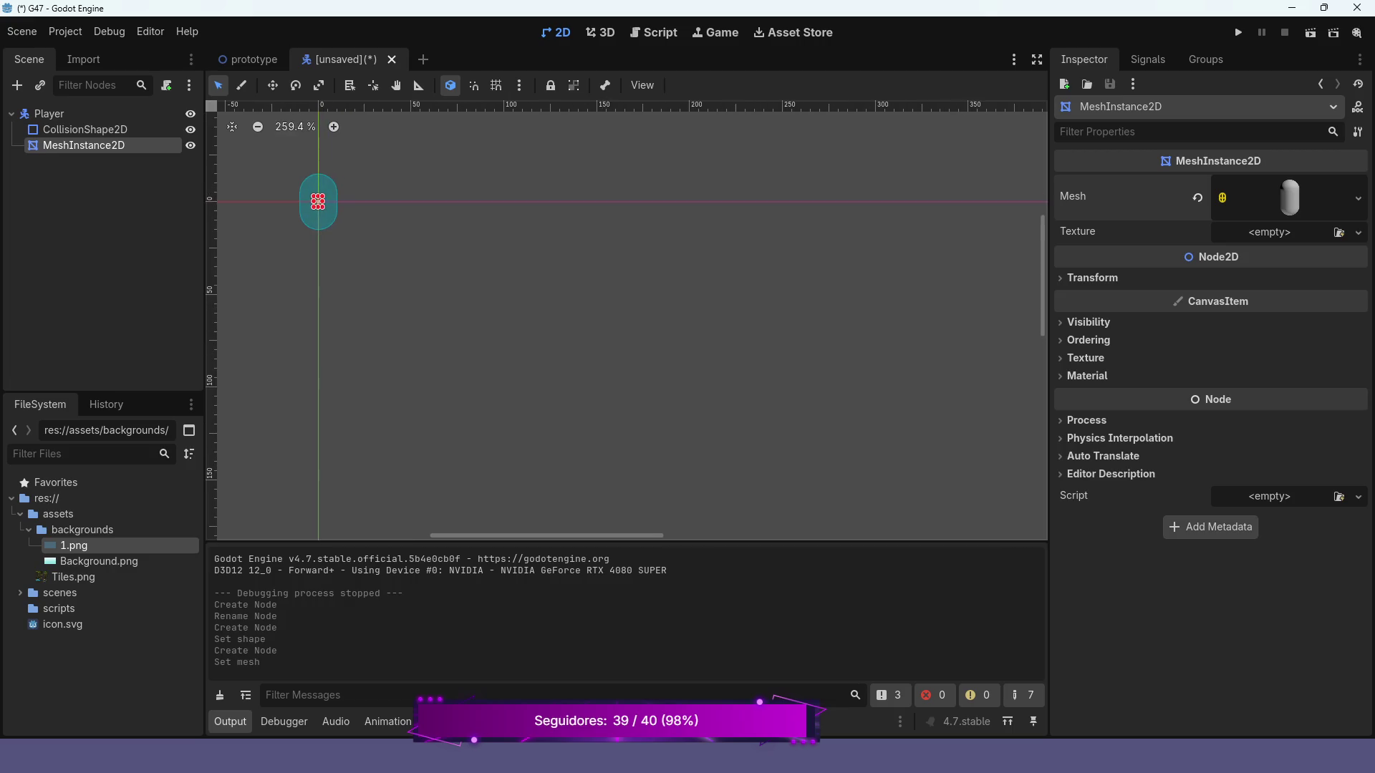
{"action": "key", "text": "f"}
{"action": "scroll", "coordinate": [537, 212], "scroll_direction": "up", "scroll_amount": 11}
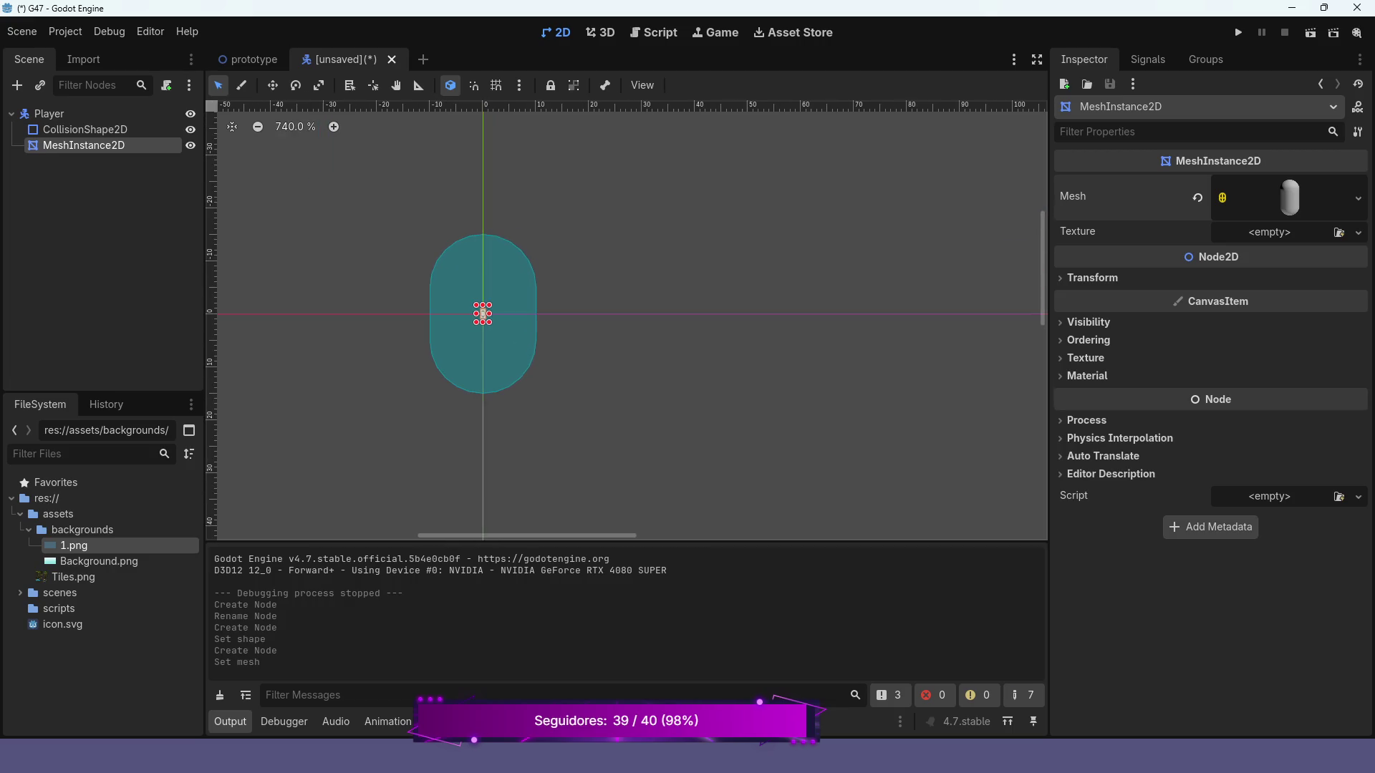
{"action": "scroll", "coordinate": [536, 211], "scroll_direction": "down", "scroll_amount": 2}
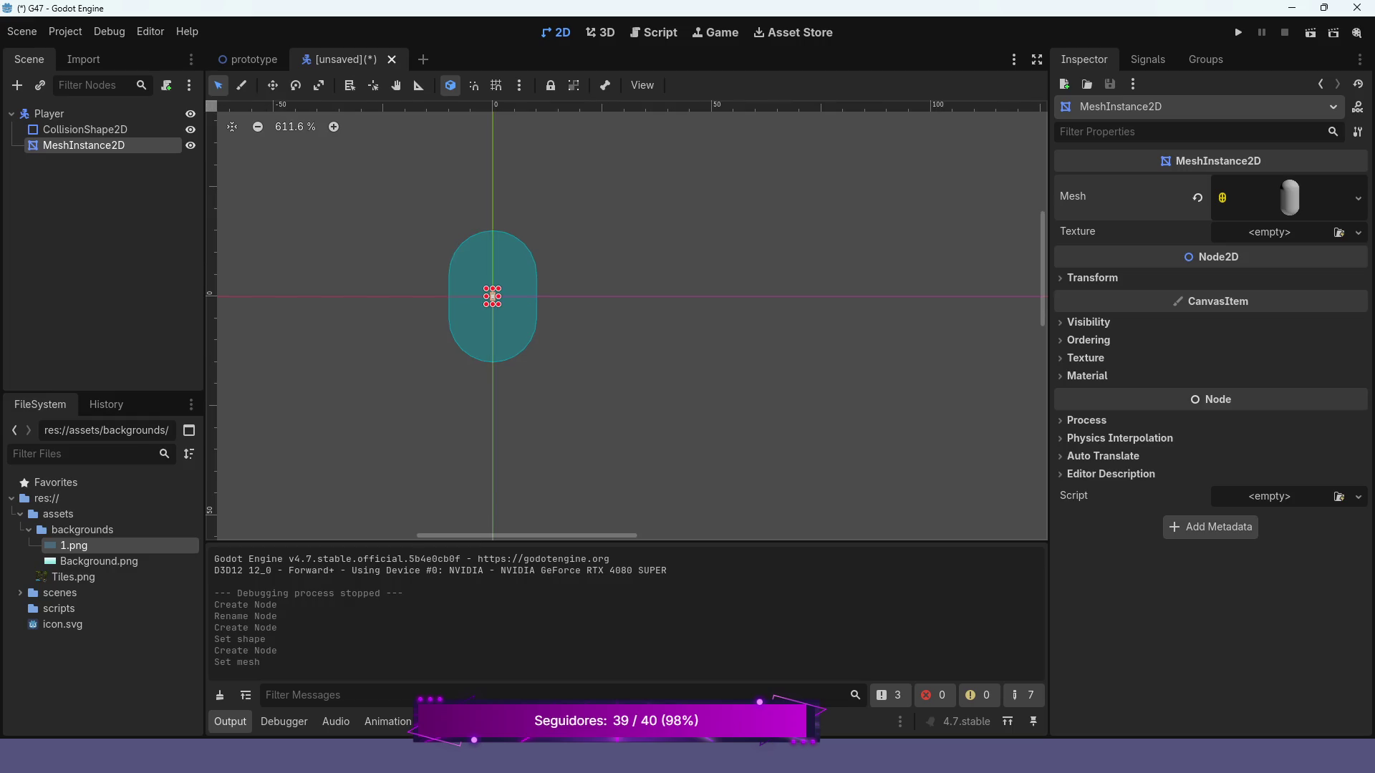
{"action": "left_click", "coordinate": [50, 115]}
{"action": "right_click", "coordinate": [82, 118]}
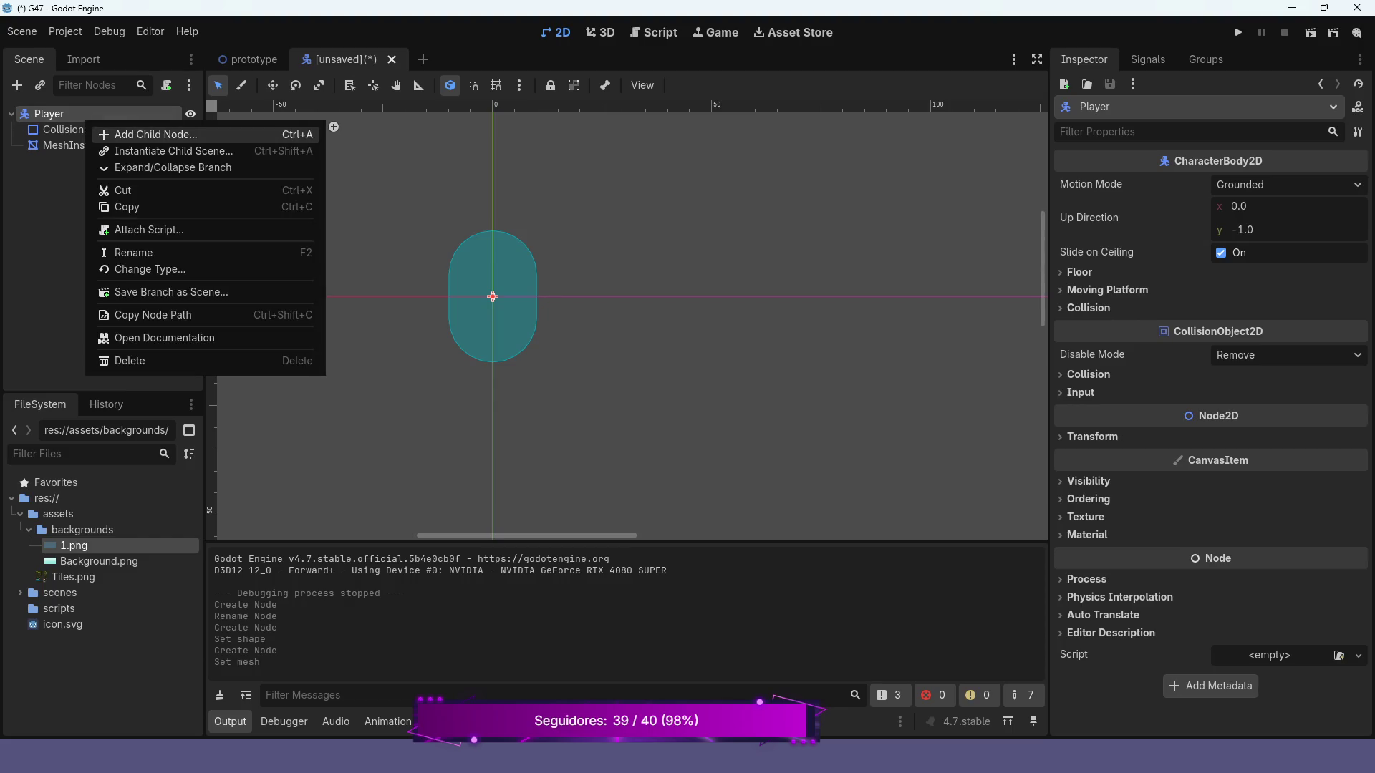
- Add an AnimatedSprite2D under Player, delete the MeshInstance2D, and give the sprite a new SpriteFrames resource
{"action": "left_click", "coordinate": [114, 136]}
{"action": "type", "text": "an"}
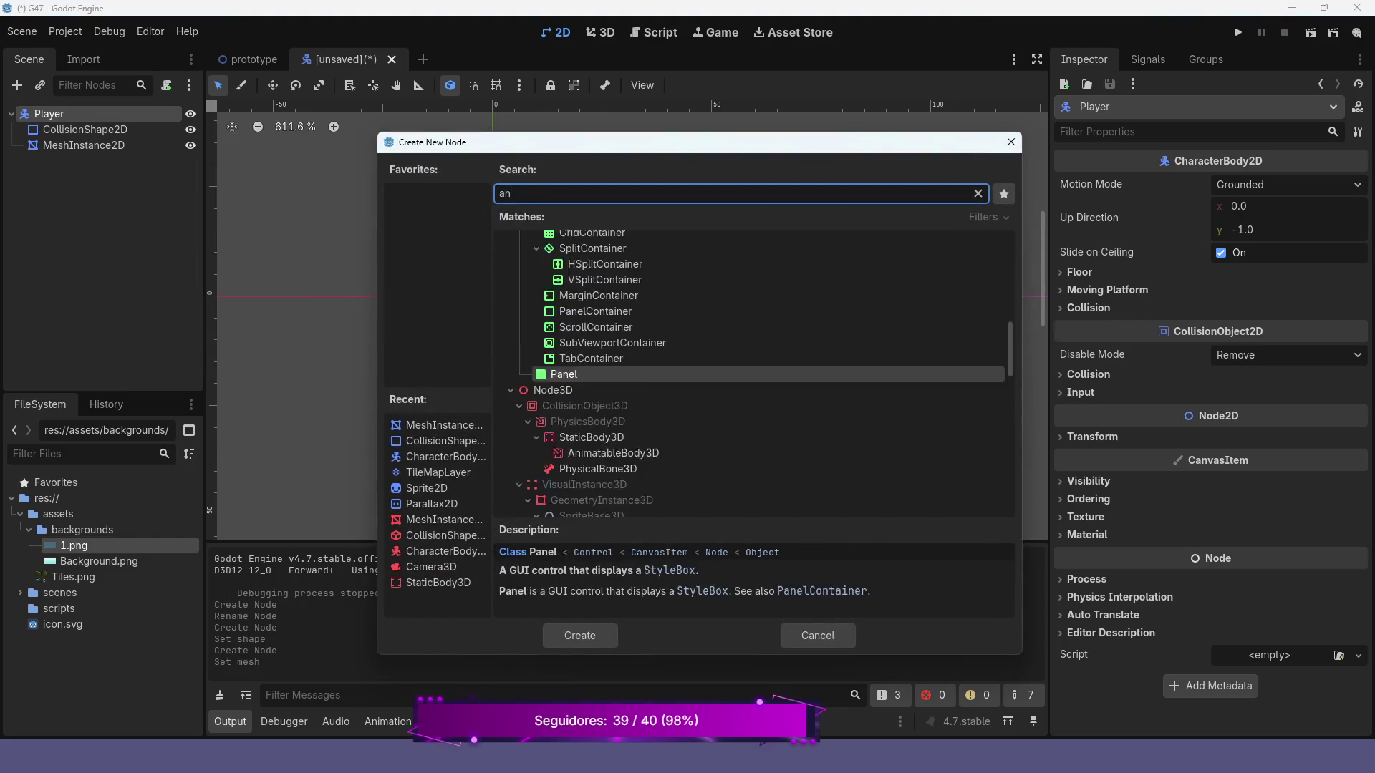
{"action": "type", "text": "imated"}
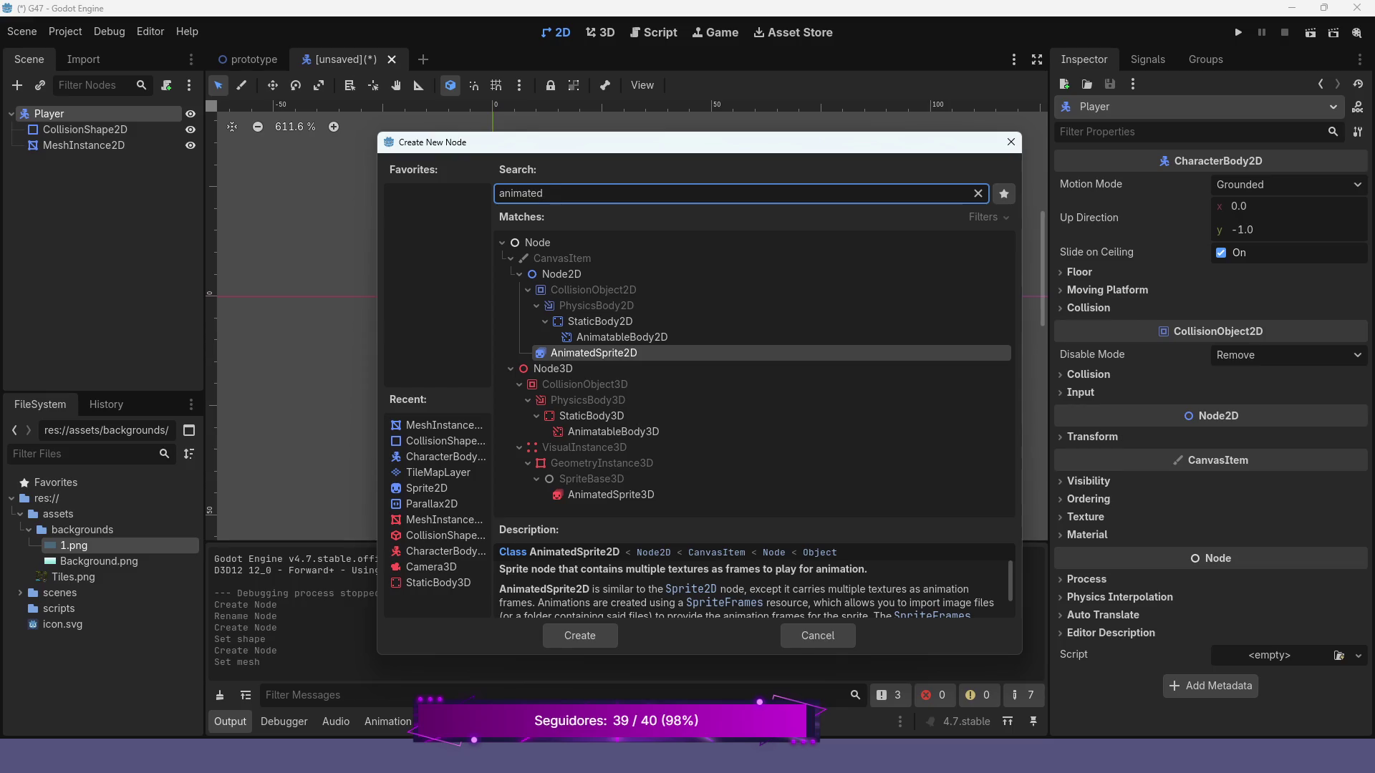
{"action": "key", "text": "Return"}
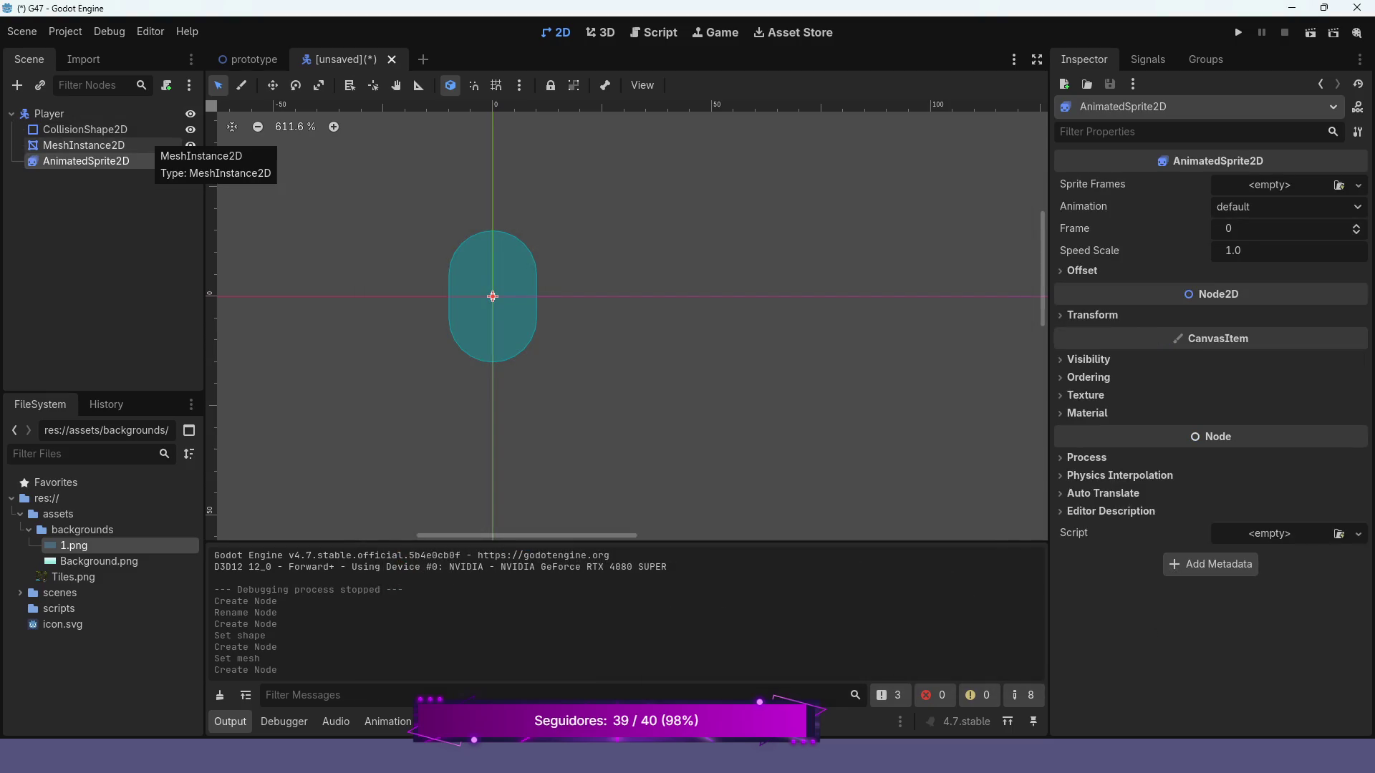
{"action": "left_click", "coordinate": [143, 145]}
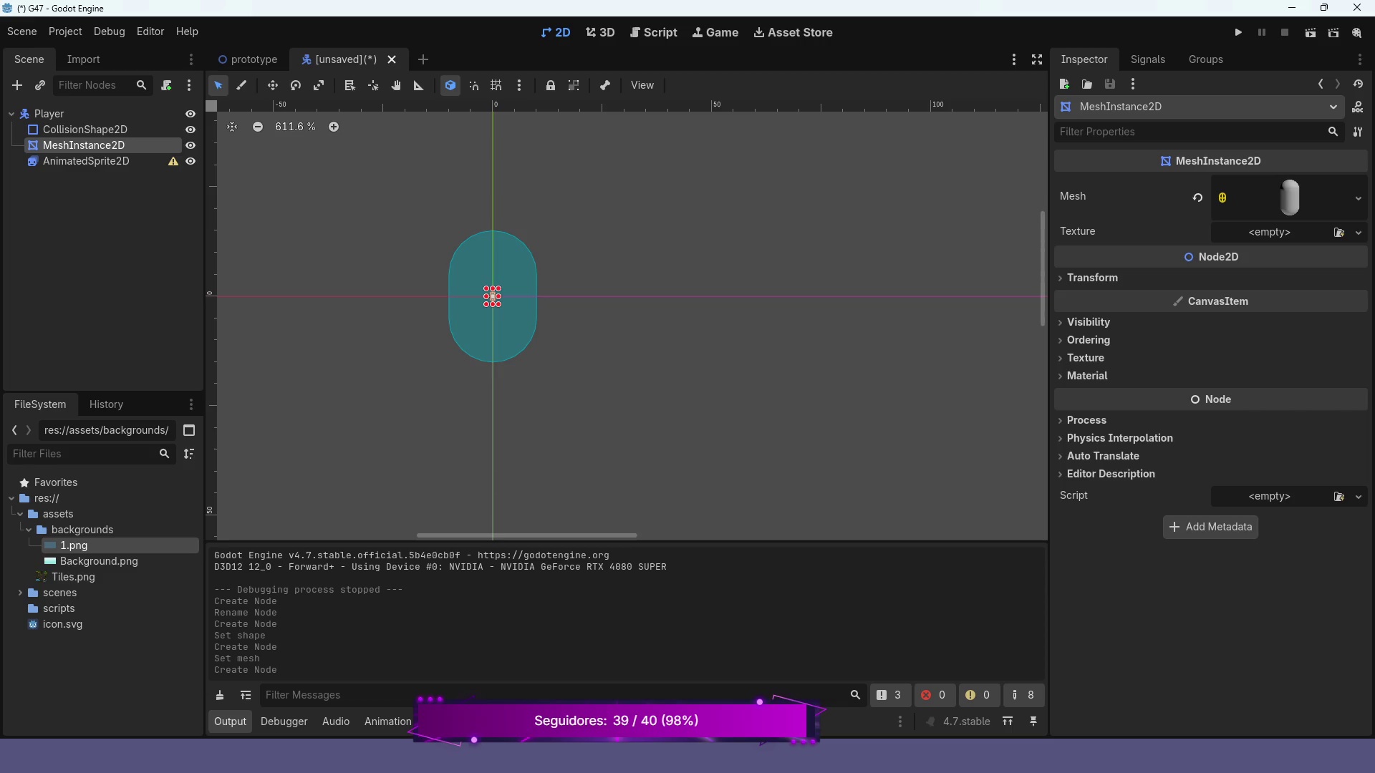
{"action": "key", "text": "Delete"}
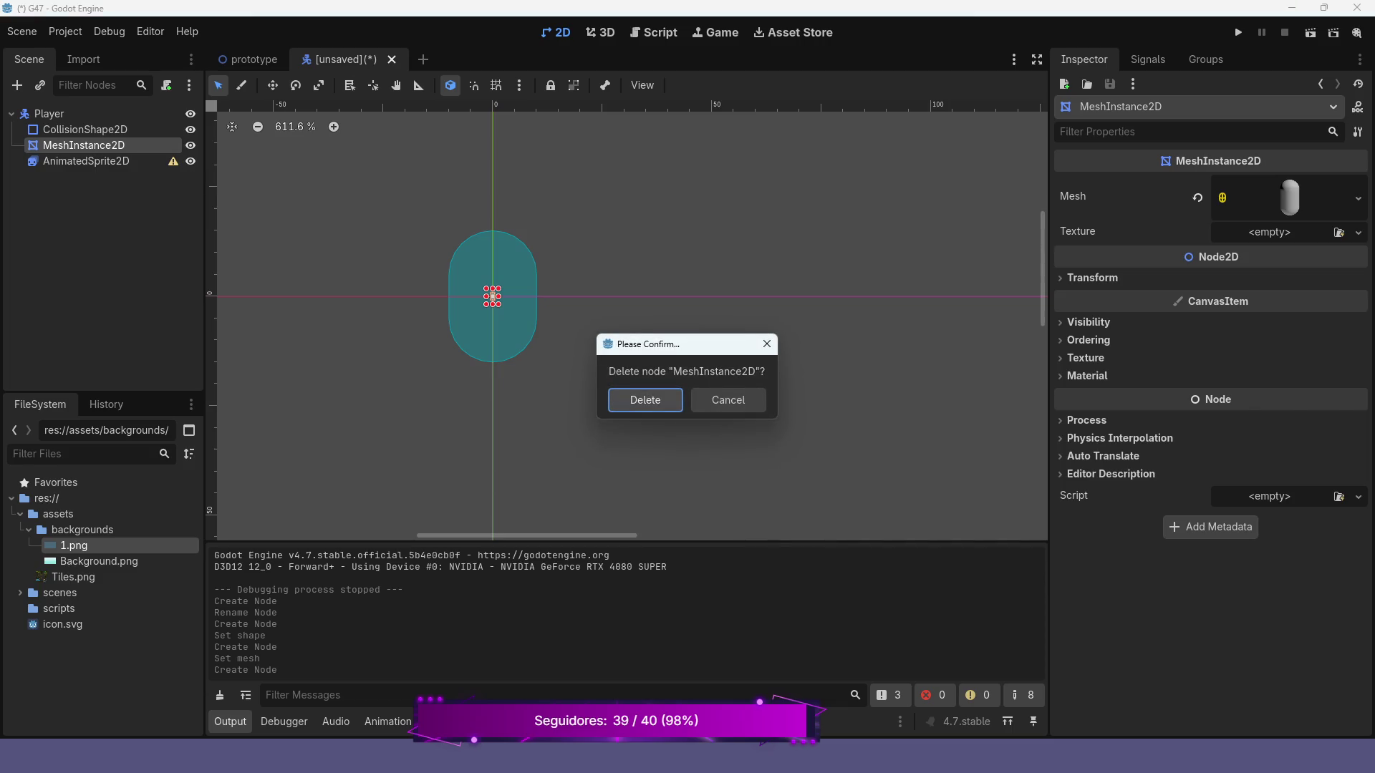
{"action": "key", "text": "Return"}
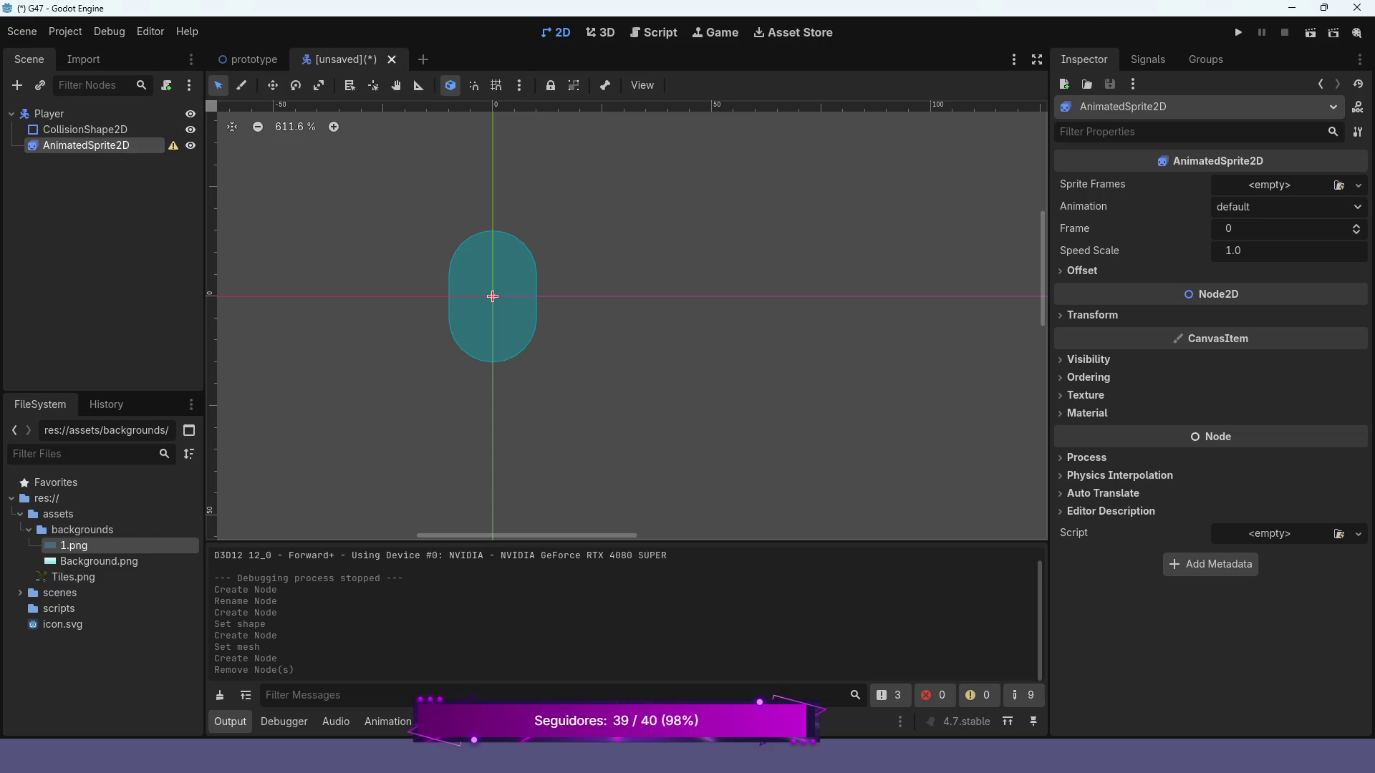
{"action": "left_click", "coordinate": [1358, 185]}
{"action": "left_click", "coordinate": [1304, 189]}
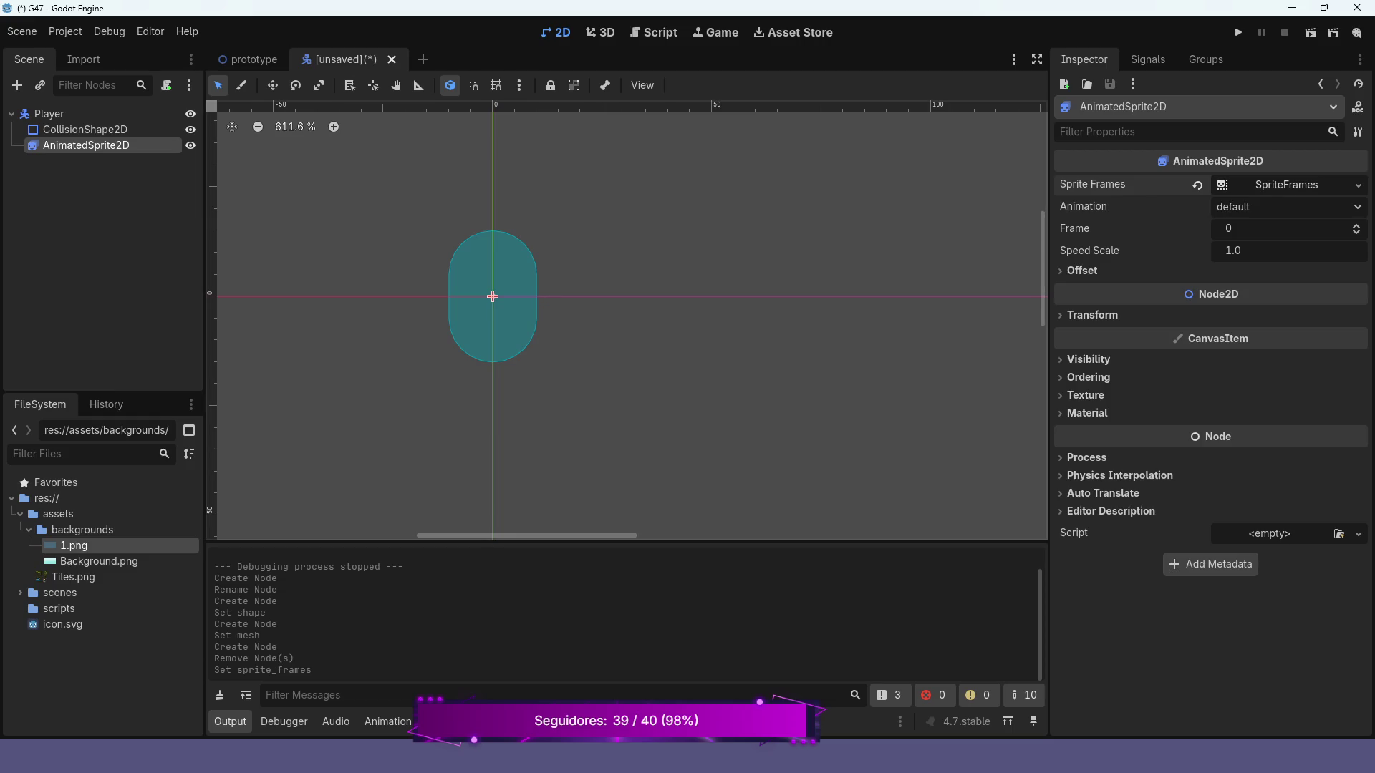
- Open the AnimatedSprite2D's new SpriteFrames resource in the SpriteFrames panel
{"action": "left_click", "coordinate": [1287, 184]}
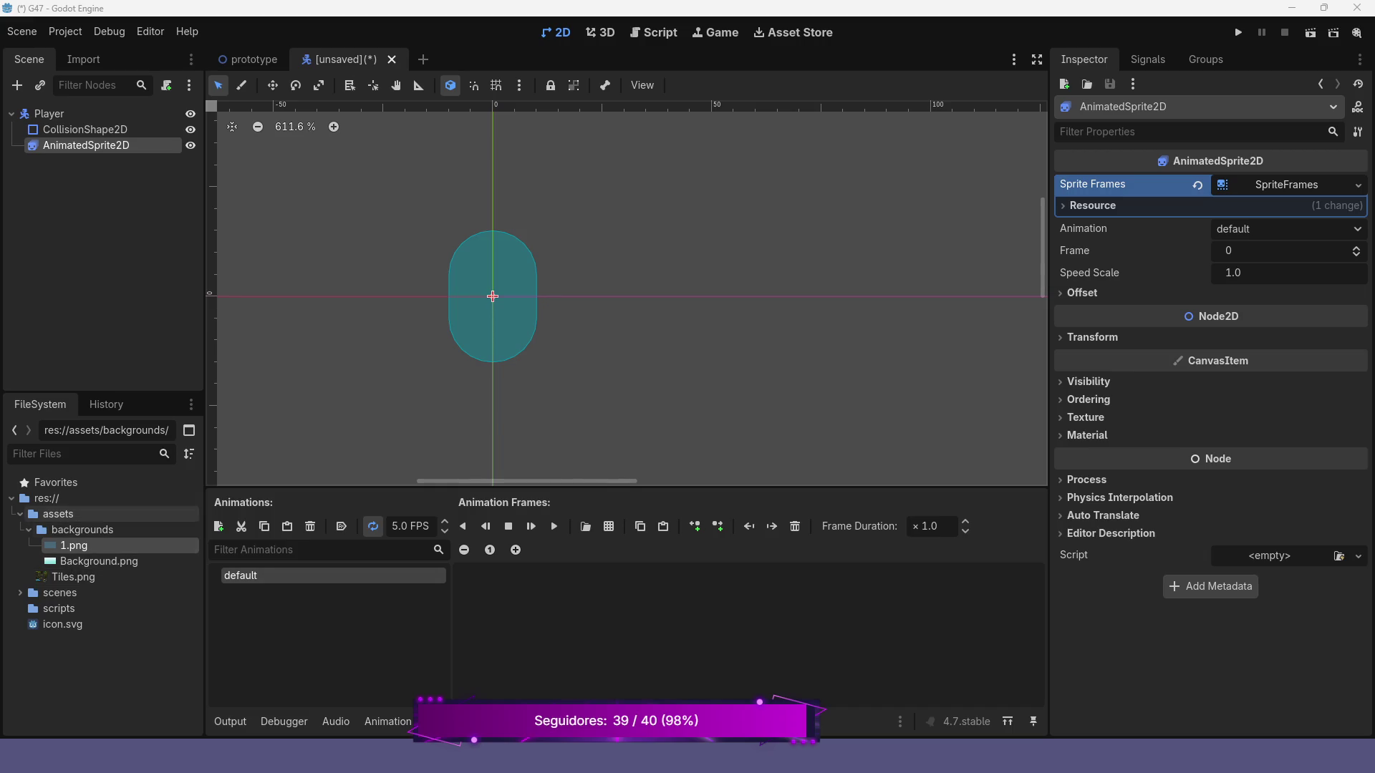
- Create a new folder named 'characters' inside the assets folder
{"action": "left_click", "coordinate": [58, 514]}
{"action": "right_click", "coordinate": [66, 516]}
{"action": "mouse_move", "coordinate": [108, 485]}
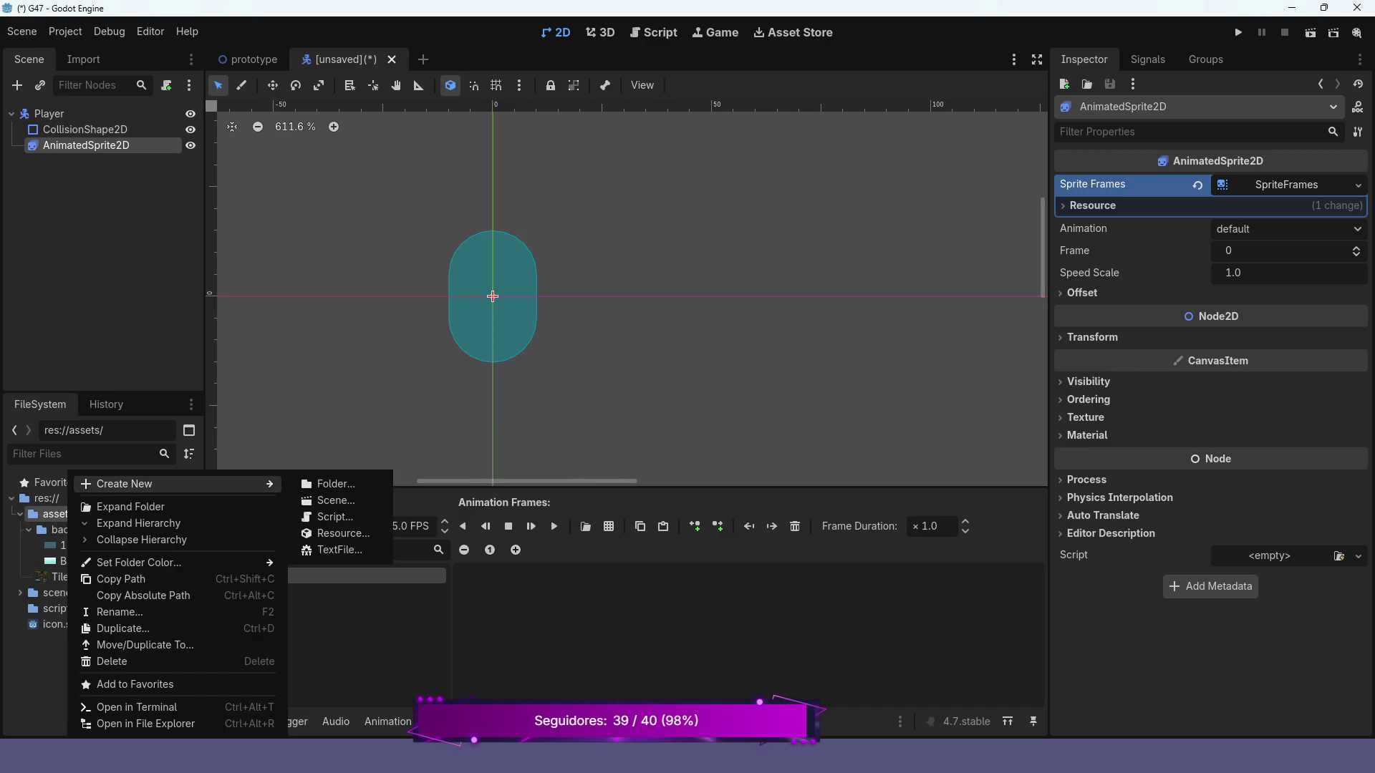
{"action": "left_click", "coordinate": [330, 484]}
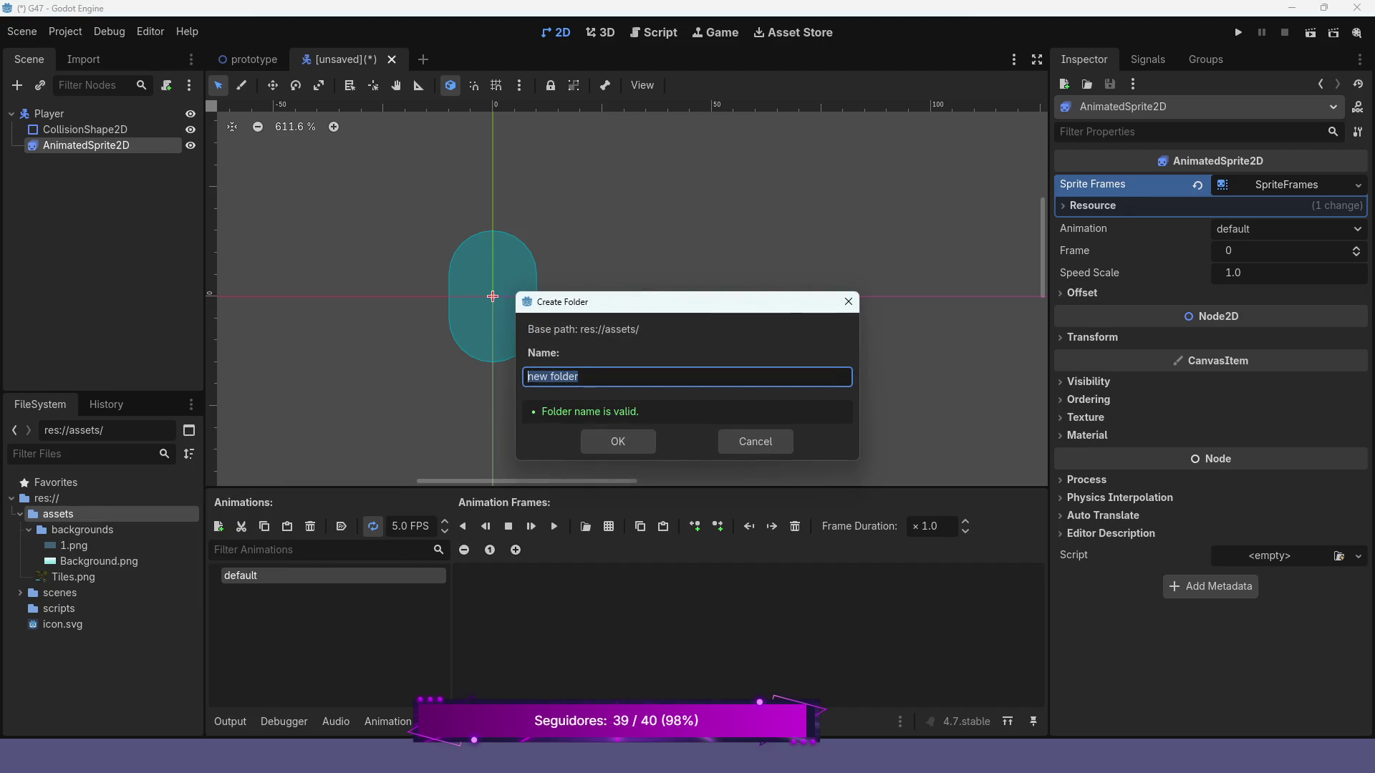
{"action": "type", "text": "characters"}
{"action": "key", "text": "Return"}
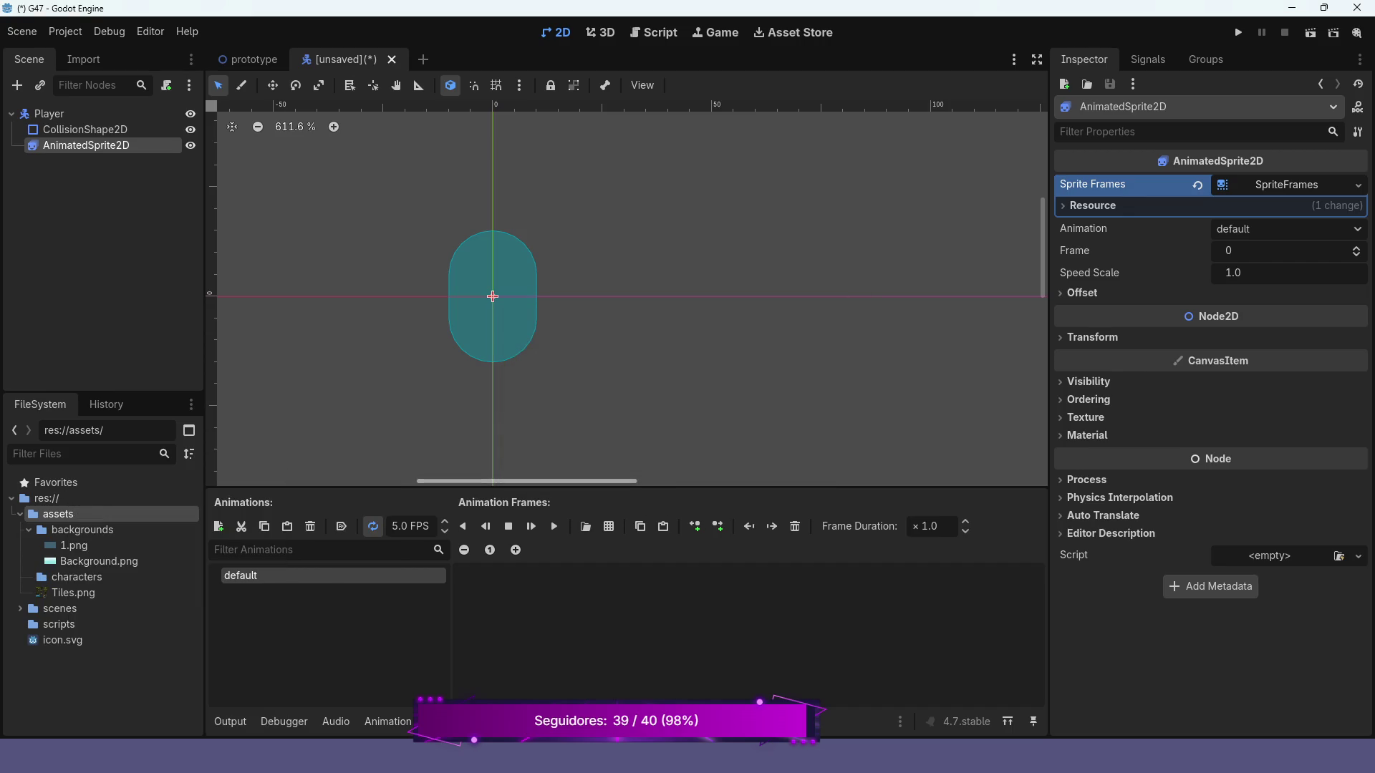
- Create a 'player' folder inside characters and select it
{"action": "left_click", "coordinate": [72, 578]}
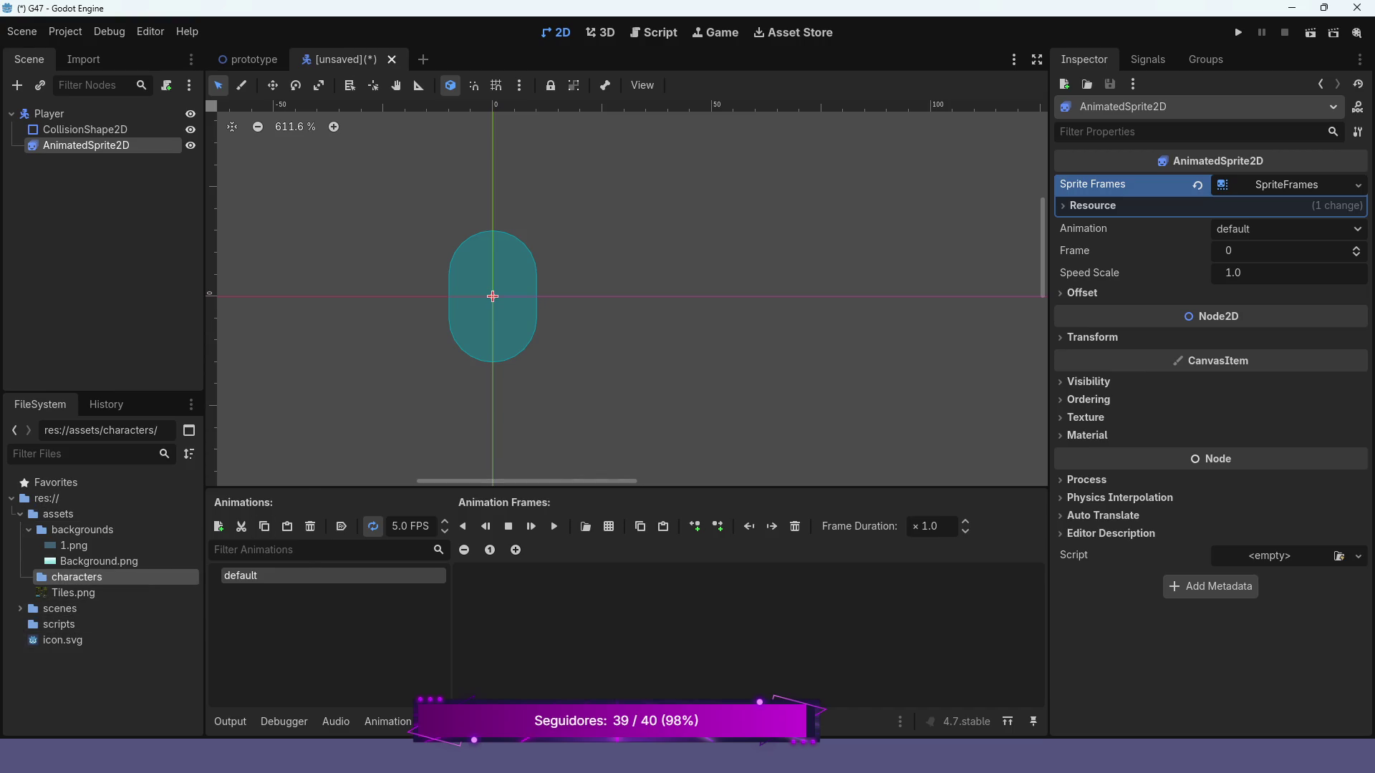
{"action": "right_click", "coordinate": [90, 577]}
{"action": "mouse_move", "coordinate": [272, 484]}
{"action": "left_click", "coordinate": [351, 483]}
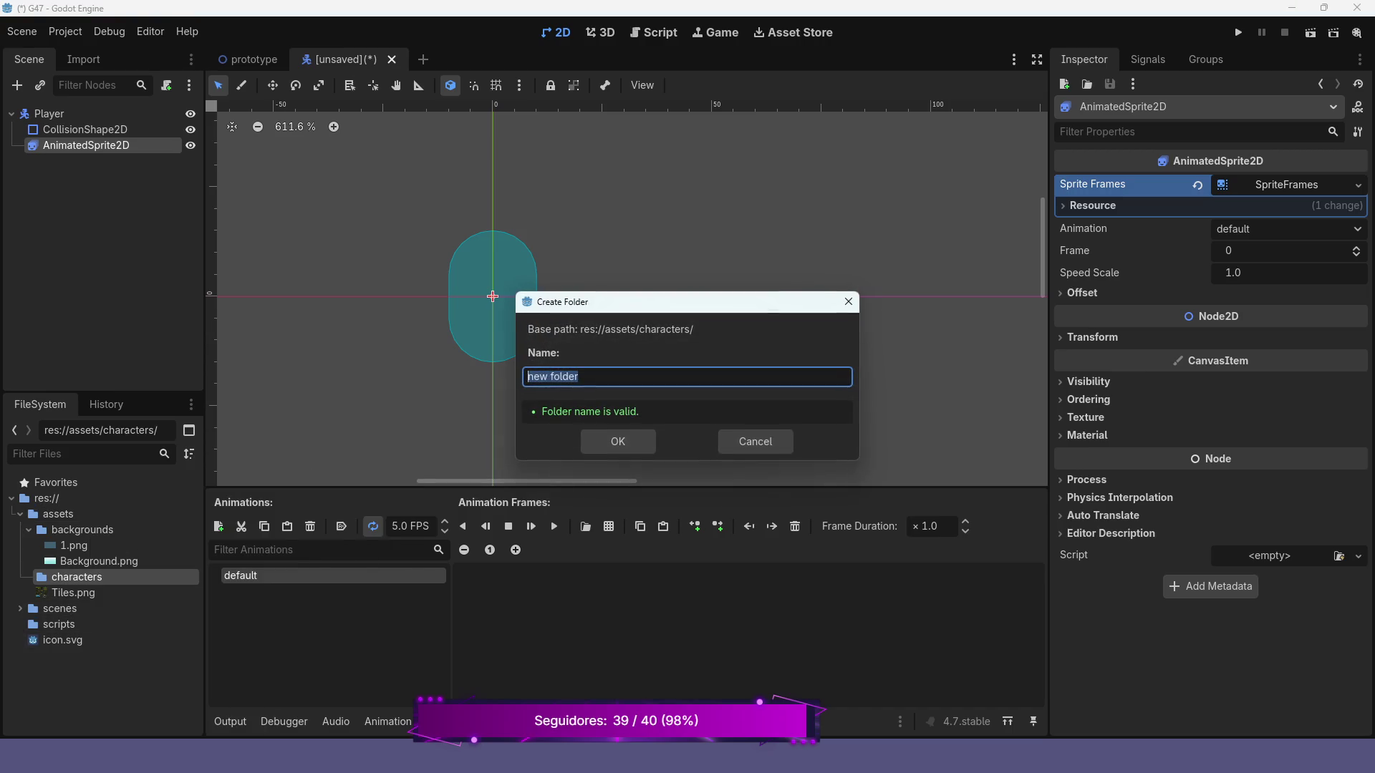
{"action": "type", "text": "pl"}
{"action": "type", "text": "ayer"}
{"action": "key", "text": "Return"}
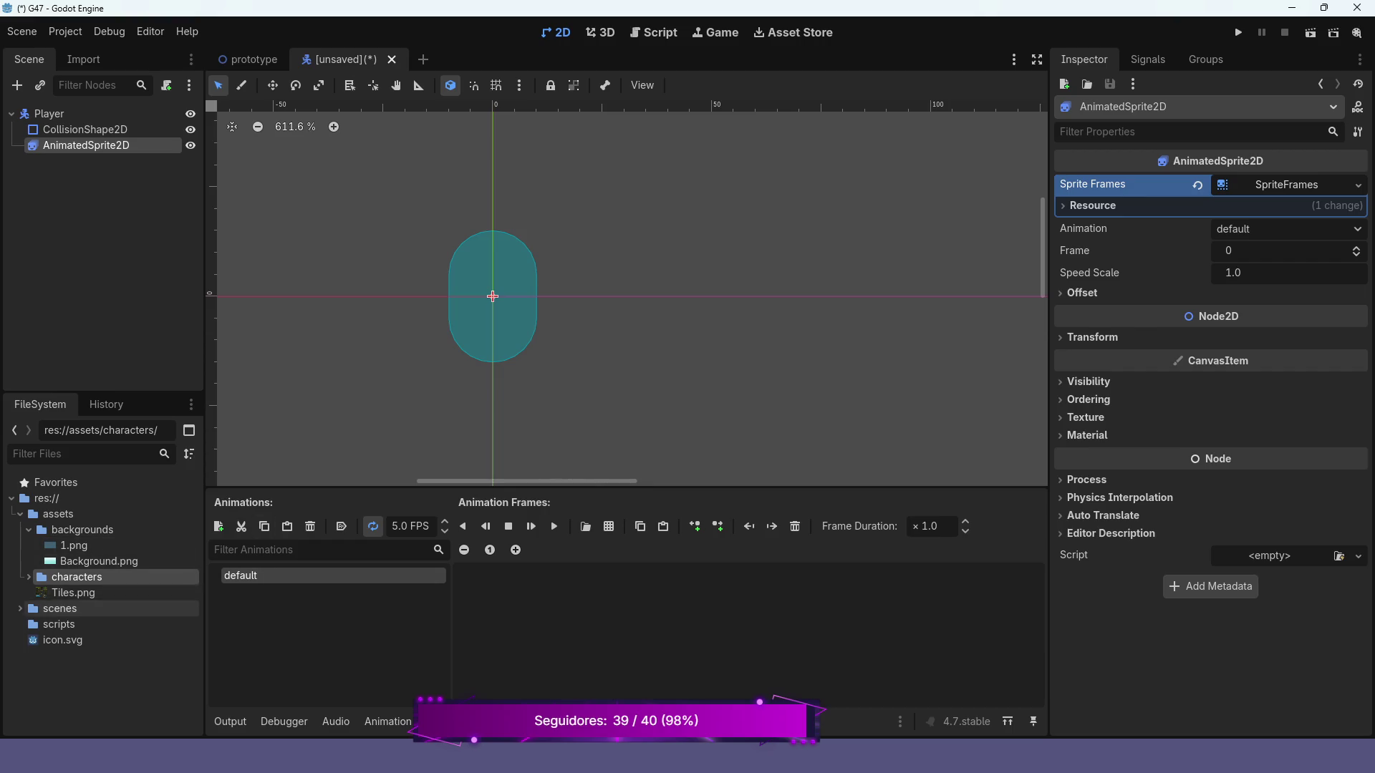
{"action": "double_click", "coordinate": [71, 576]}
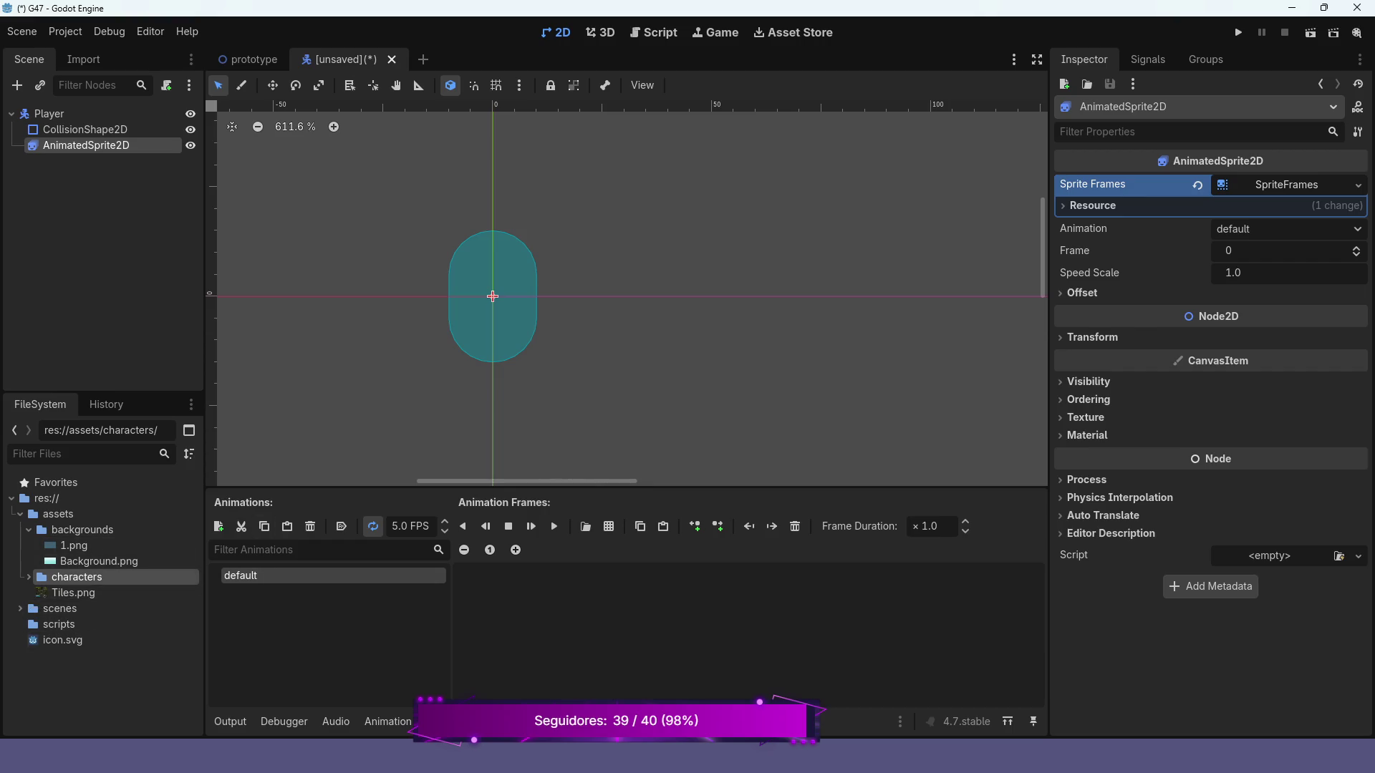
{"action": "left_click", "coordinate": [75, 592]}
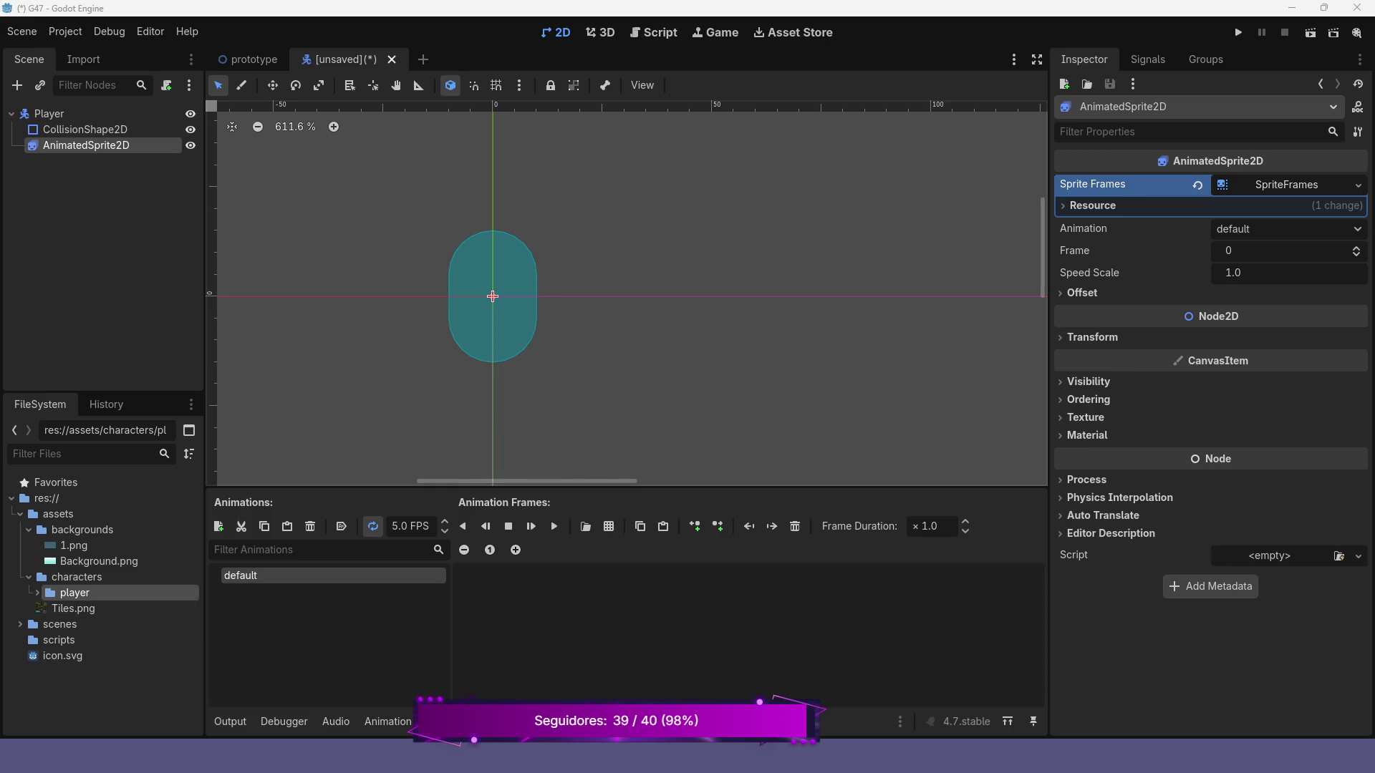
- Begin renaming the SpriteFrames' default animation
{"action": "double_click", "coordinate": [243, 576]}
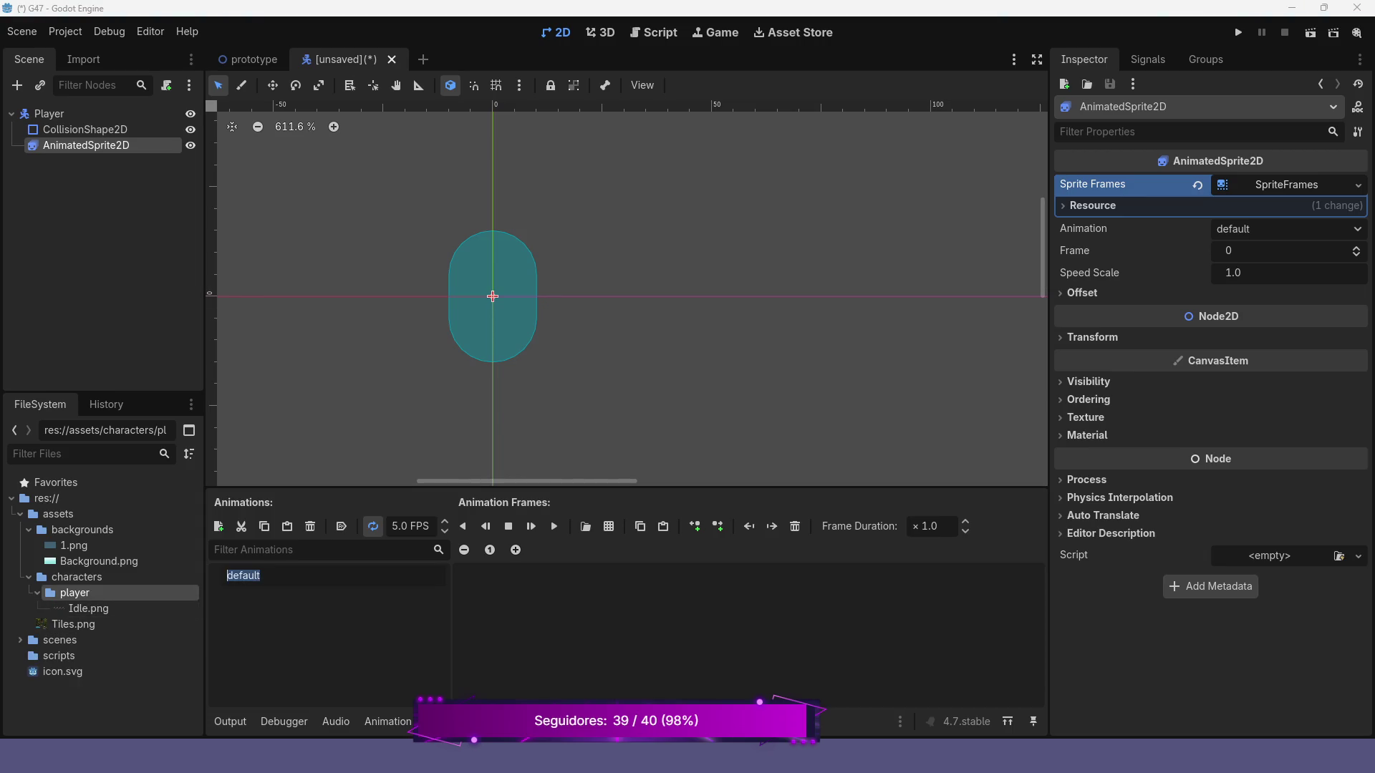
- Rename the animation to 'idle' and load assets/characters/player/Idle.png as a sprite sheet
{"action": "type", "text": "idle"}
{"action": "key", "text": "Return"}
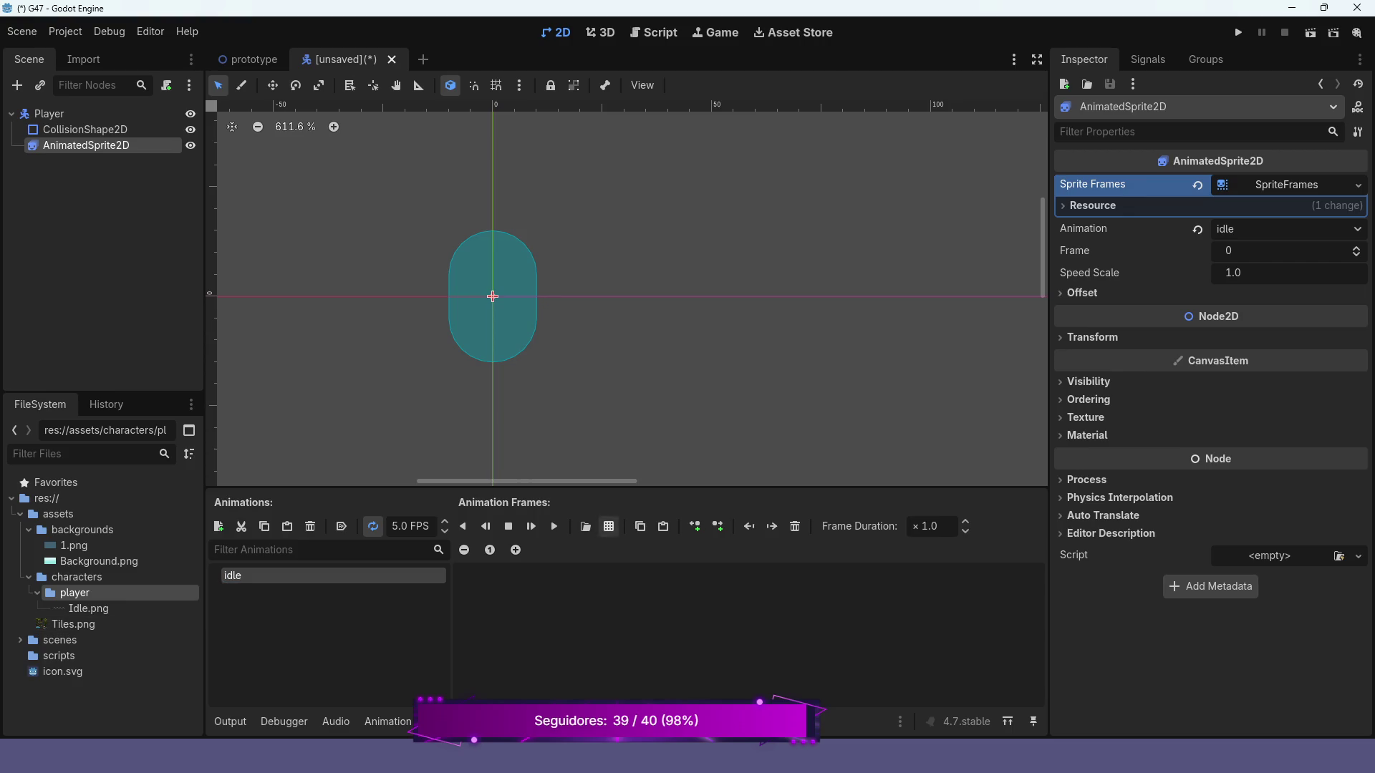
{"action": "left_click", "coordinate": [608, 527]}
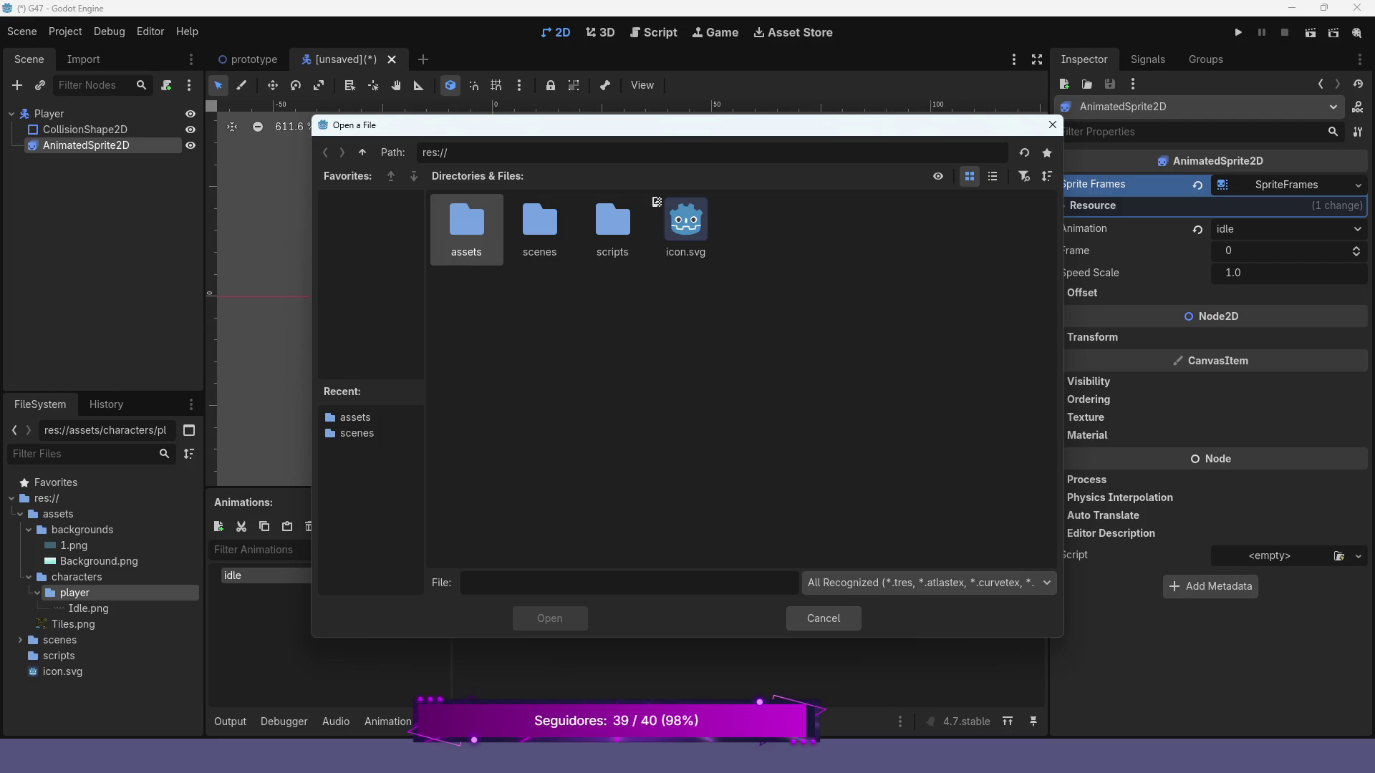
{"action": "key", "text": "Return"}
{"action": "key", "text": "Right"}
{"action": "key", "text": "Return"}
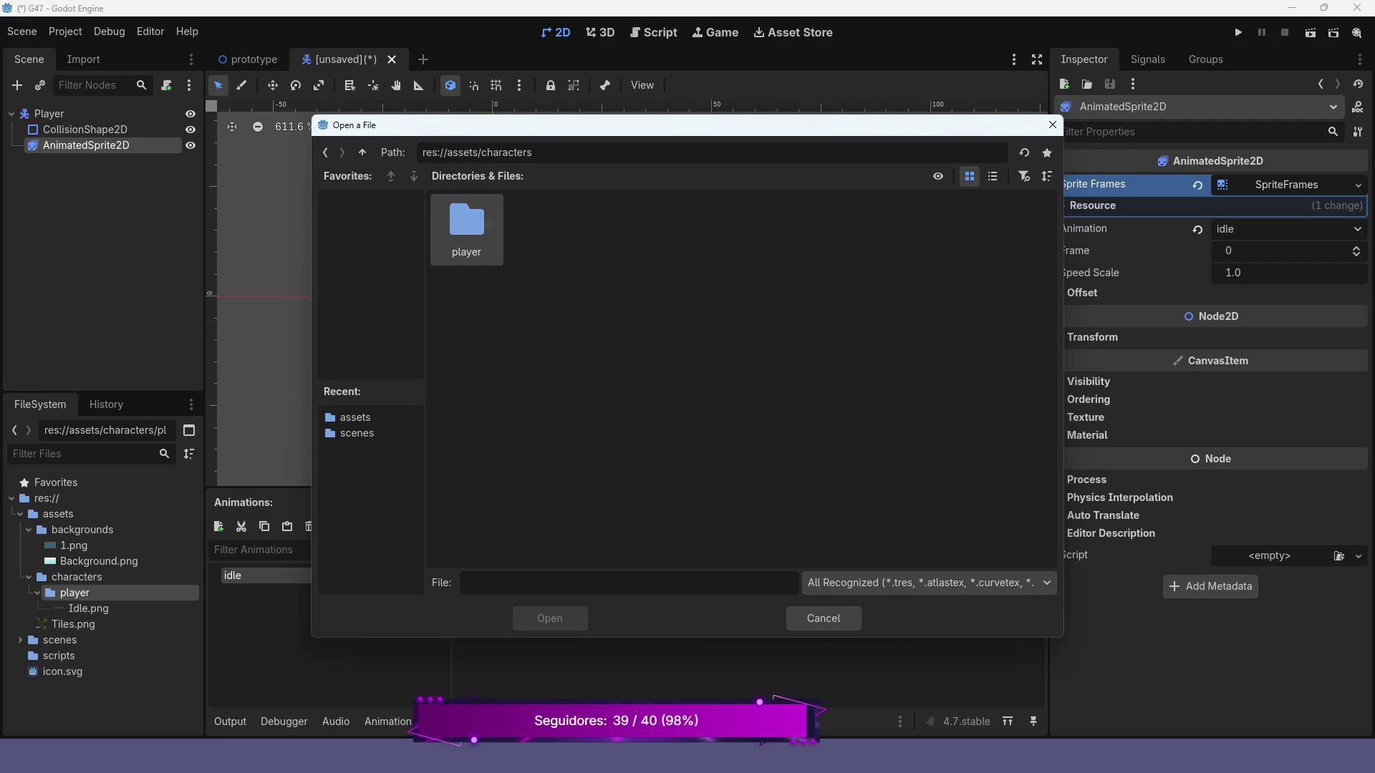
{"action": "key", "text": "Return"}
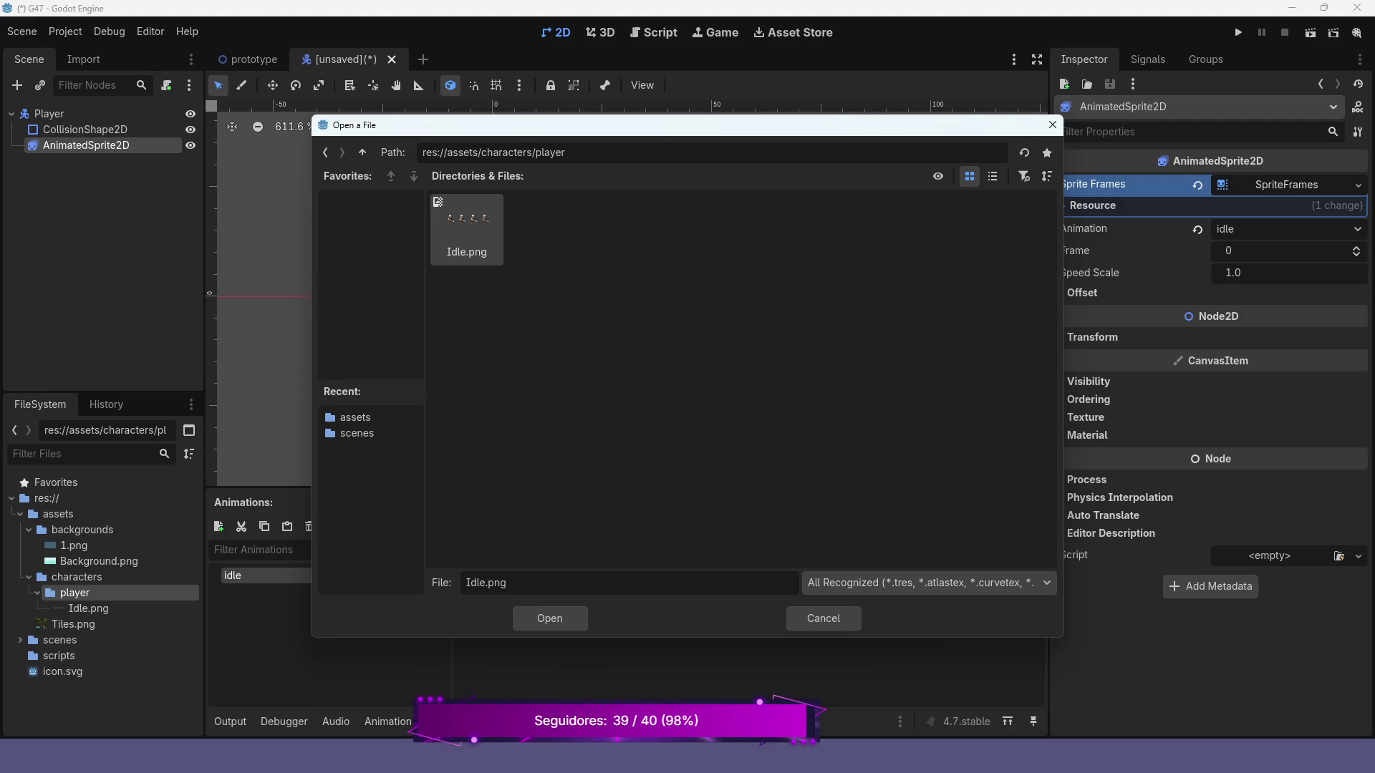
{"action": "key", "text": "Return"}
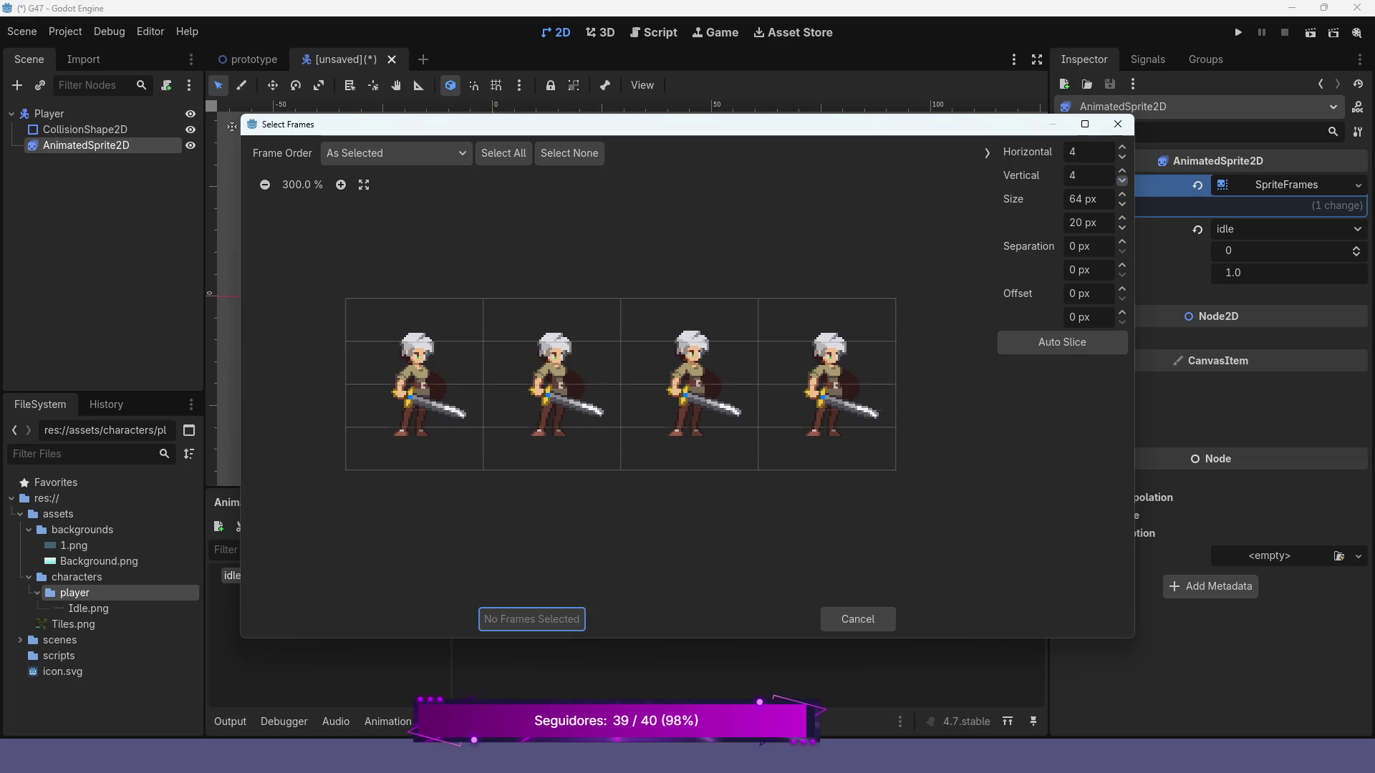
- Set the sheet grid to one row and add all four frames to idle
{"action": "left_click", "coordinate": [1123, 179]}
{"action": "left_click", "coordinate": [1123, 179]}
{"action": "left_click", "coordinate": [1123, 180]}
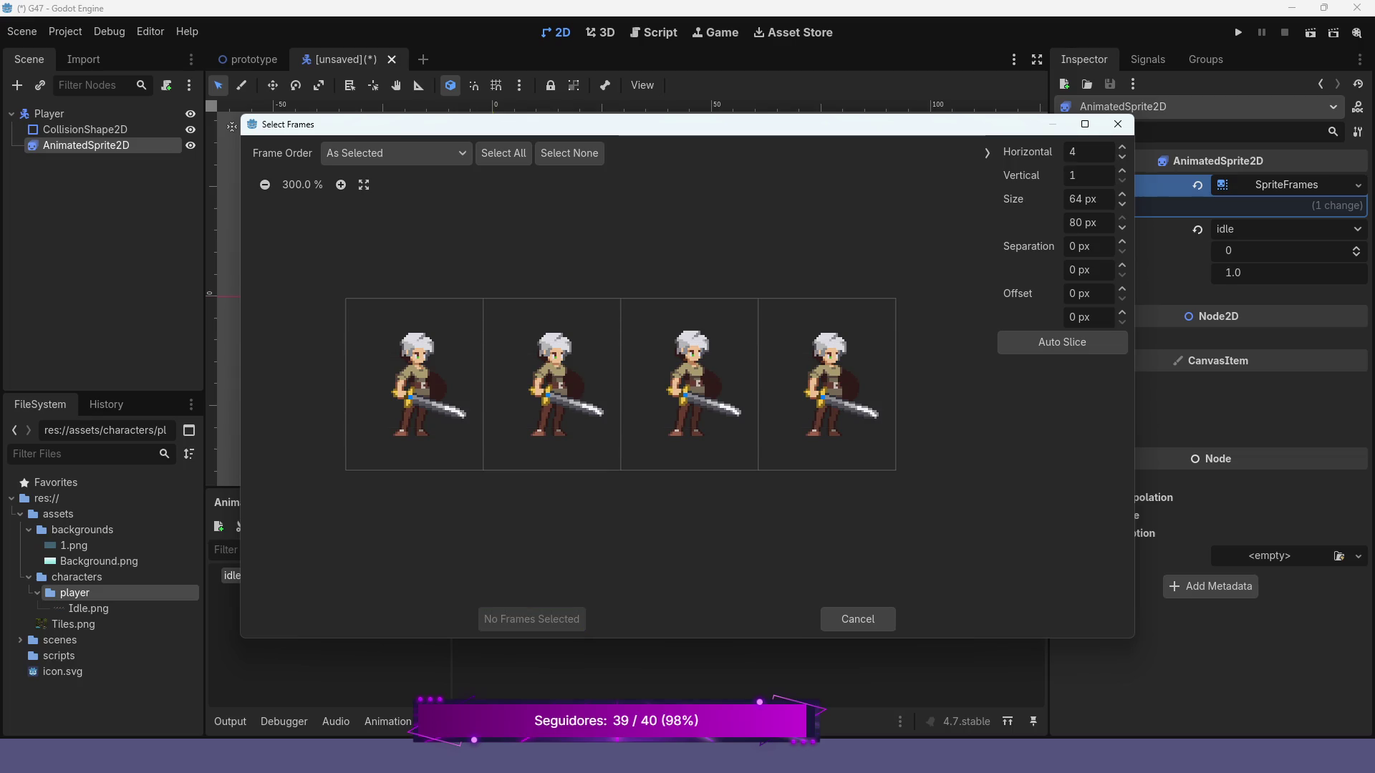
{"action": "left_click_drag", "start_coordinate": [414, 384], "coordinate": [827, 385]}
{"action": "left_click", "coordinate": [527, 619]}
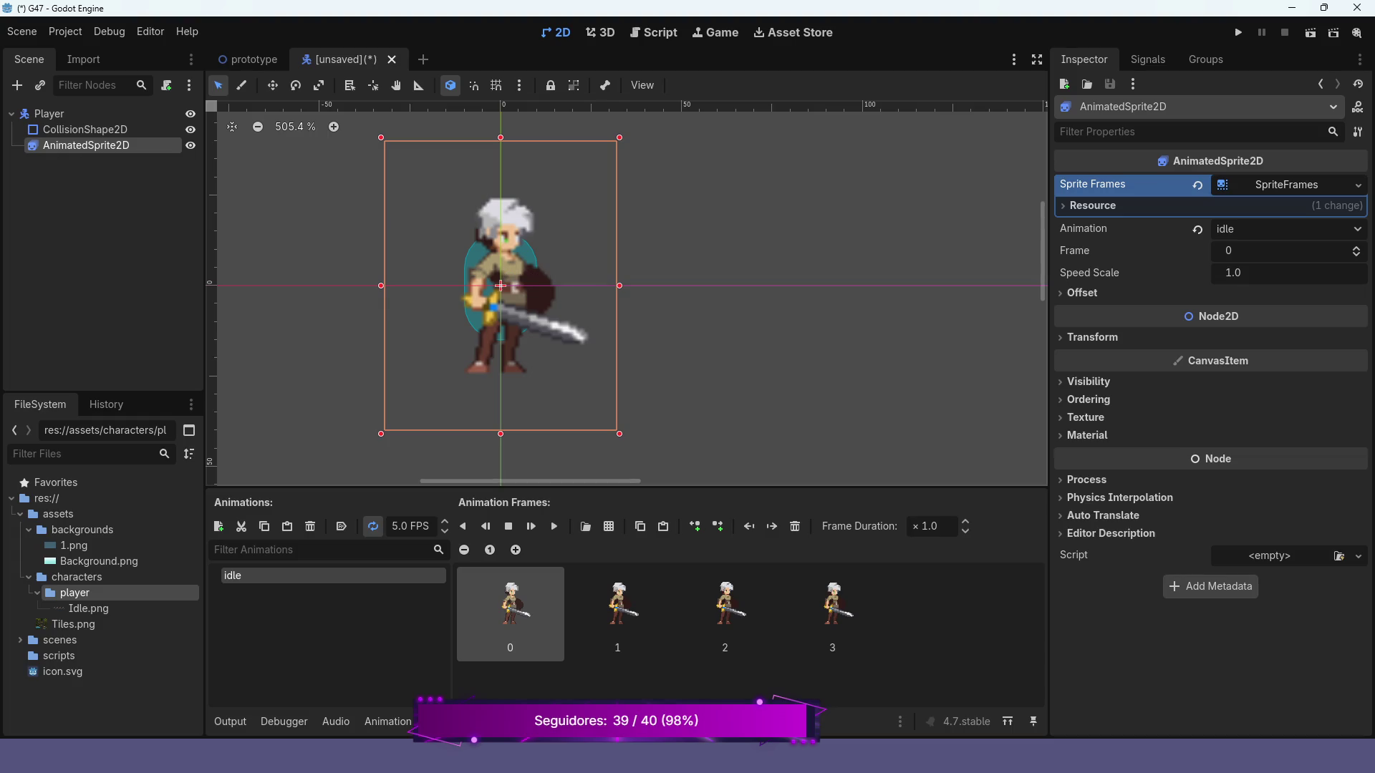
- Play and then stop a preview of the idle animation
{"action": "scroll", "coordinate": [480, 263], "scroll_direction": "up", "scroll_amount": 2}
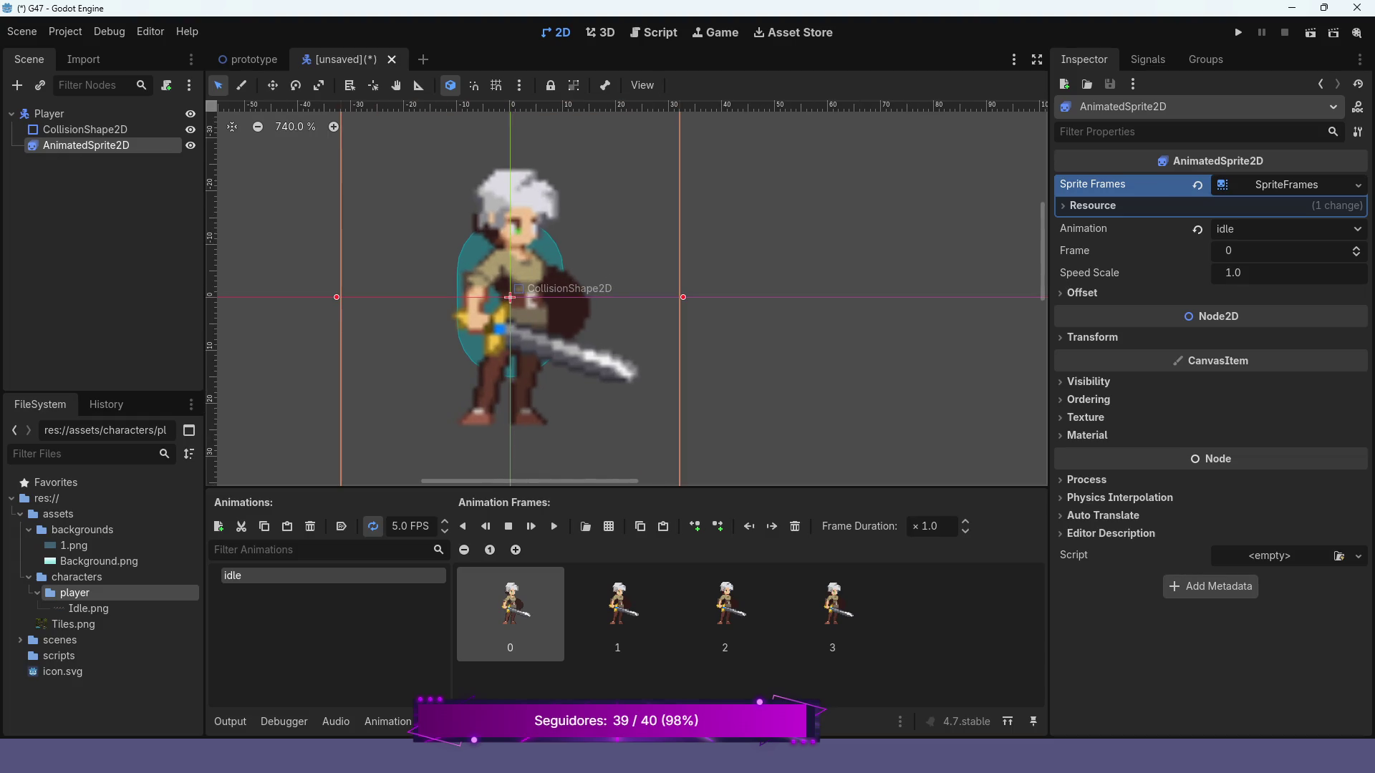
{"action": "scroll", "coordinate": [559, 374], "scroll_direction": "down", "scroll_amount": 2}
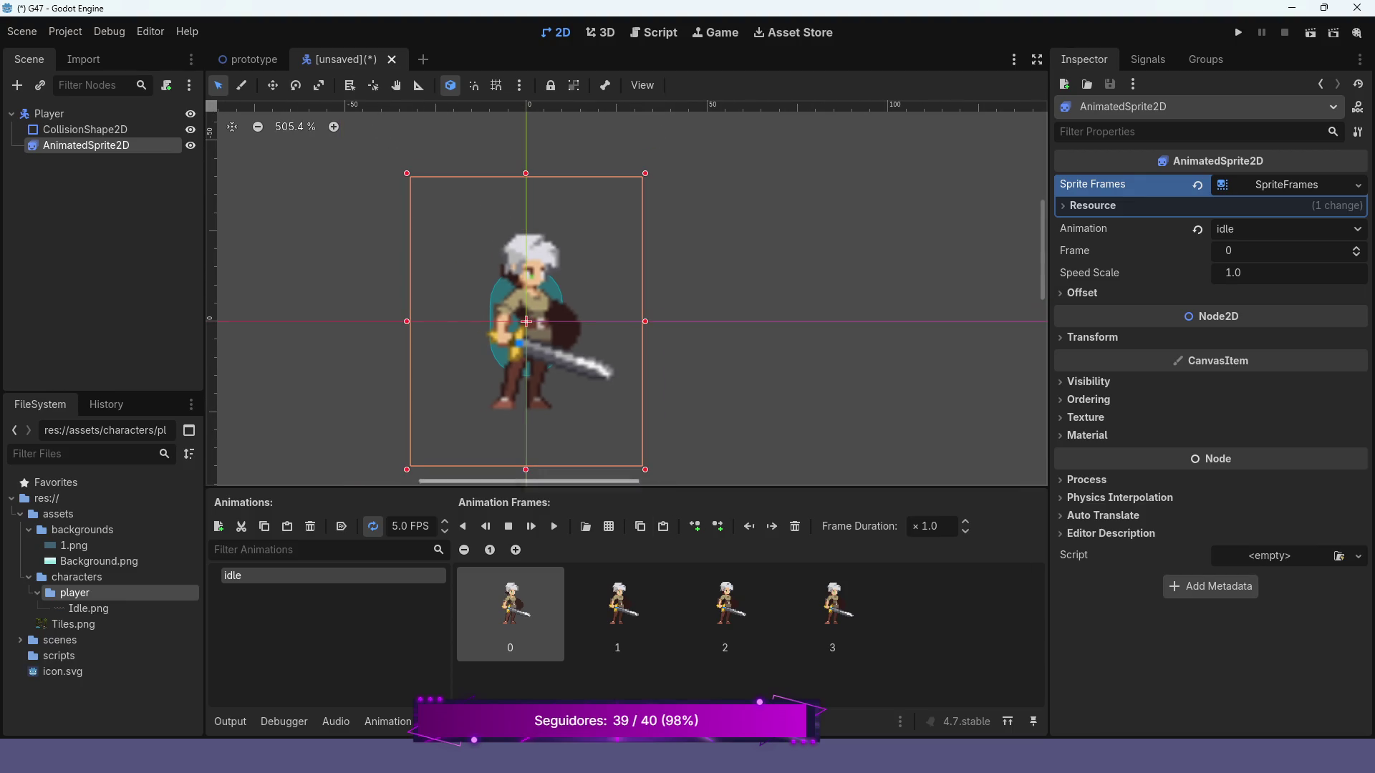
{"action": "left_click", "coordinate": [531, 526]}
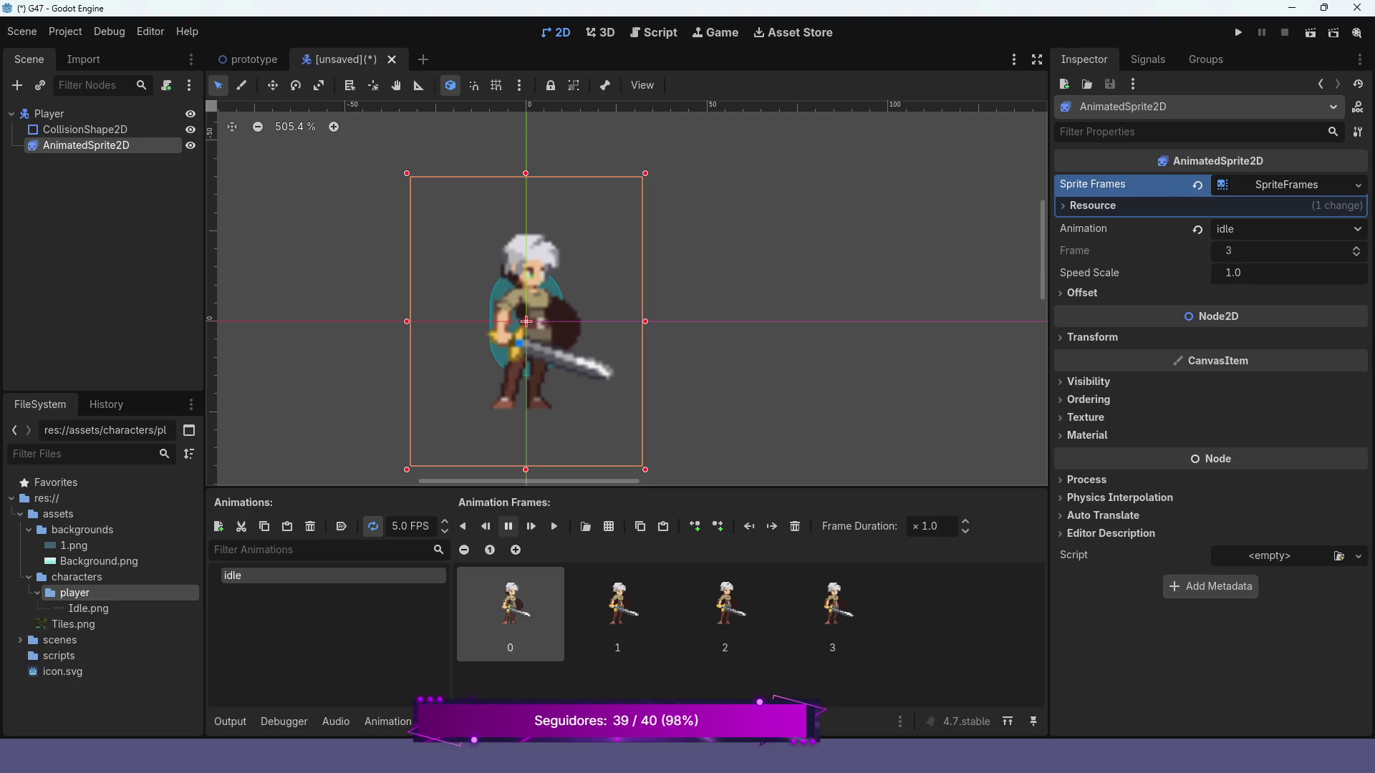
{"action": "left_click", "coordinate": [508, 526]}
{"action": "left_click", "coordinate": [84, 129]}
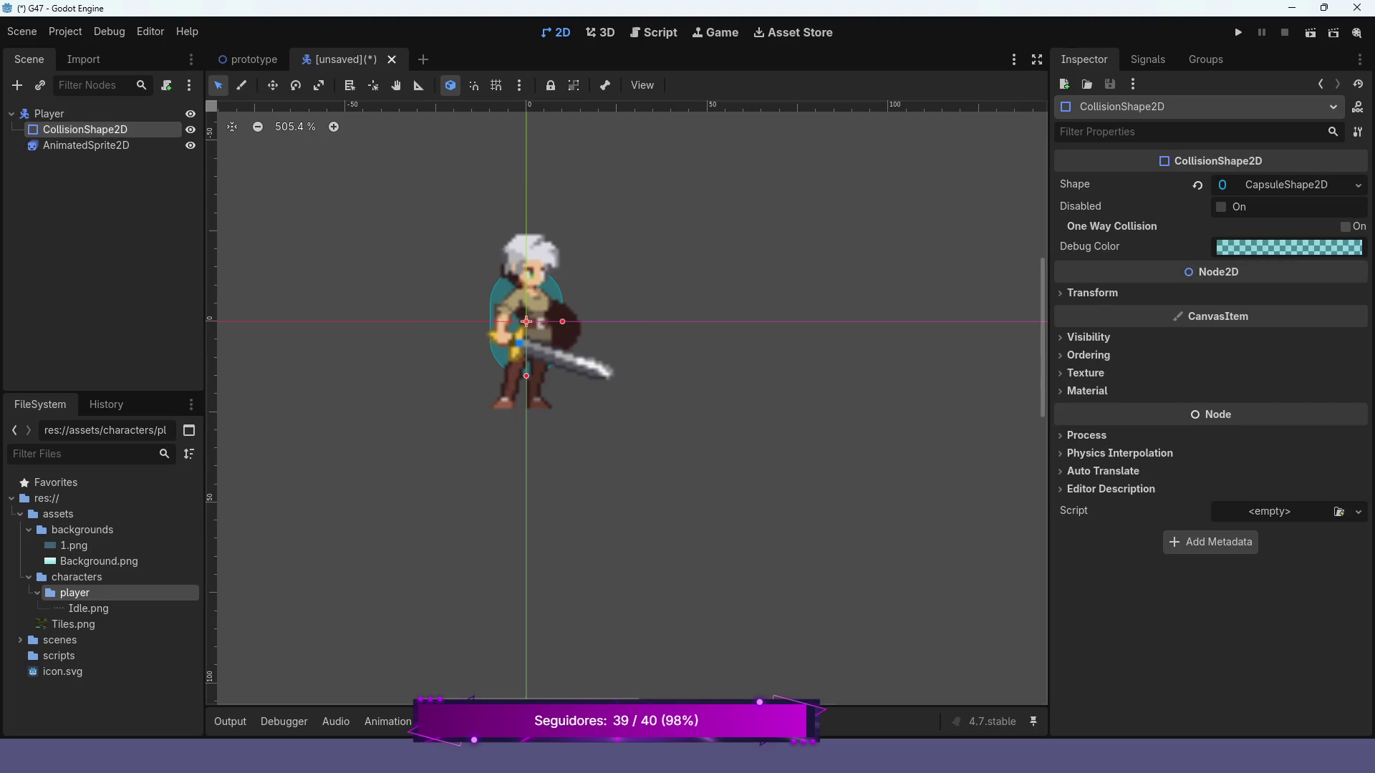
- Use Scale Mode to stretch the collision capsule taller over the character sprite
{"action": "scroll", "coordinate": [480, 260], "scroll_direction": "up", "scroll_amount": 2}
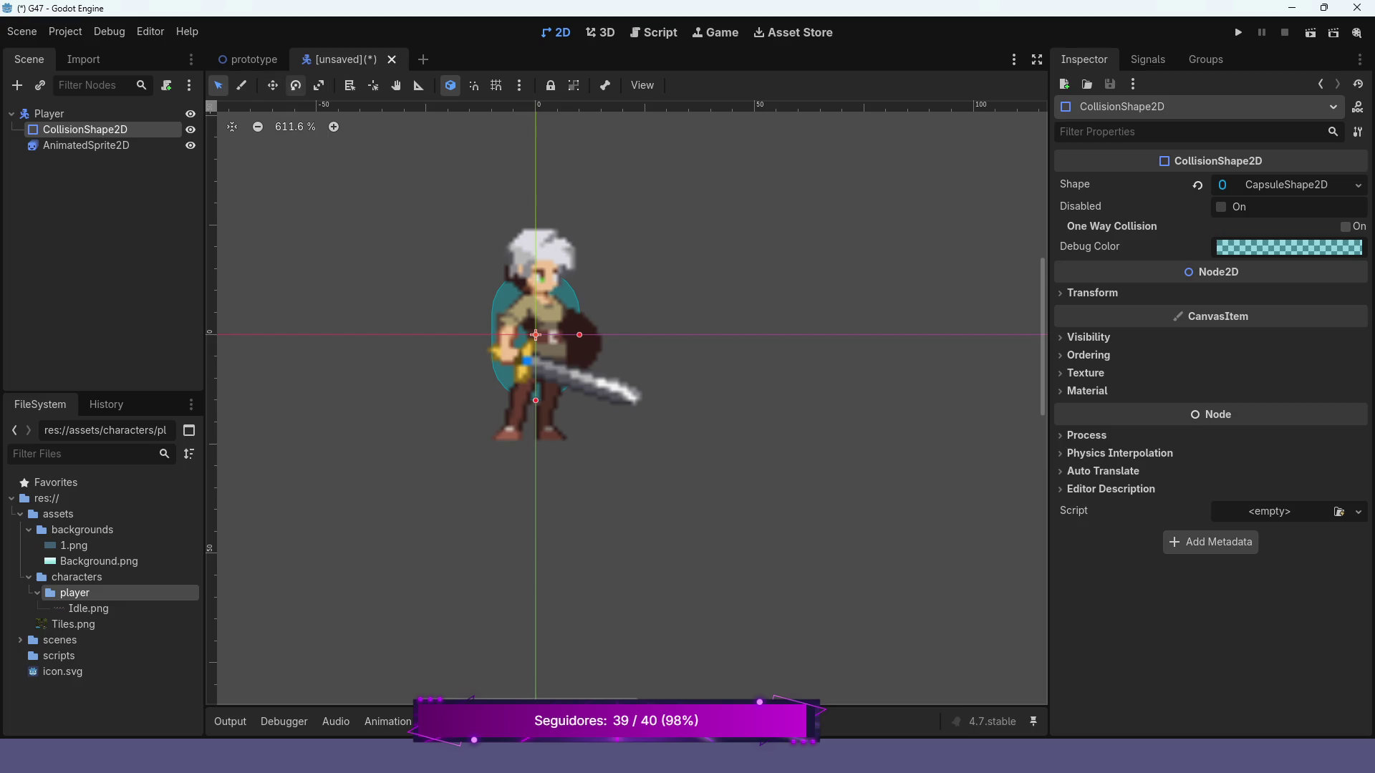
{"action": "left_click", "coordinate": [318, 86]}
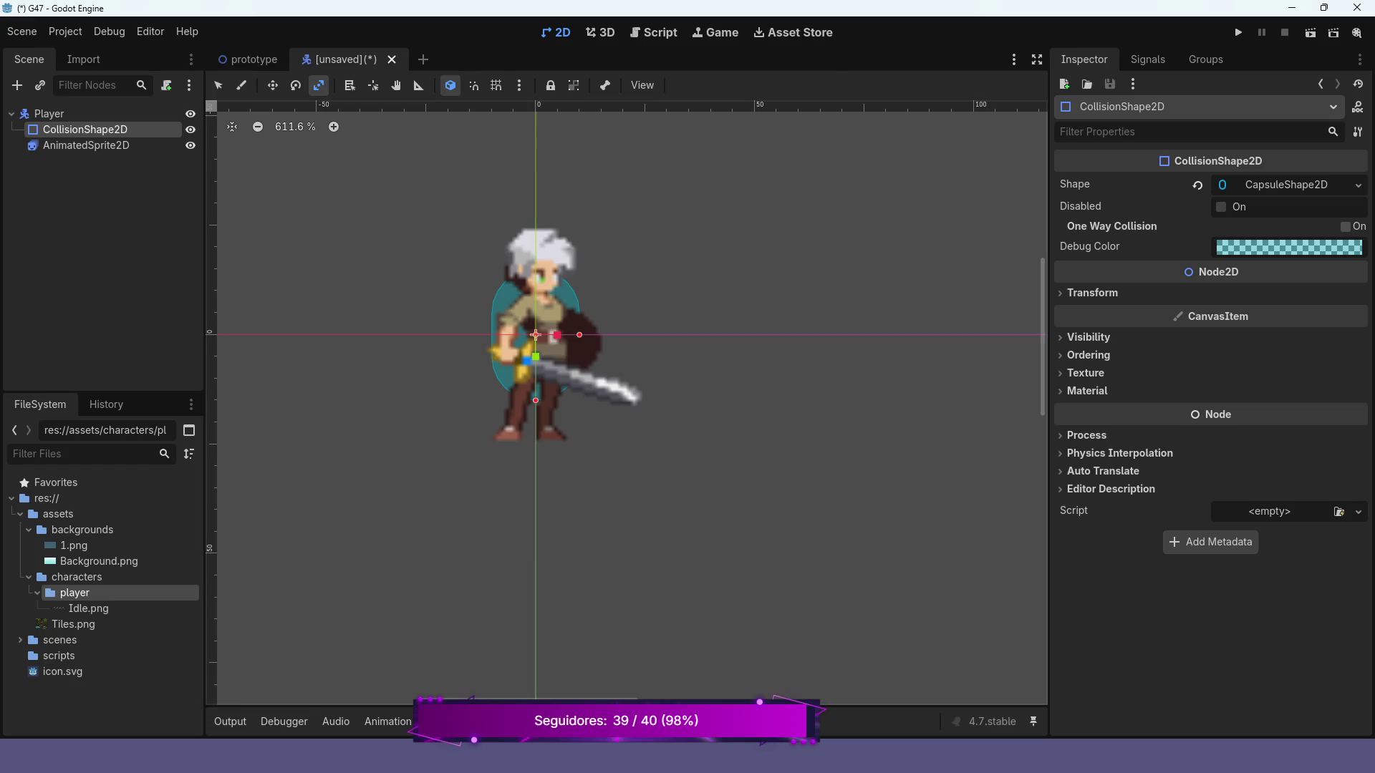
{"action": "left_click_drag", "start_coordinate": [535, 356], "coordinate": [536, 367]}
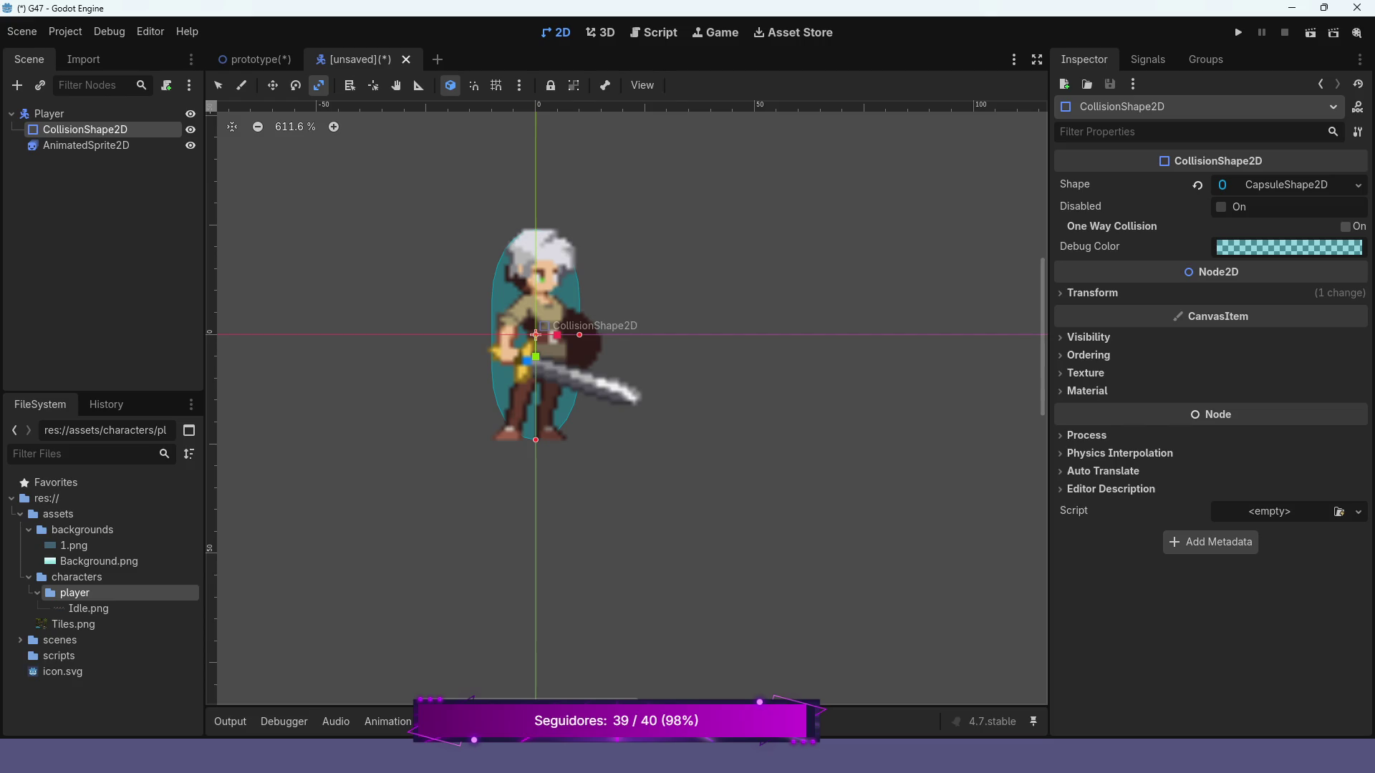
{"action": "left_click", "coordinate": [49, 113]}
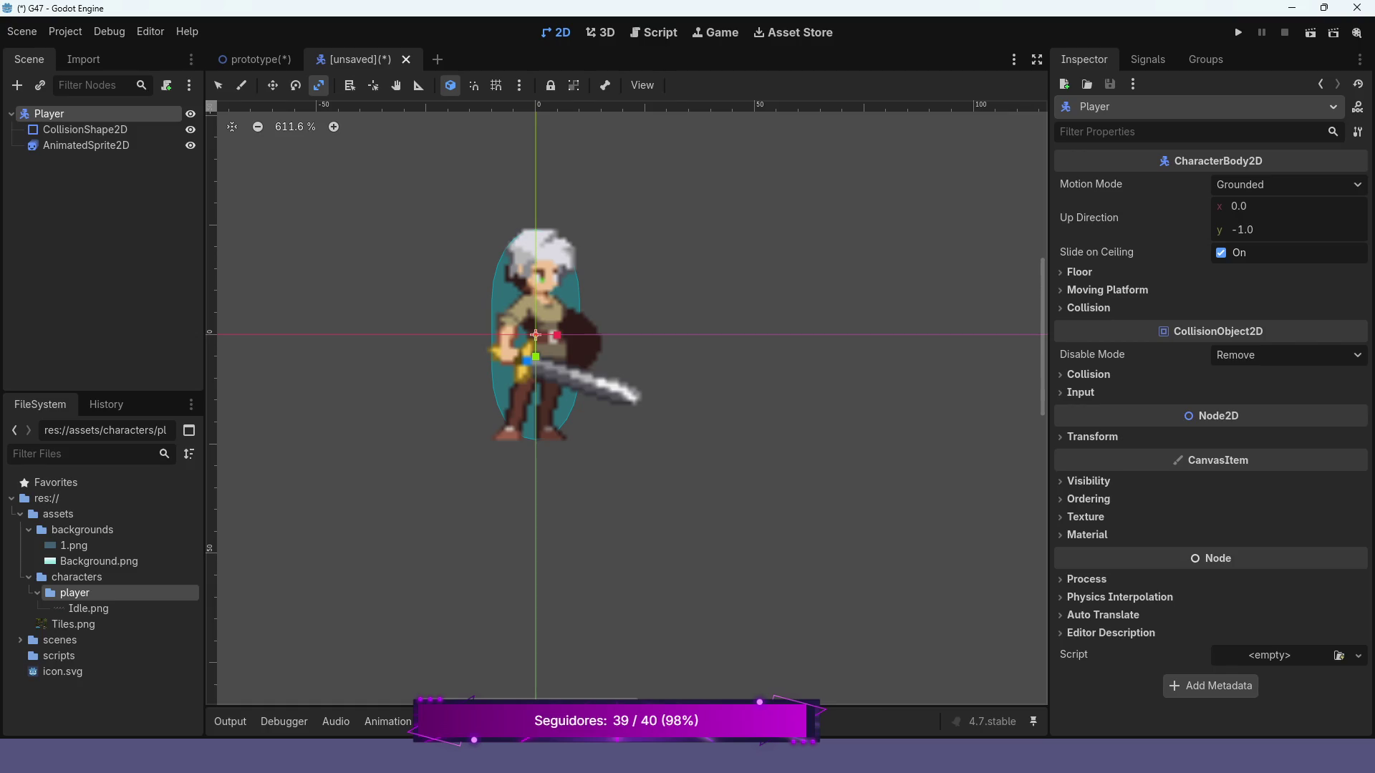
{"action": "key", "text": "ctrl+s"}
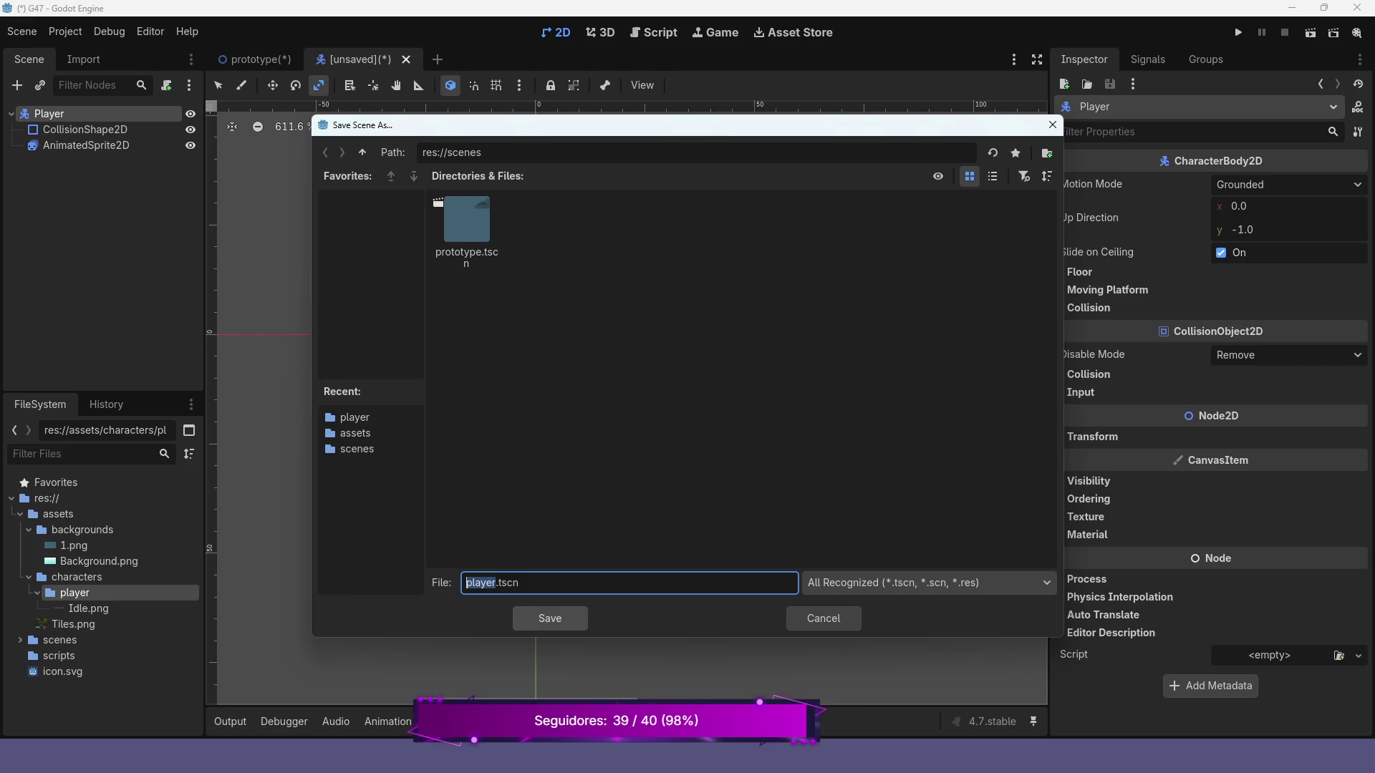
- Save the scene as player.tscn and browse the new Player script's path to the scripts folder
{"action": "left_click", "coordinate": [550, 618]}
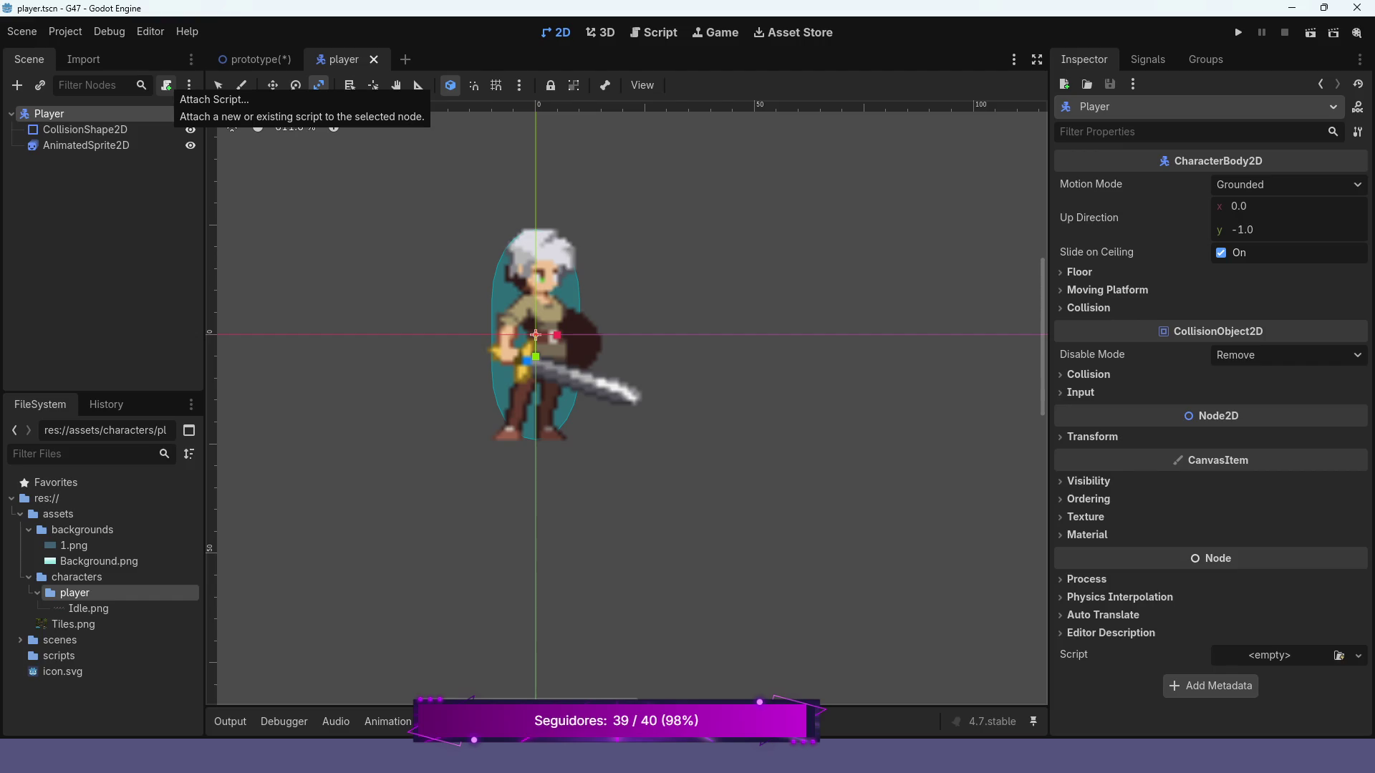
{"action": "left_click", "coordinate": [167, 85]}
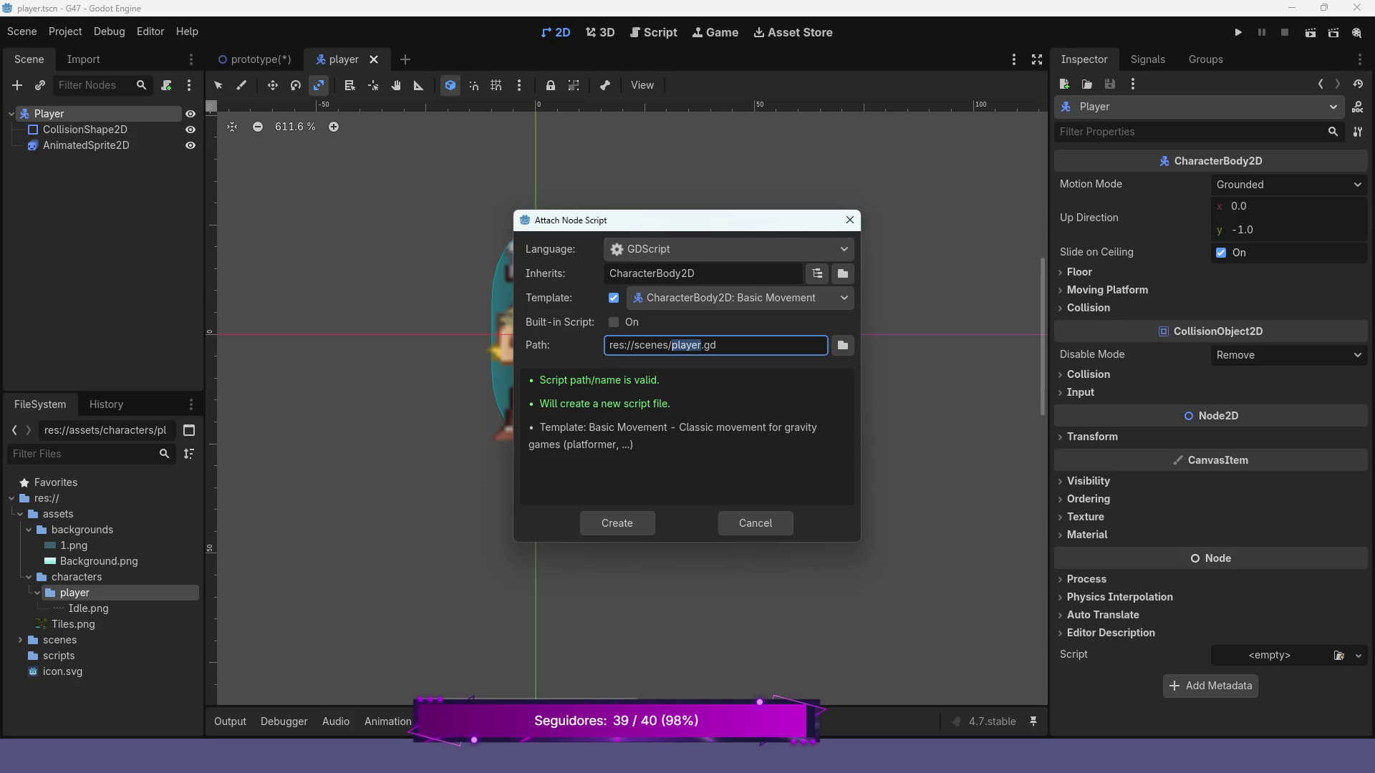
{"action": "left_click", "coordinate": [843, 345]}
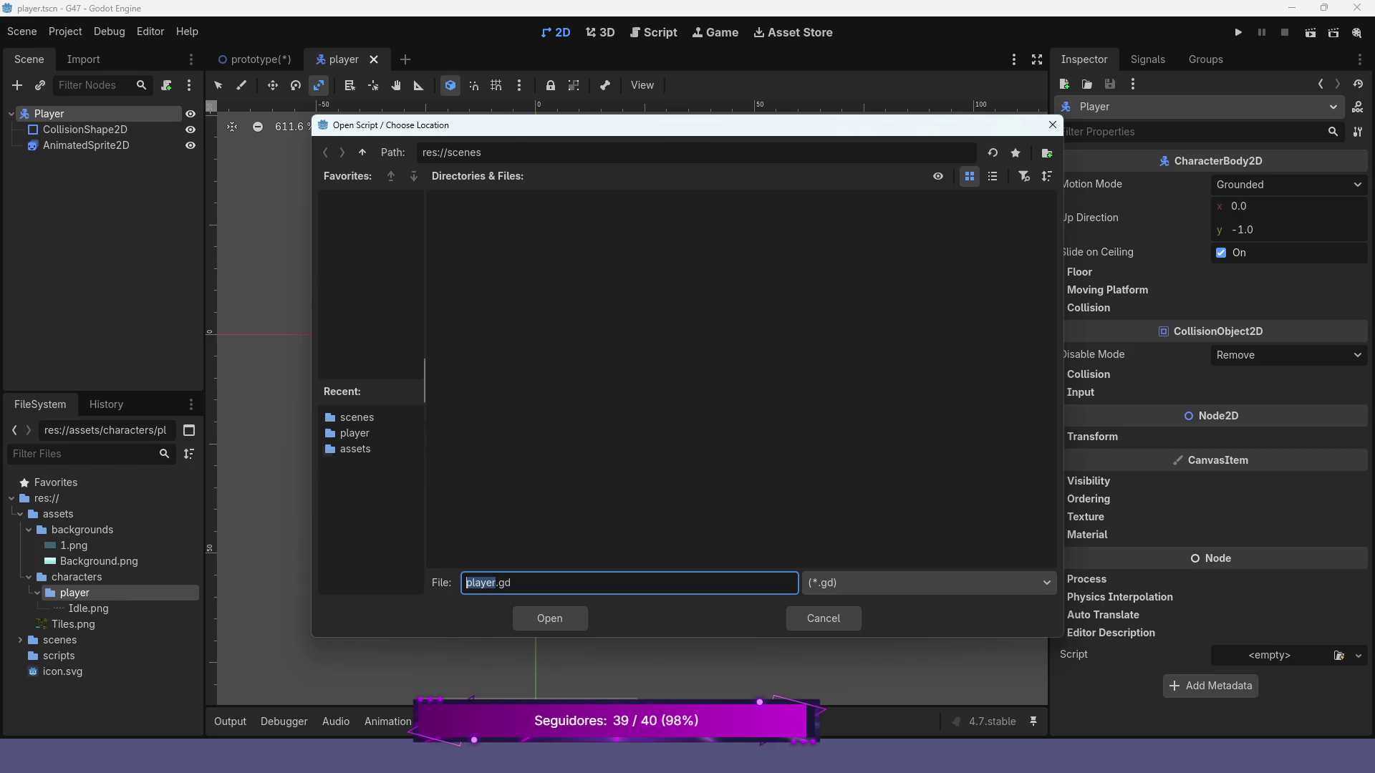
{"action": "left_click", "coordinate": [363, 152]}
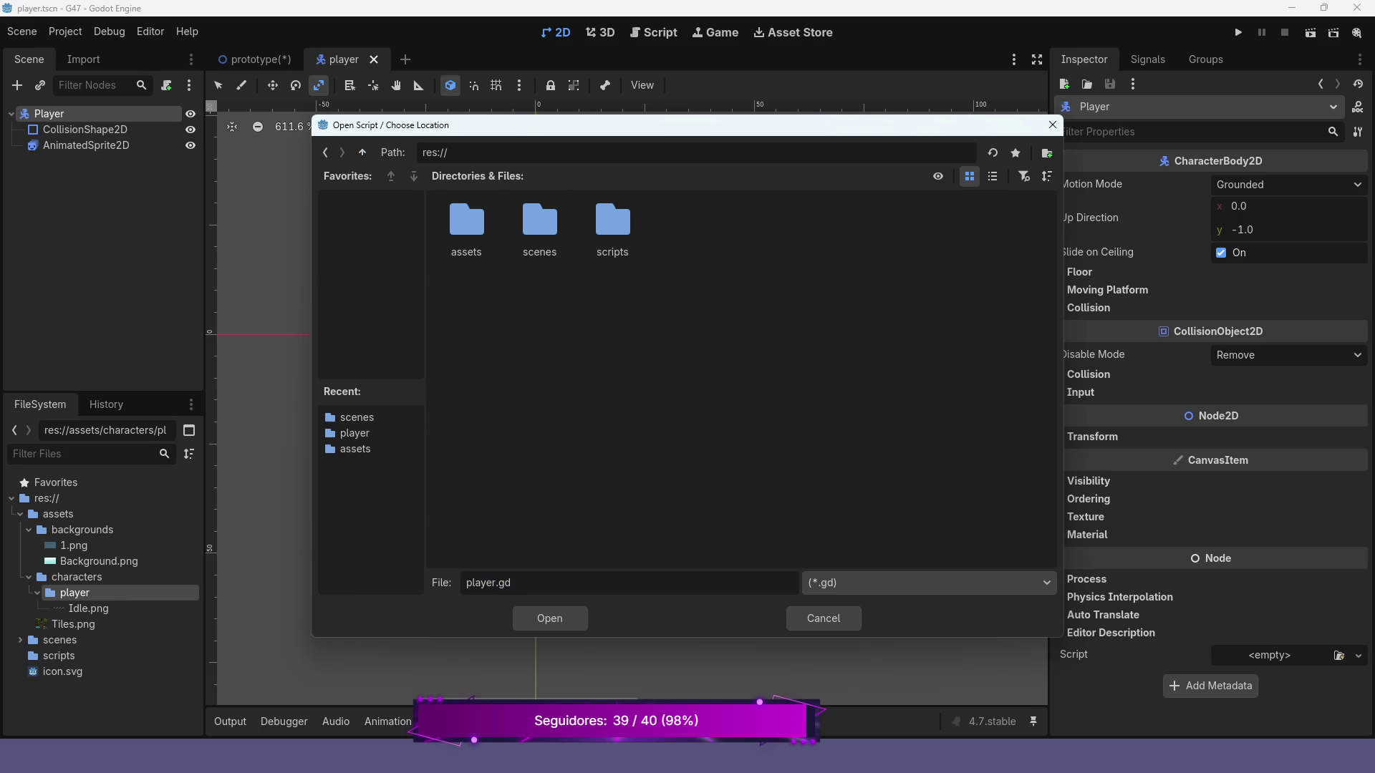
{"action": "double_click", "coordinate": [612, 222]}
- Make a 'characters' folder inside scripts and create player.gd there
{"action": "right_click", "coordinate": [499, 289]}
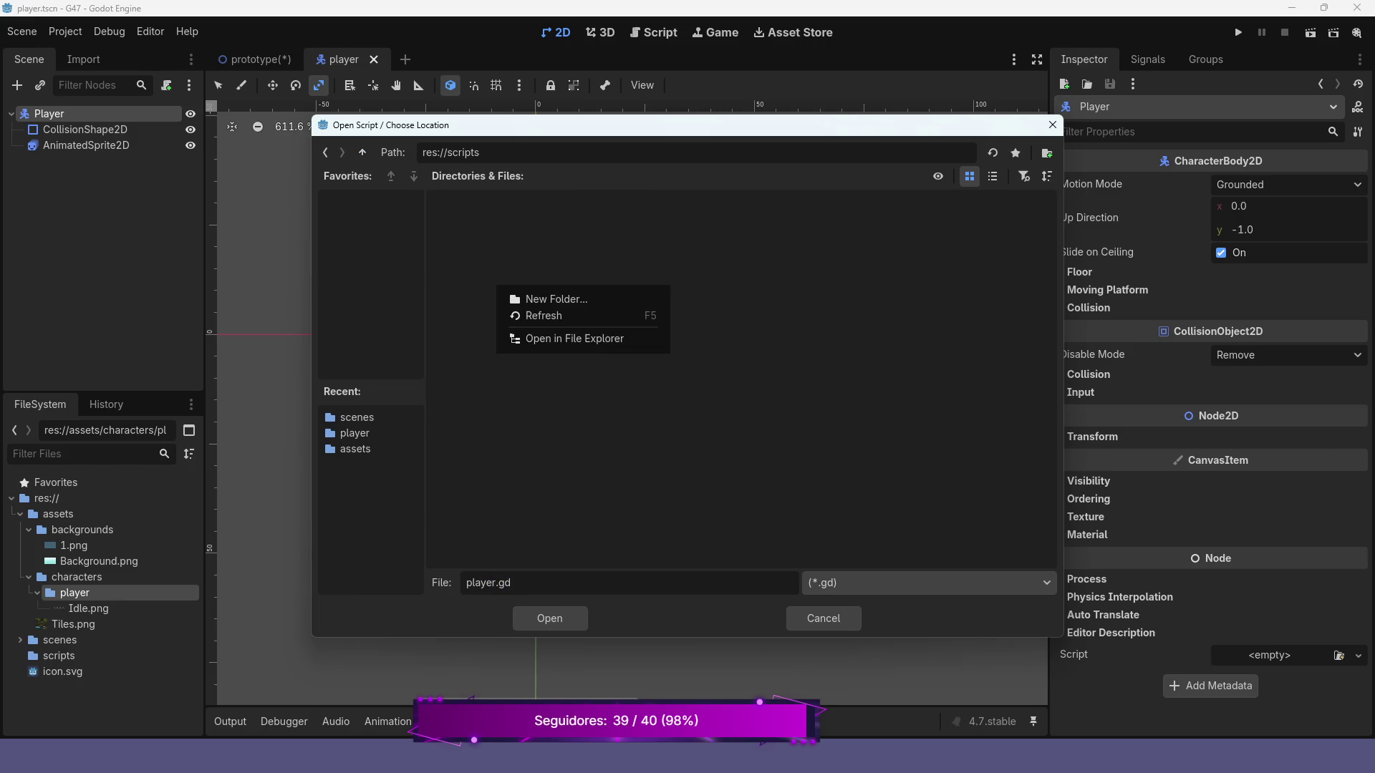
{"action": "left_click", "coordinate": [556, 298]}
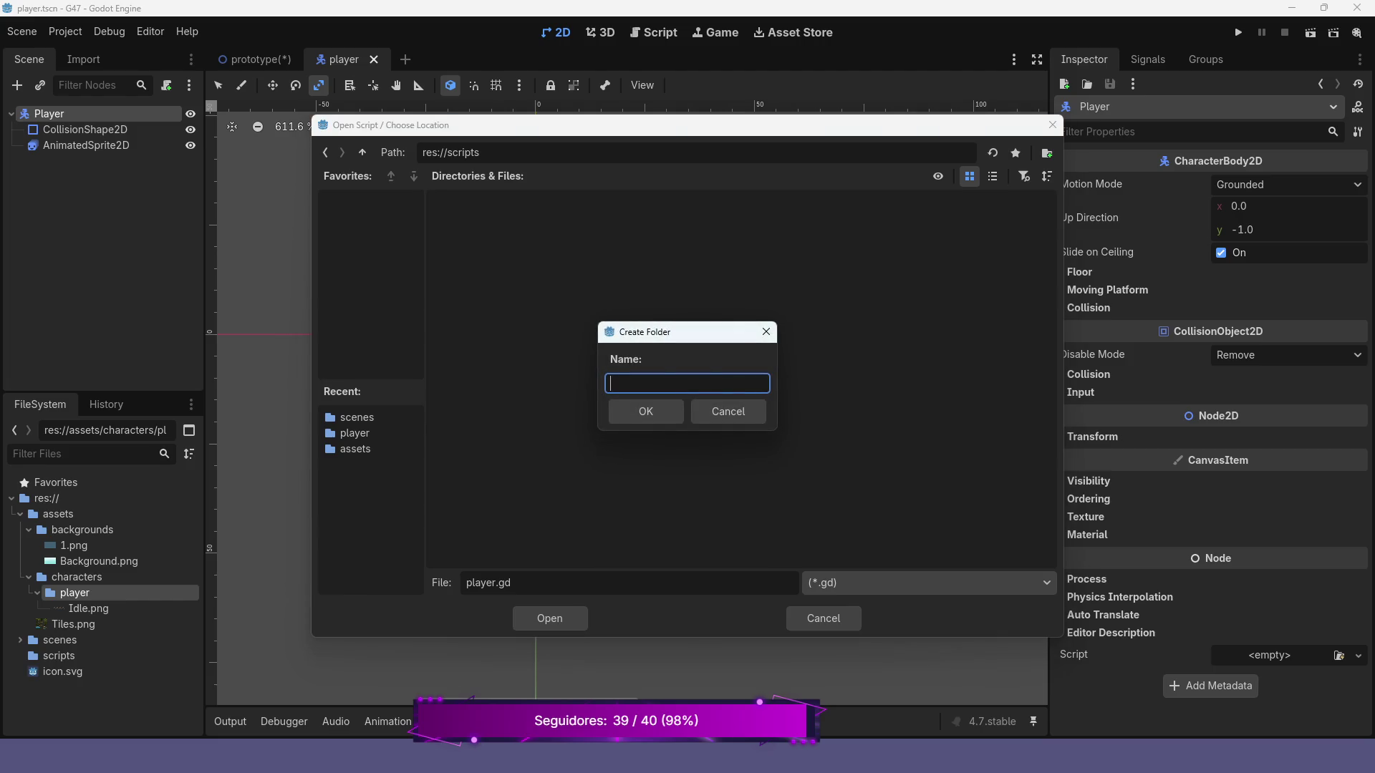
{"action": "type", "text": "characters"}
{"action": "key", "text": "Tab"}
{"action": "key", "text": "Return"}
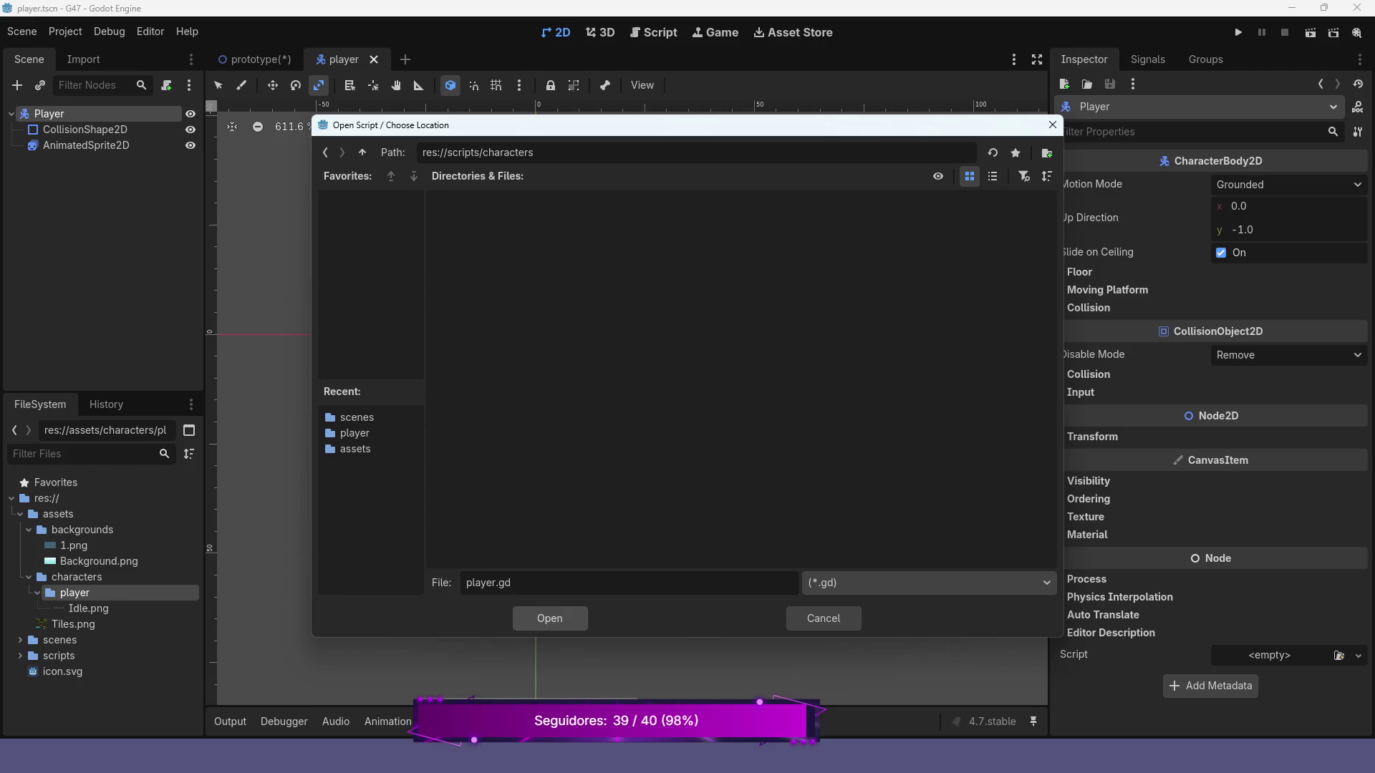
{"action": "key", "text": "Return"}
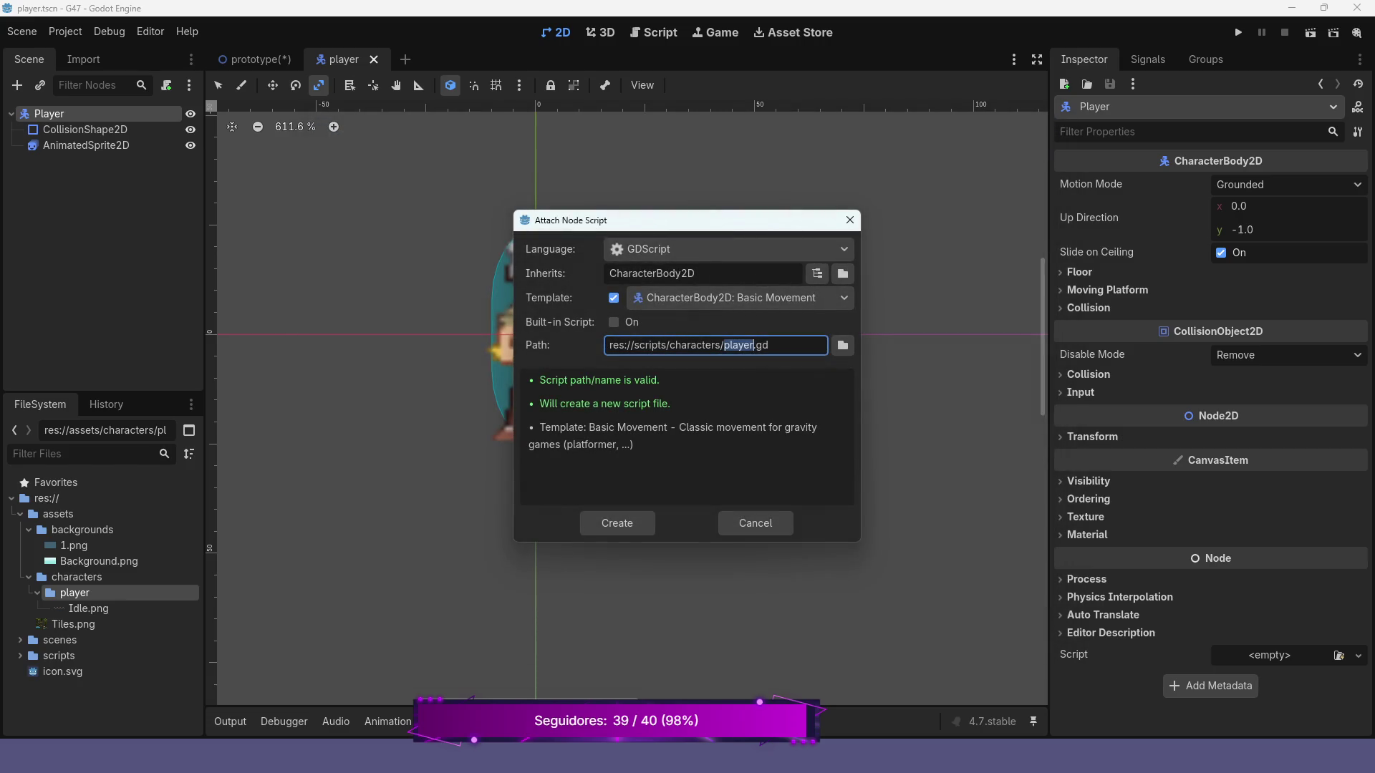
{"action": "left_click", "coordinate": [588, 520]}
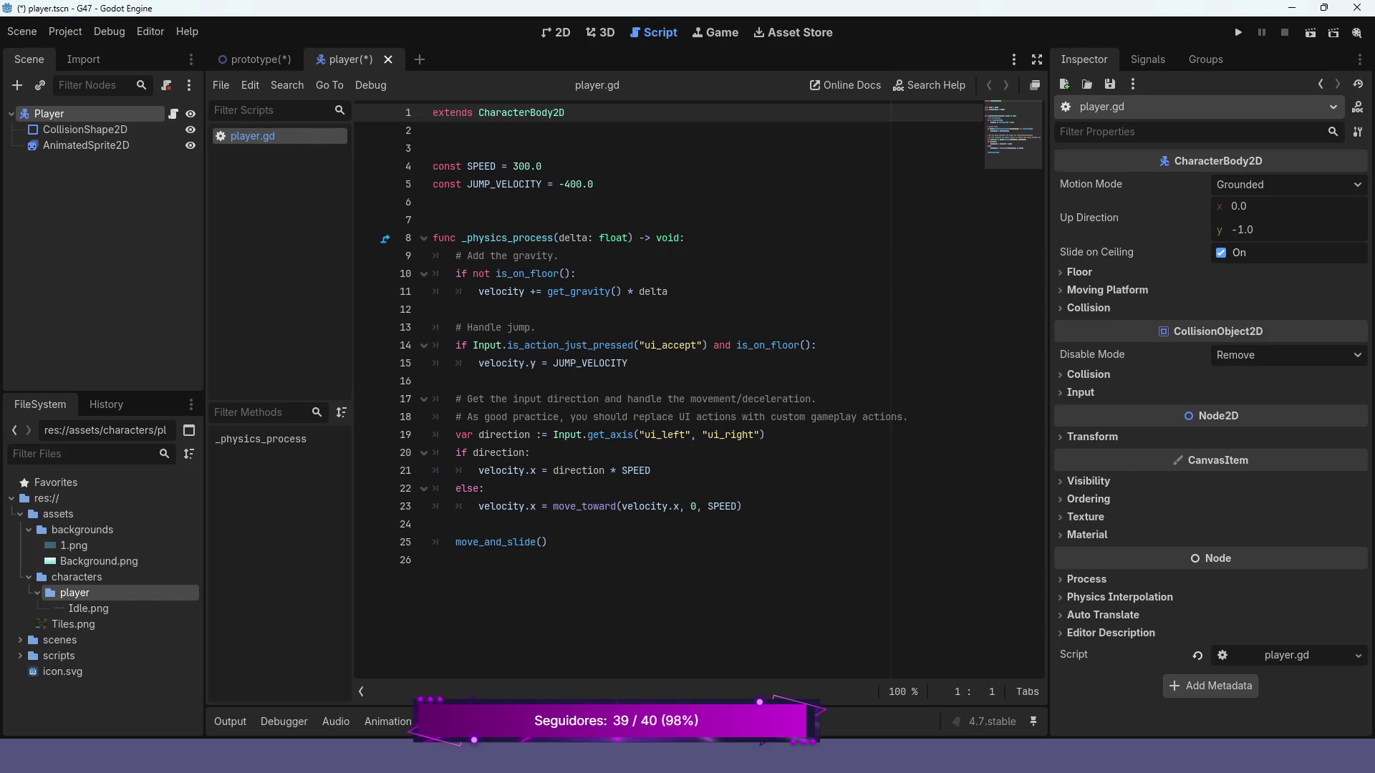
- Add 'class_name Player' at the top of player.gd and save the script
{"action": "left_click", "coordinate": [433, 202]}
{"action": "key", "text": "ctrl+s"}
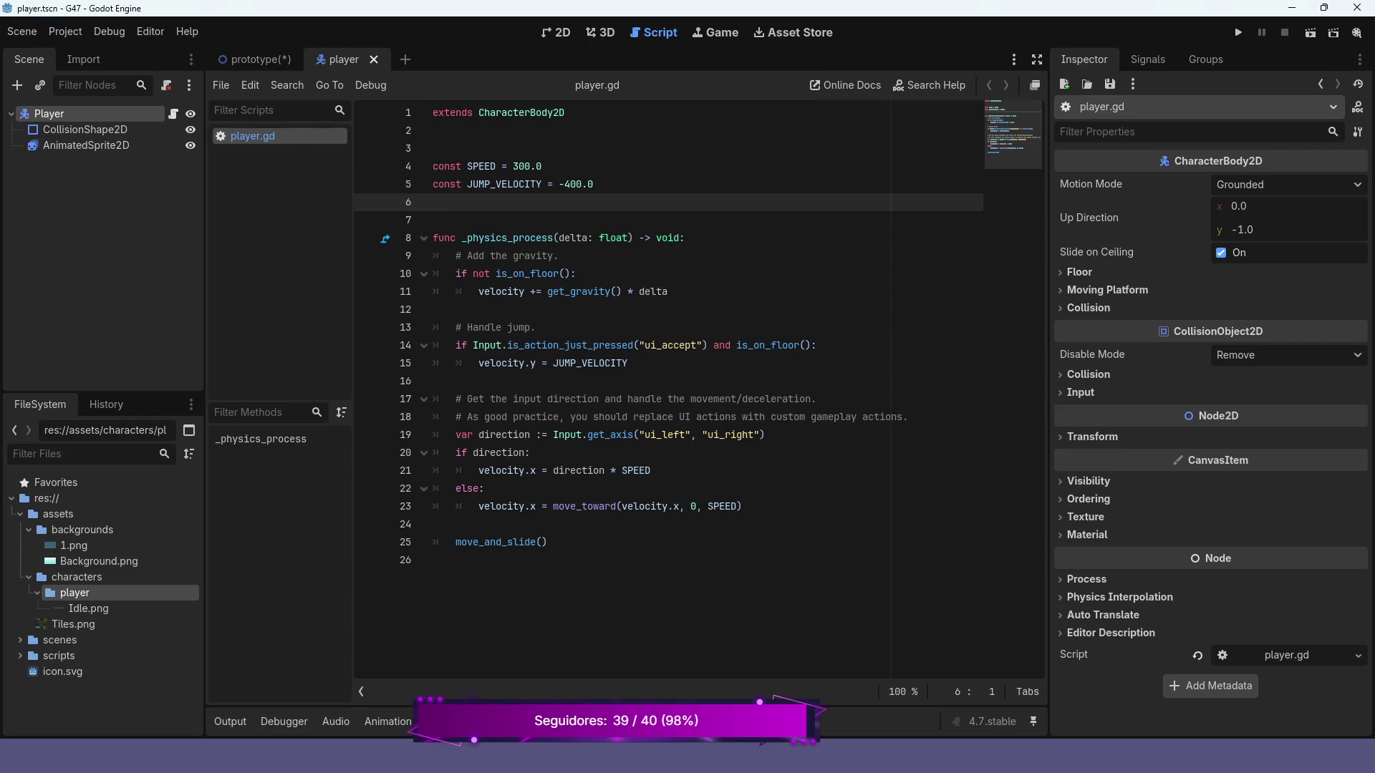
{"action": "left_click", "coordinate": [444, 113]}
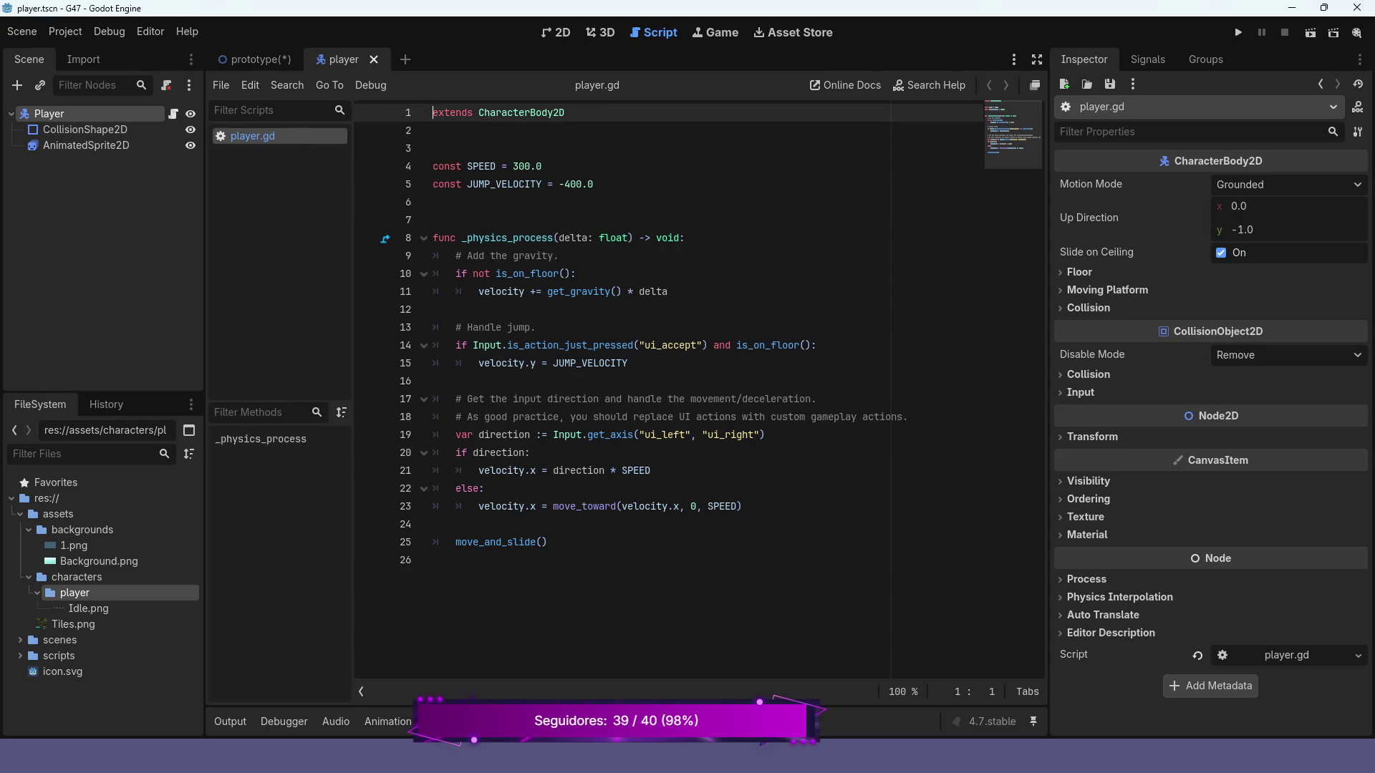
{"action": "type", "text": "class"}
{"action": "type", "text": "_name Pl"}
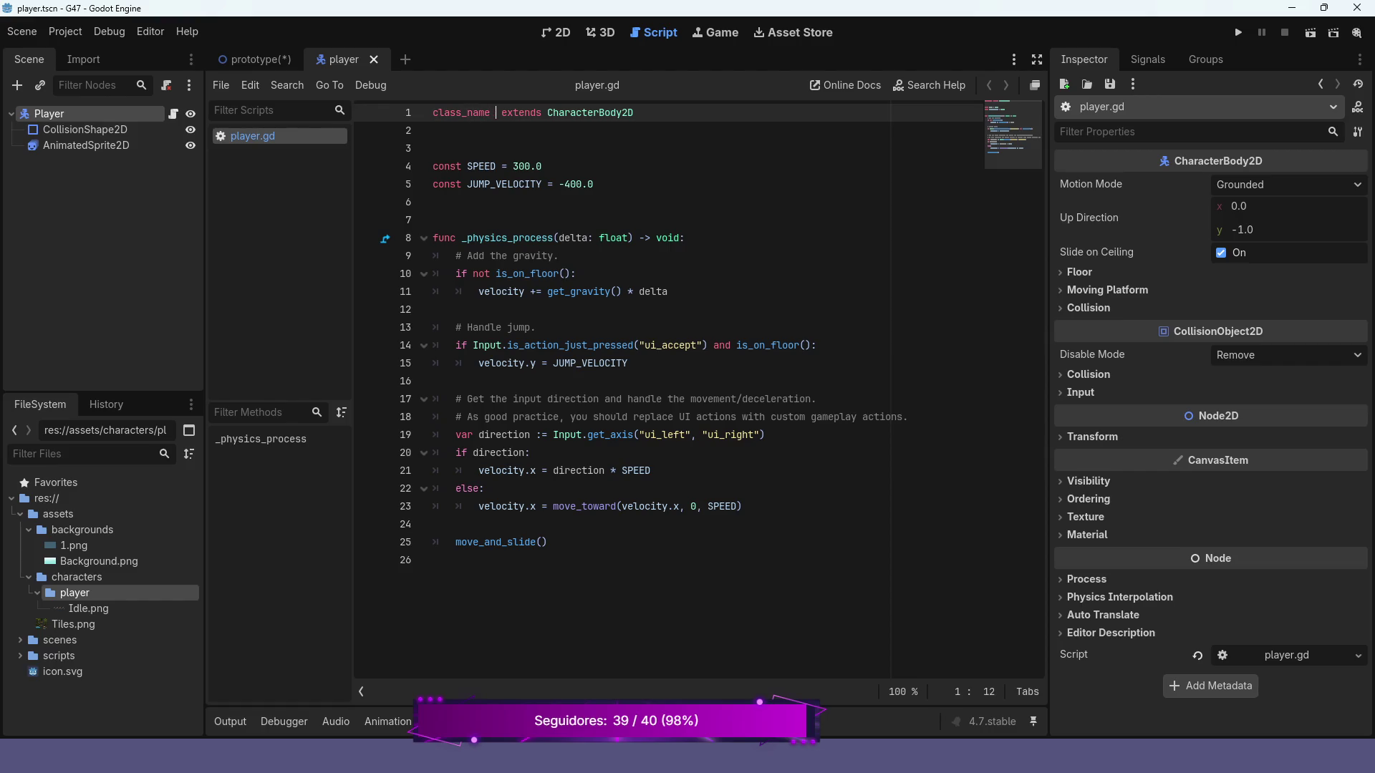
{"action": "type", "text": "ayer"}
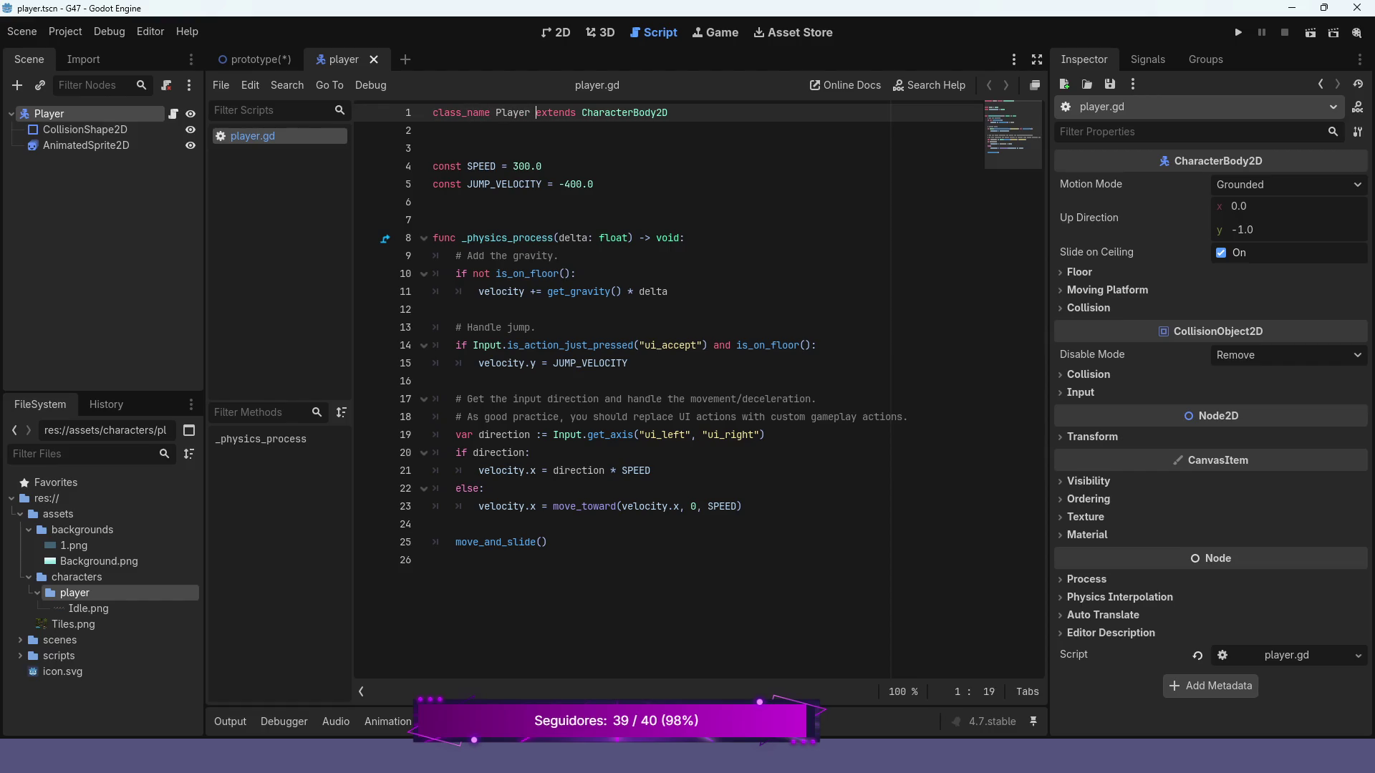
{"action": "left_click", "coordinate": [528, 112]}
{"action": "key", "text": "ctrl+s"}
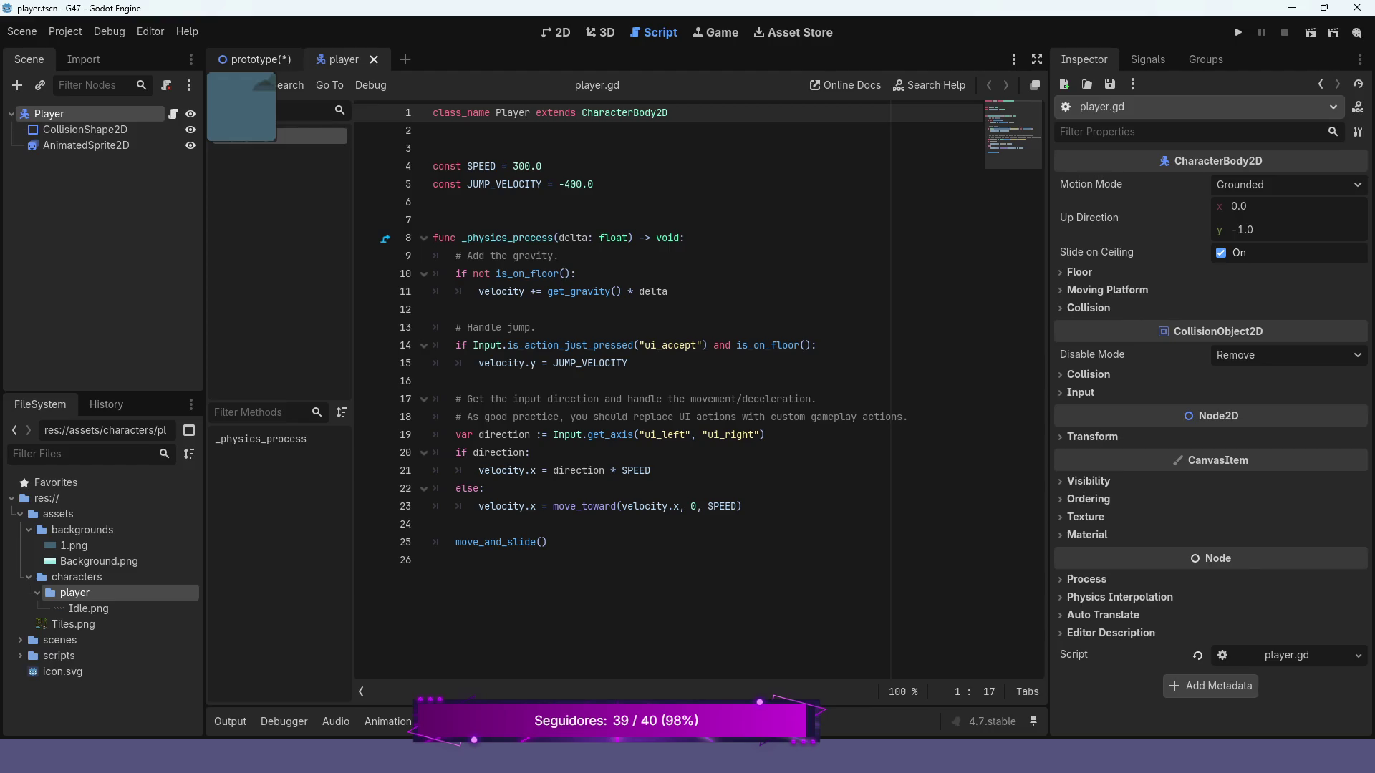
- Set the project's Run Main Scene to scenes/prototype.tscn in Project Settings
{"action": "left_click", "coordinate": [251, 60]}
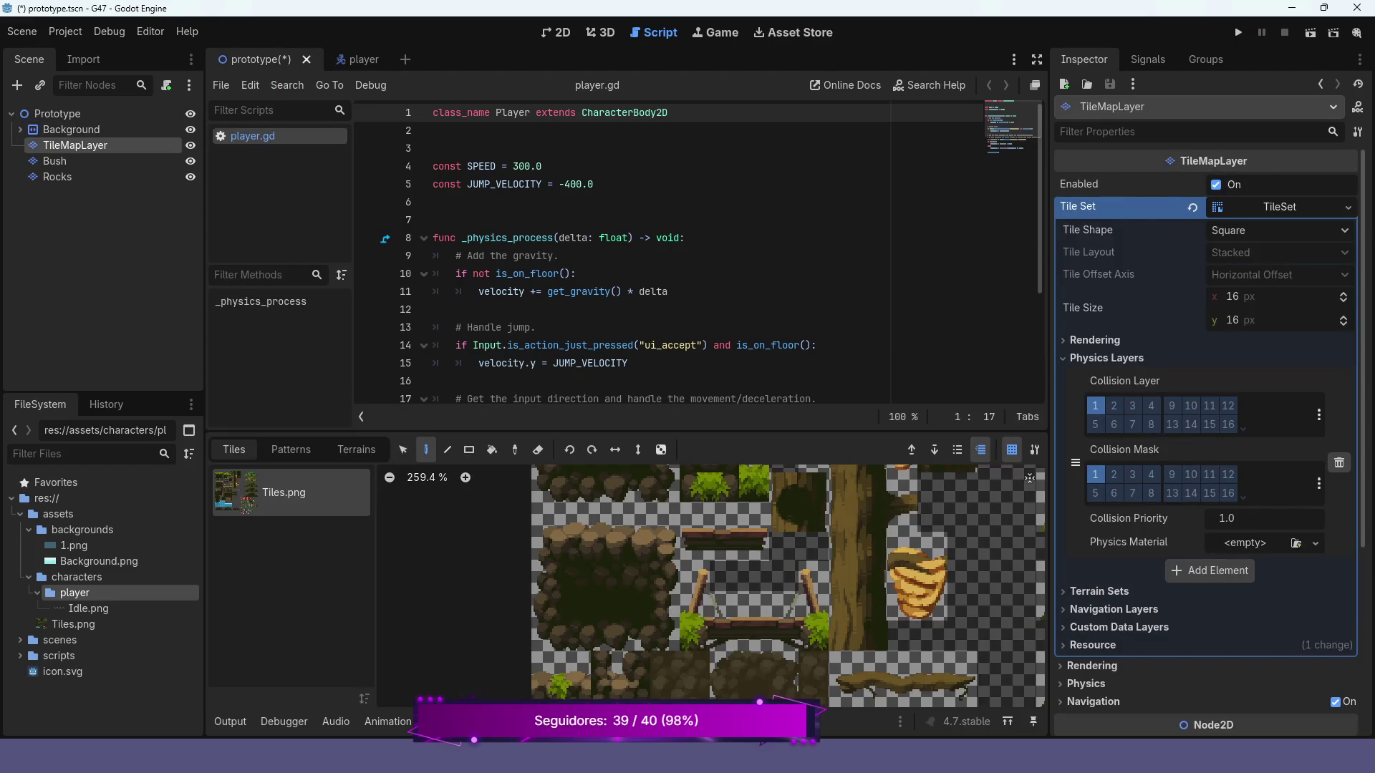
{"action": "left_click", "coordinate": [65, 31]}
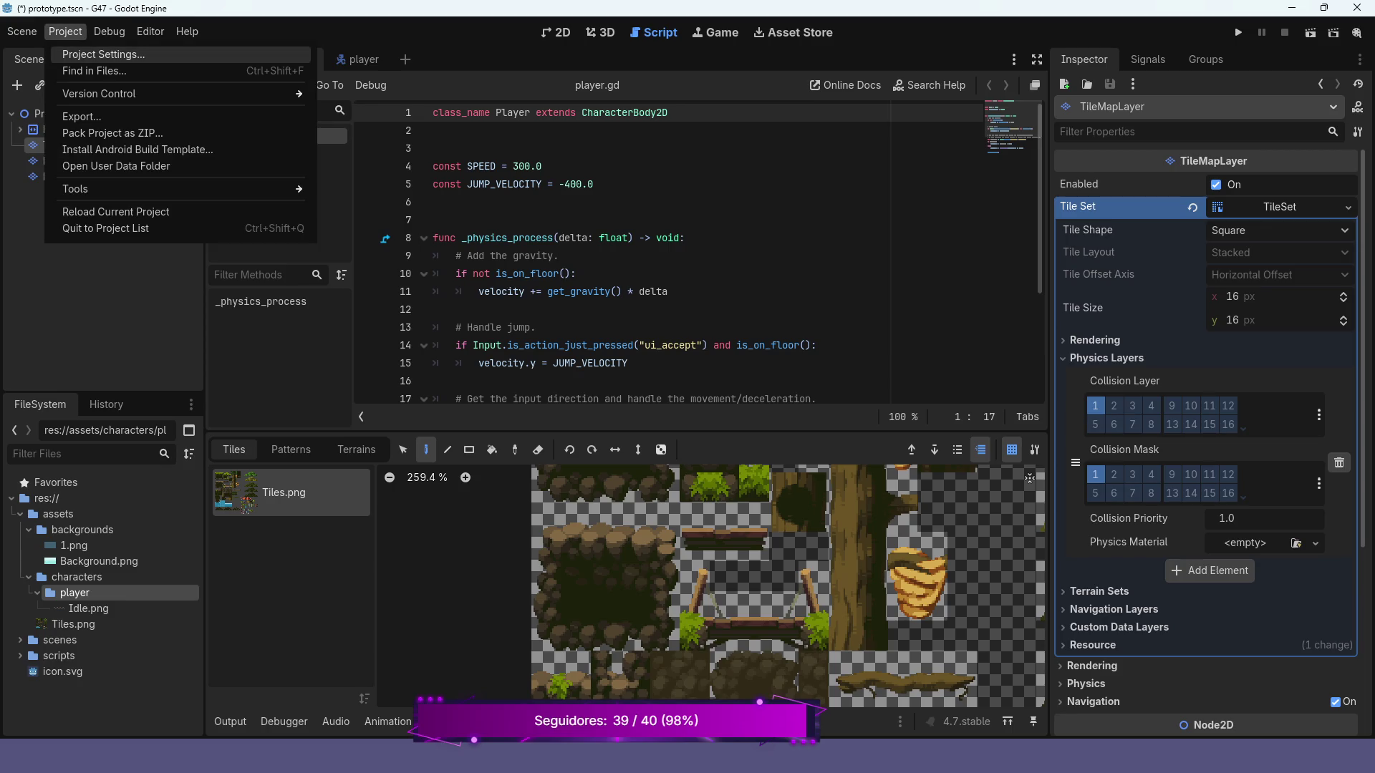
{"action": "key", "text": "Escape"}
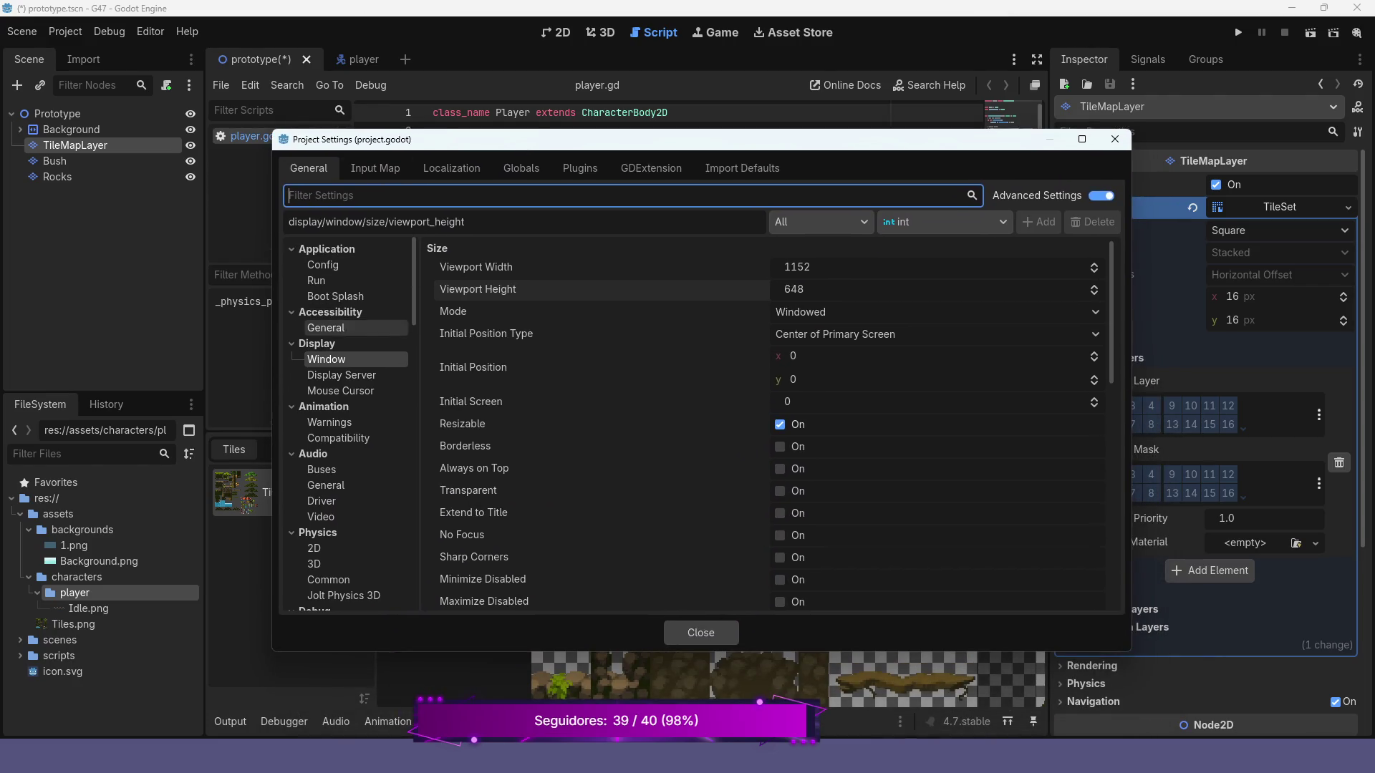
{"action": "left_click", "coordinate": [316, 280]}
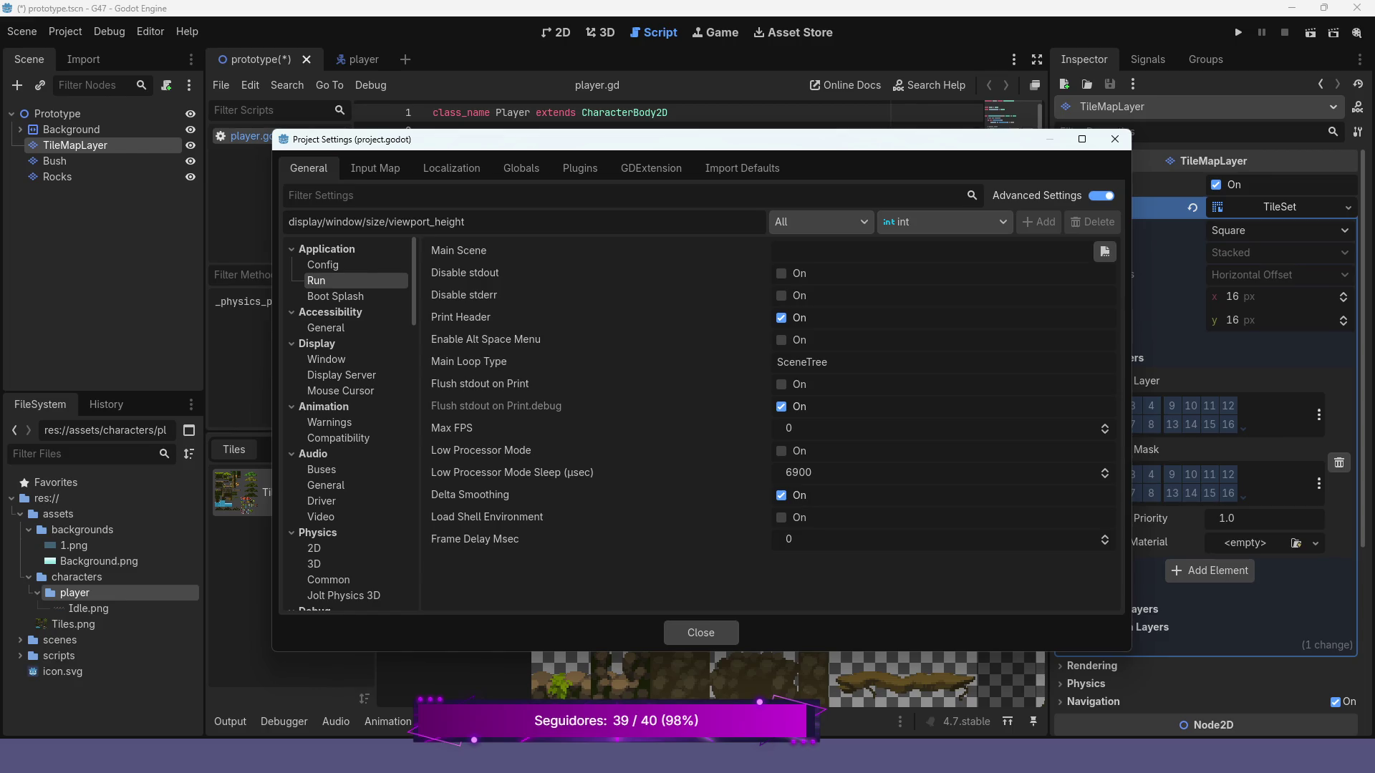
{"action": "left_click", "coordinate": [1105, 252]}
{"action": "double_click", "coordinate": [540, 230]}
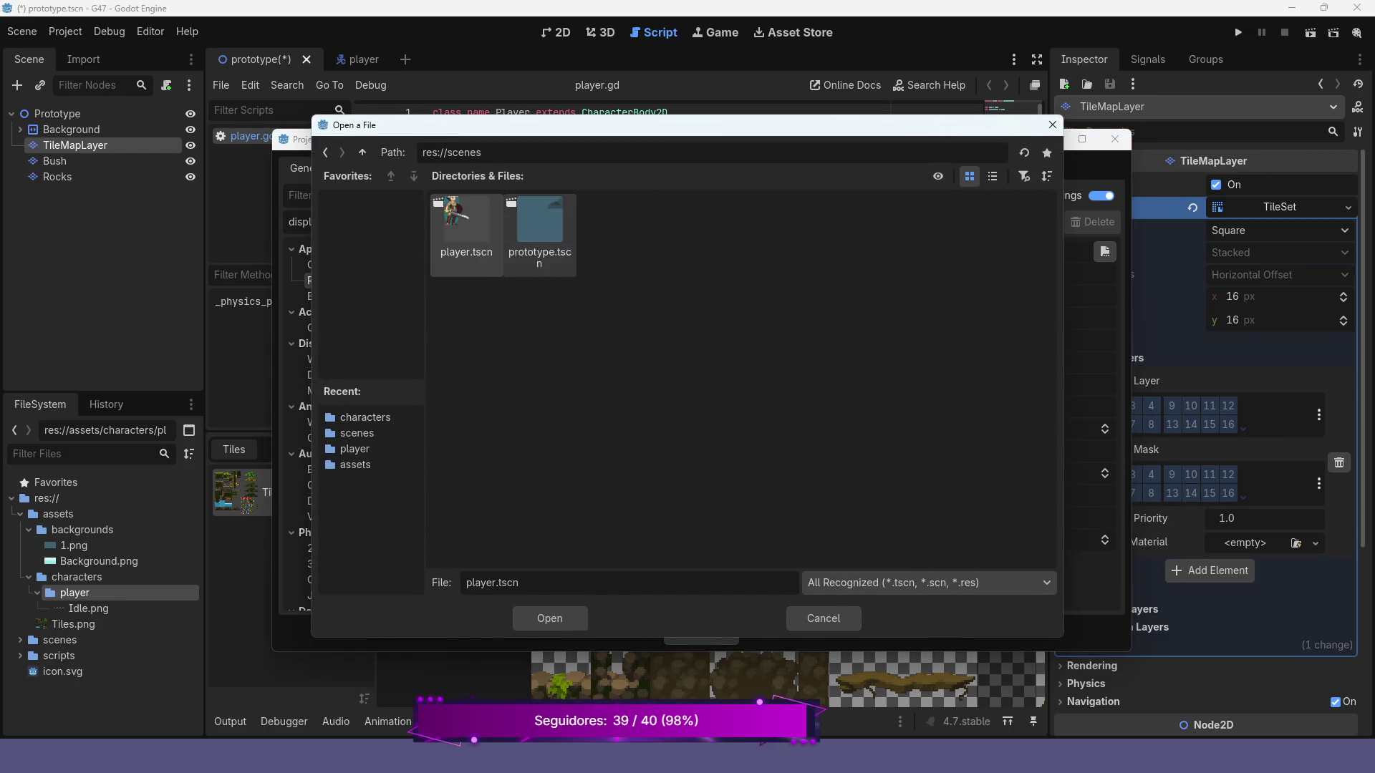
{"action": "double_click", "coordinate": [540, 230]}
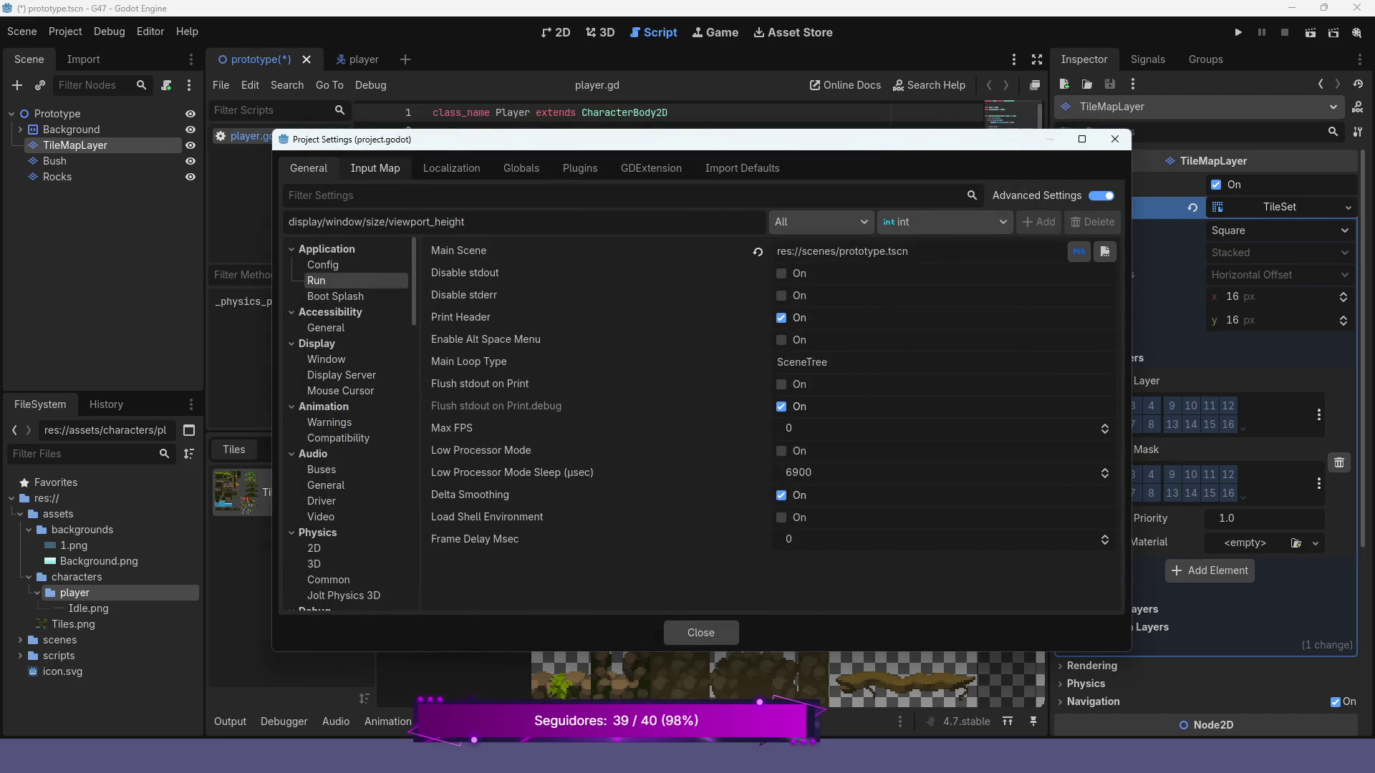
- Remove the S key and the move_down action from the Input Map, then close settings
{"action": "left_click", "coordinate": [375, 169]}
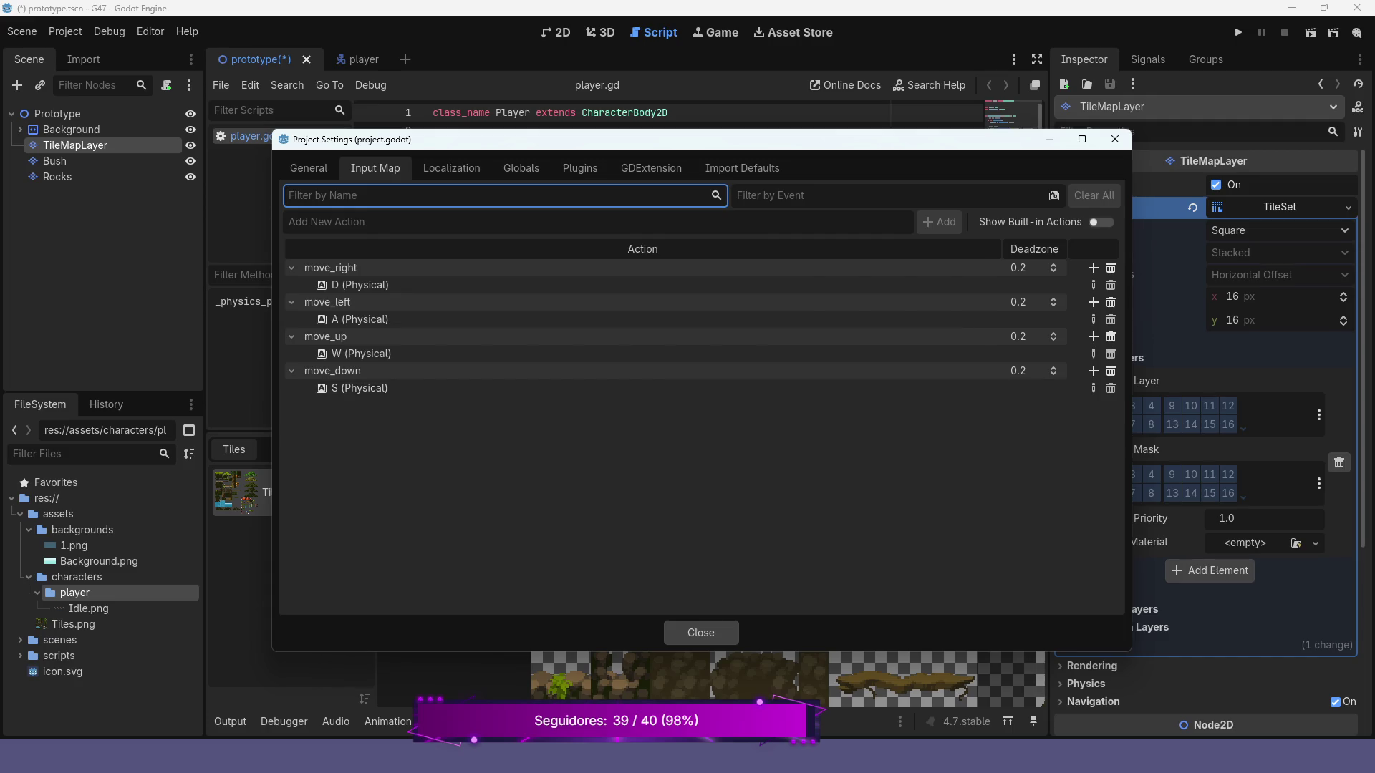
{"action": "left_click", "coordinate": [1111, 388]}
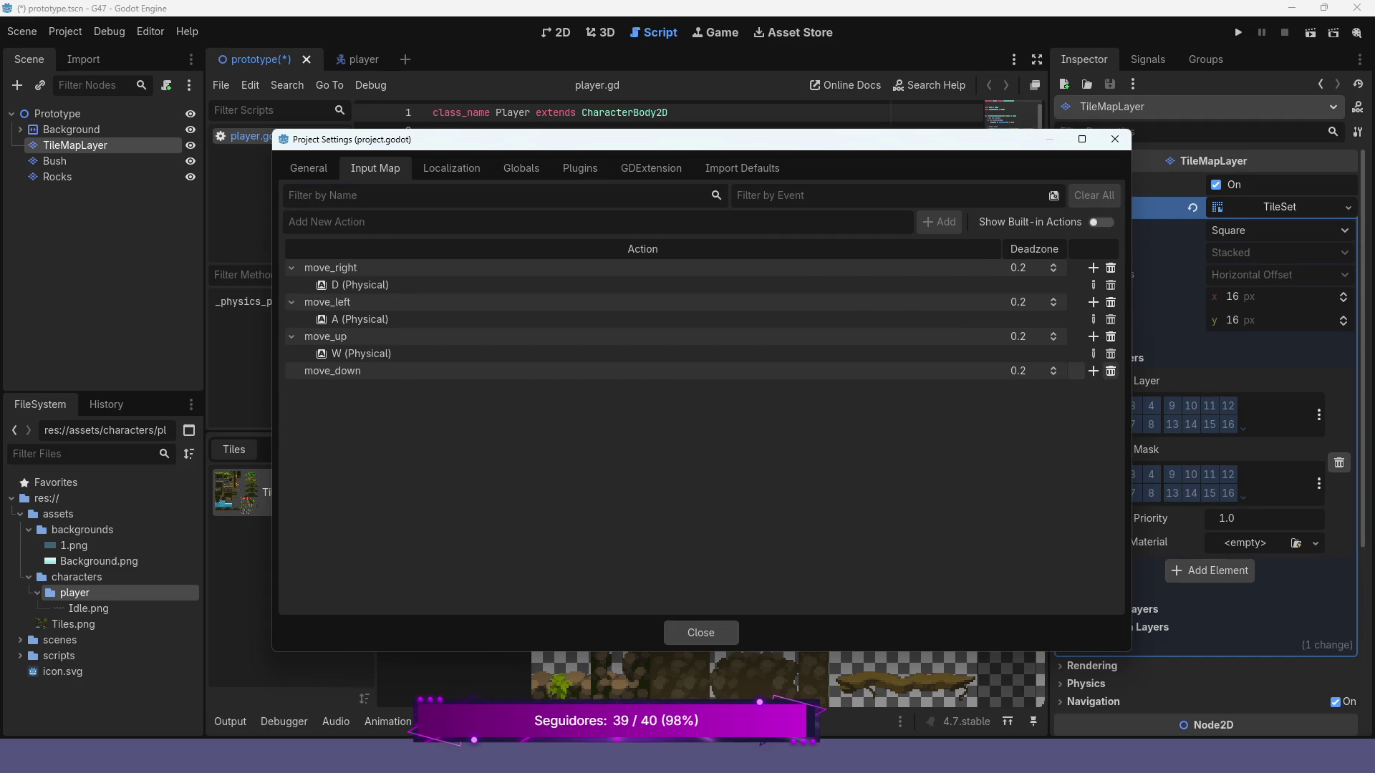
{"action": "left_click", "coordinate": [1111, 370]}
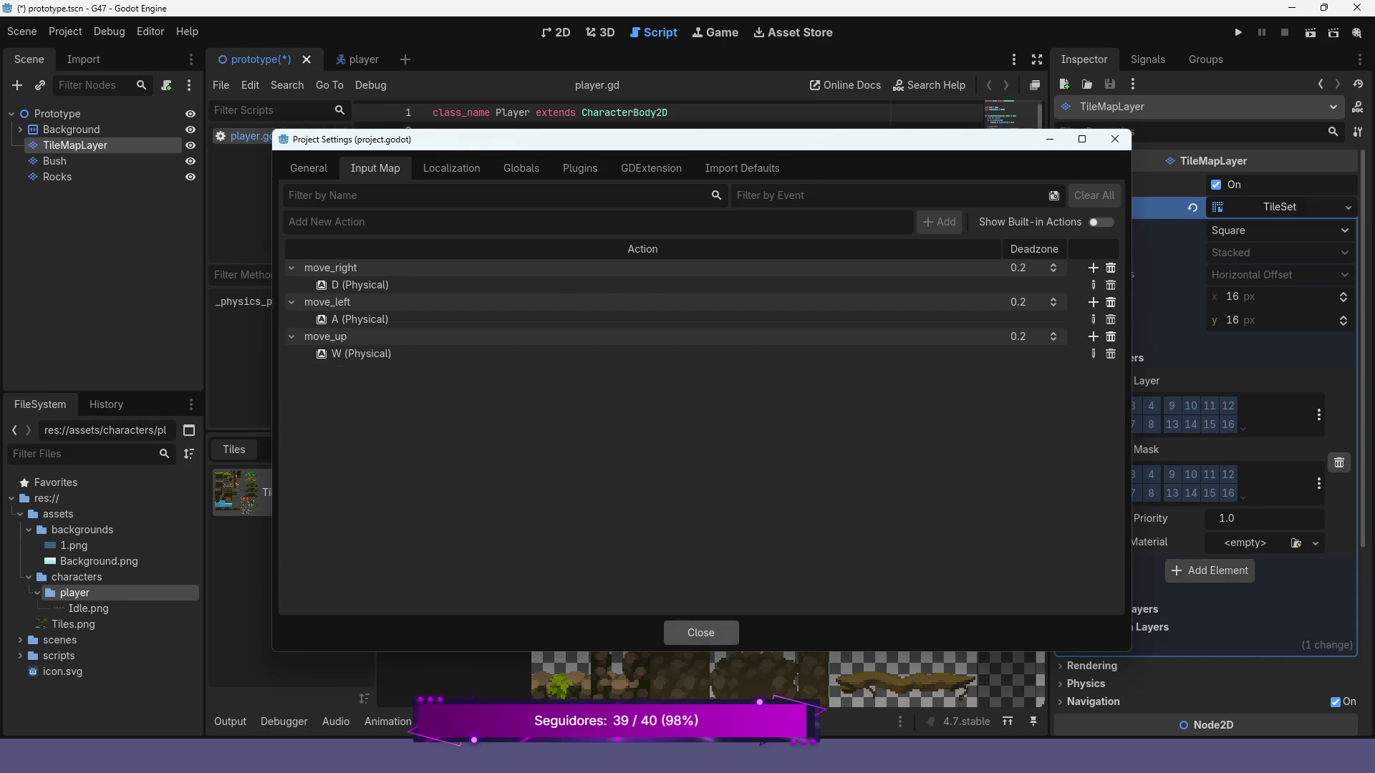
{"action": "left_click", "coordinate": [701, 632]}
{"action": "scroll", "coordinate": [698, 251], "scroll_direction": "down", "scroll_amount": 3}
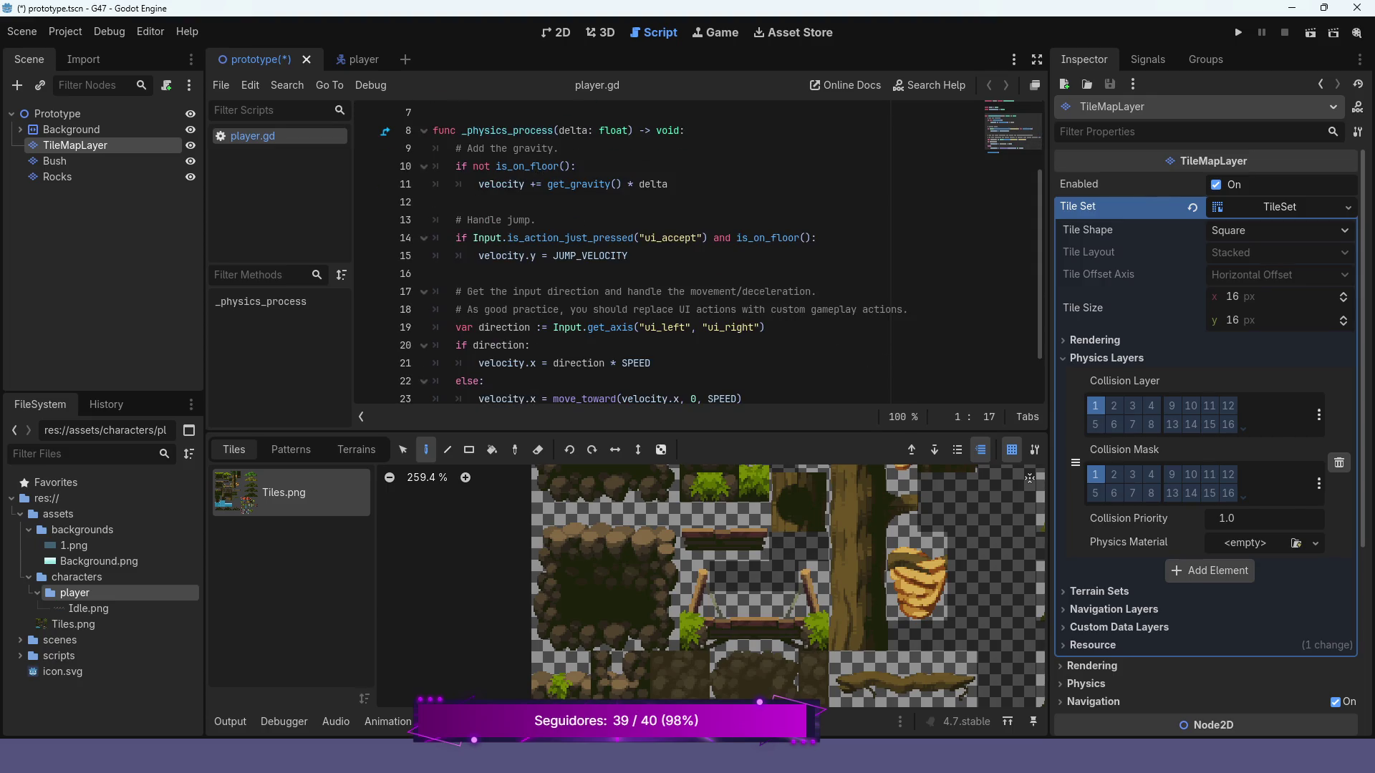
- Change ui_left/ui_right to move_left/move_right, delete the two comment lines above, and save
{"action": "left_click", "coordinate": [650, 327]}
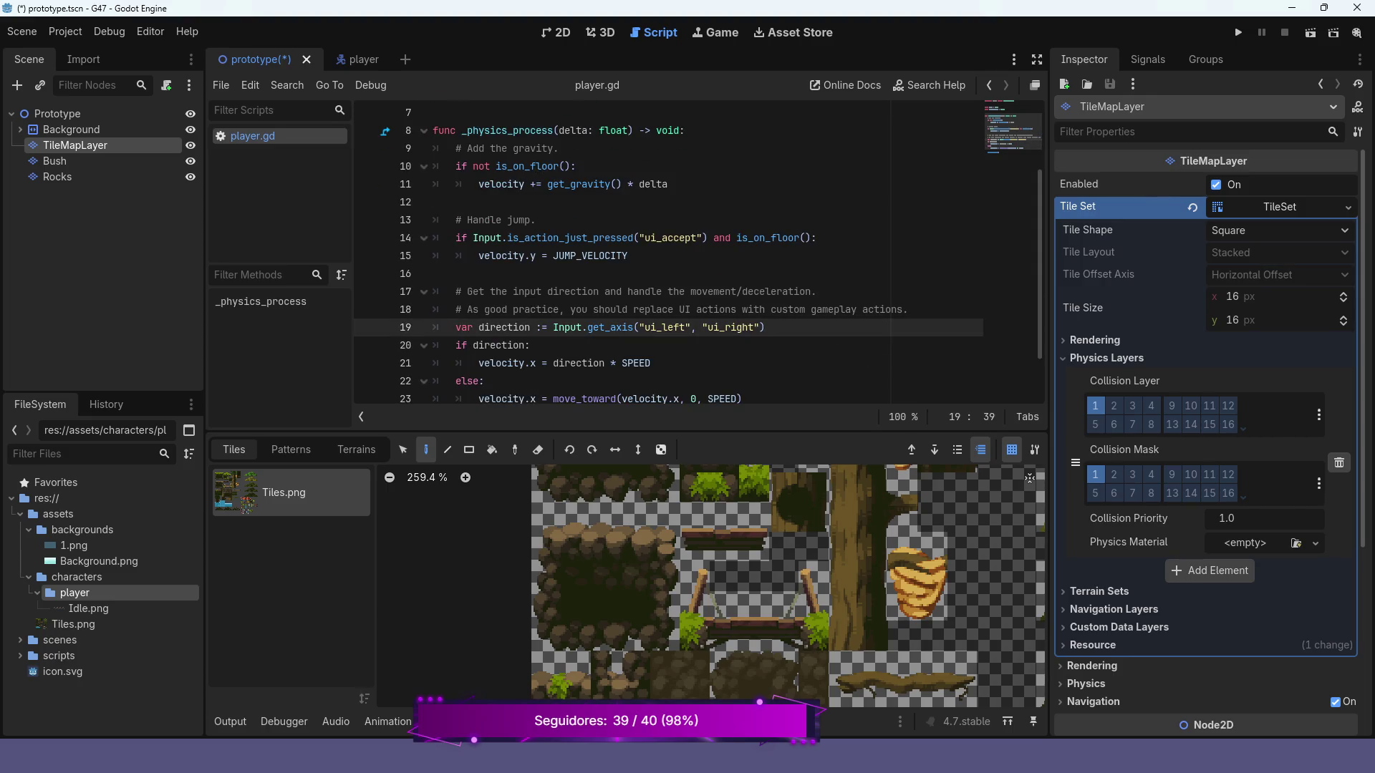
{"action": "key", "text": "BackSpace"}
{"action": "key", "text": "Delete"}
{"action": "type", "text": "move"}
{"action": "key", "text": "Return"}
{"action": "left_click", "coordinate": [760, 328]}
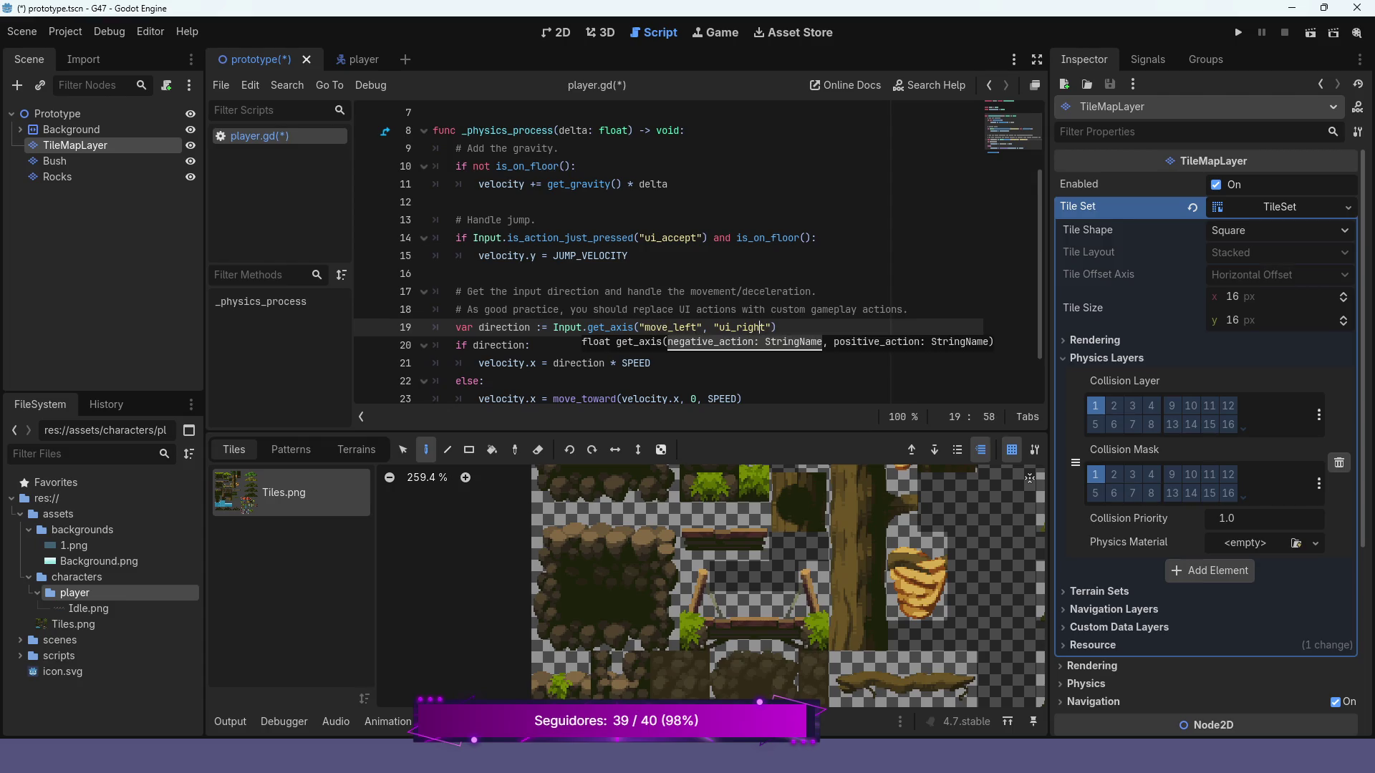
{"action": "key", "text": "BackSpace"}
{"action": "key", "text": "BackSpace"}
{"action": "type", "text": "move"}
{"action": "key", "text": "Escape"}
{"action": "key", "text": "Up"}
{"action": "key", "text": "Up"}
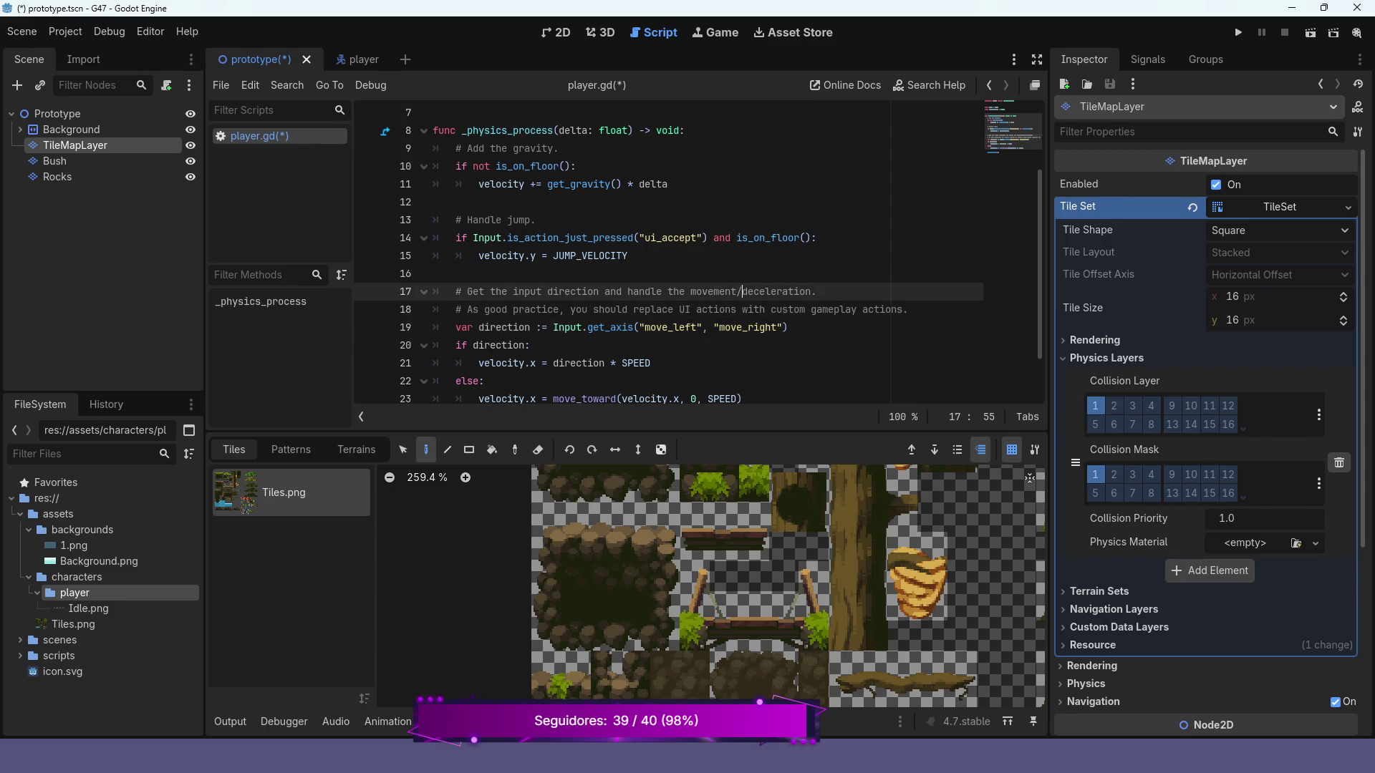
{"action": "key", "text": "ctrl+shift+k"}
{"action": "key", "text": "ctrl+shift+k"}
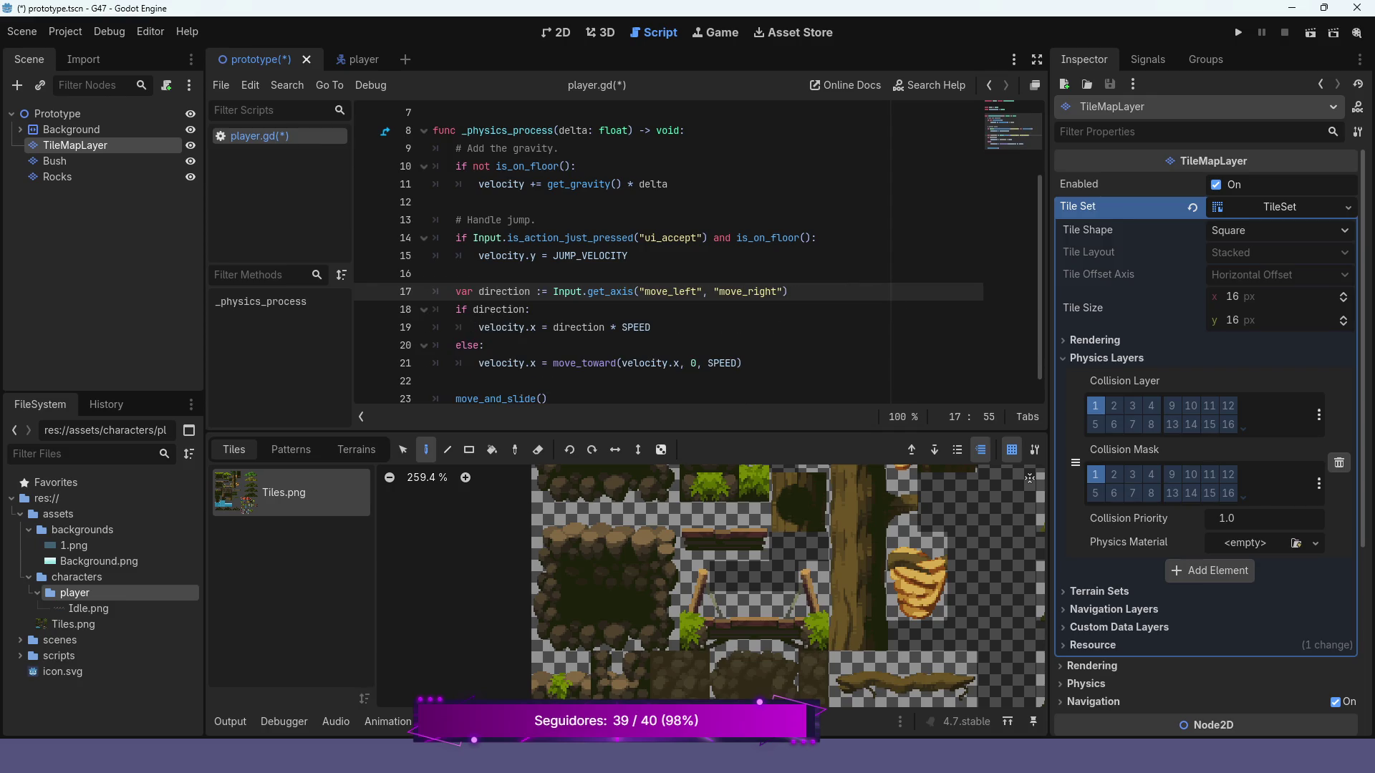
{"action": "key", "text": "ctrl+s"}
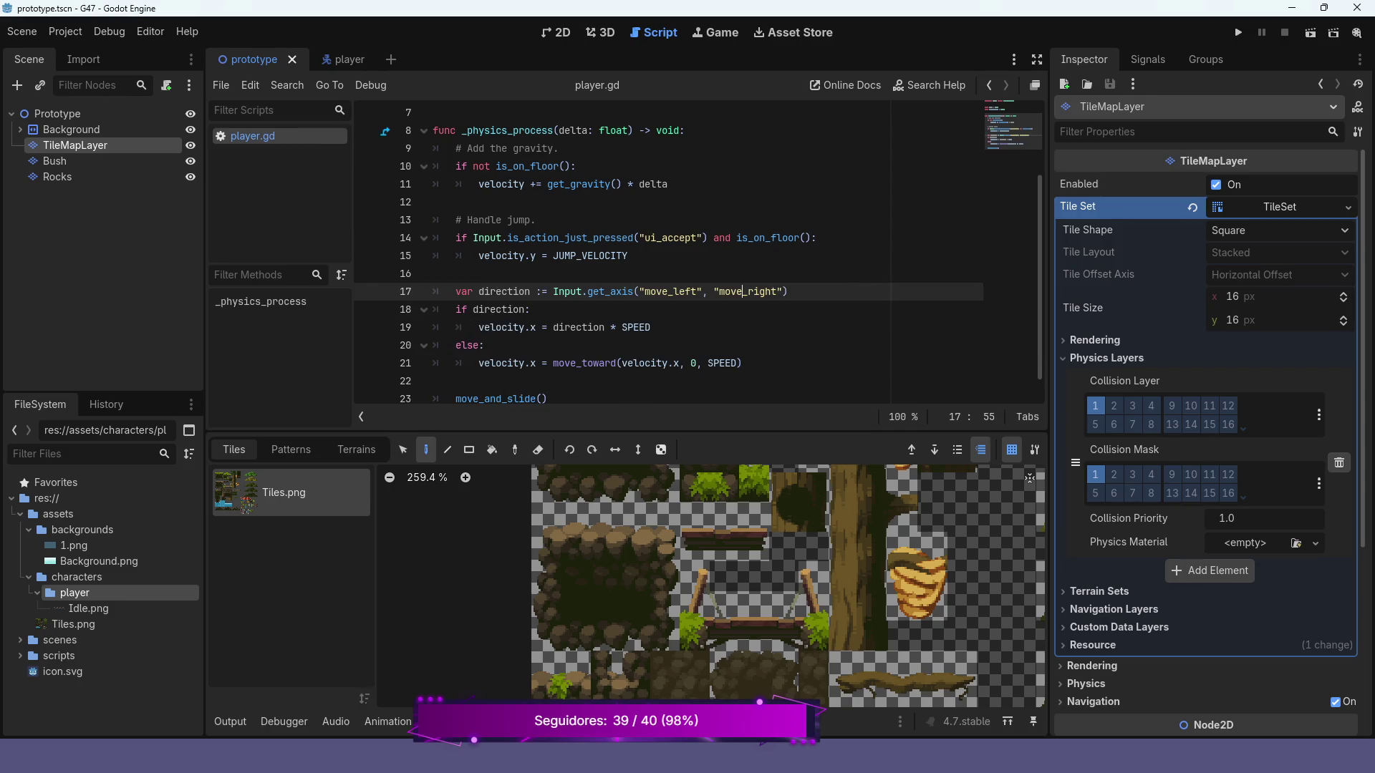
- Test-run the game with F5, close it, and return to the 2D view
{"action": "key", "text": "F5"}
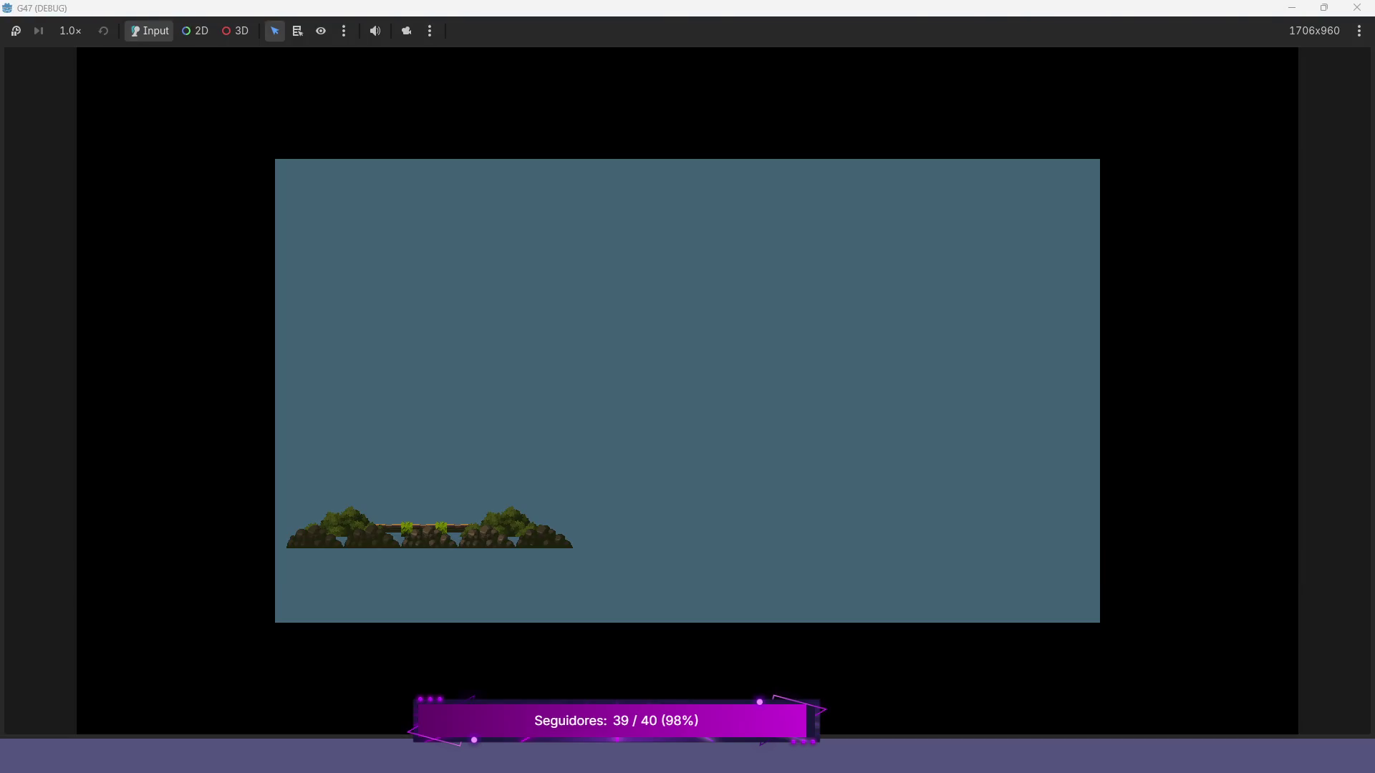
{"action": "key", "text": "alt+F4"}
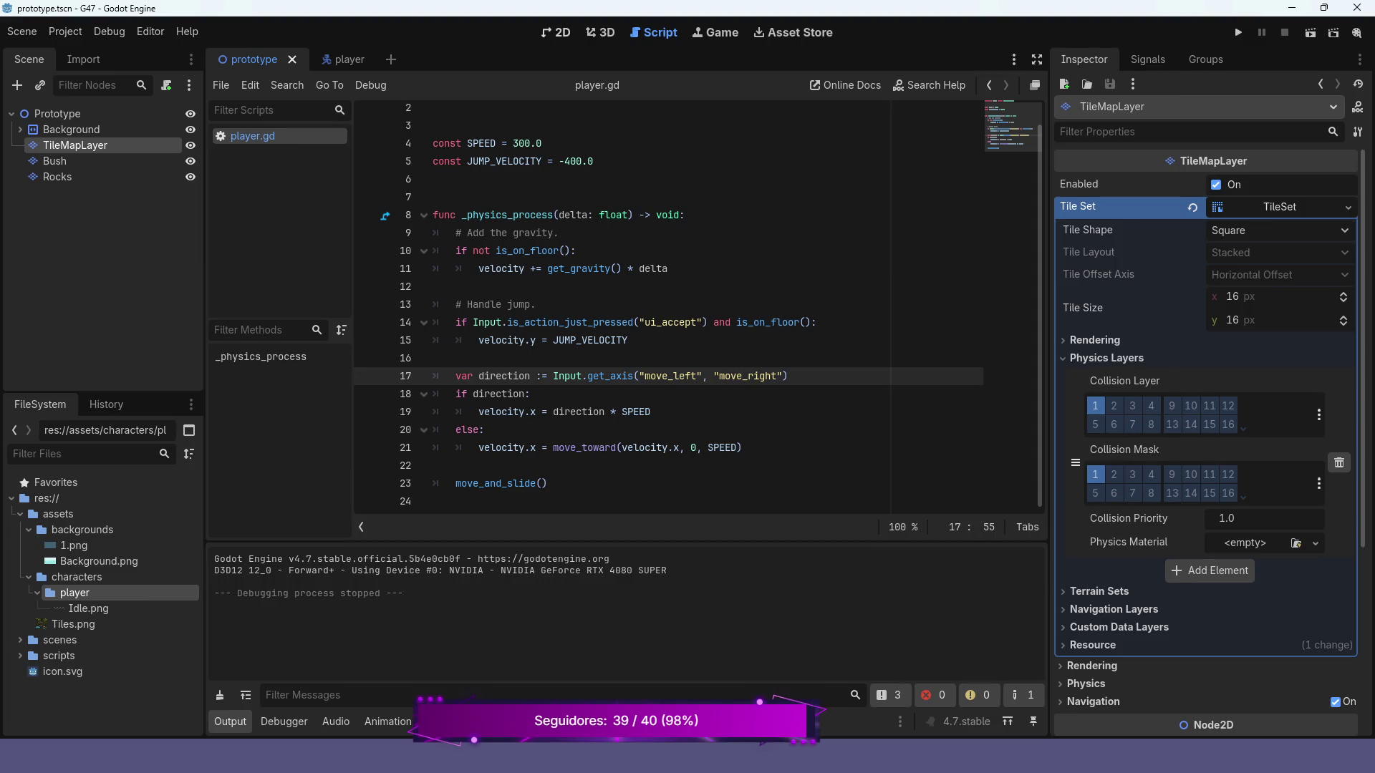
{"action": "left_click", "coordinate": [556, 33]}
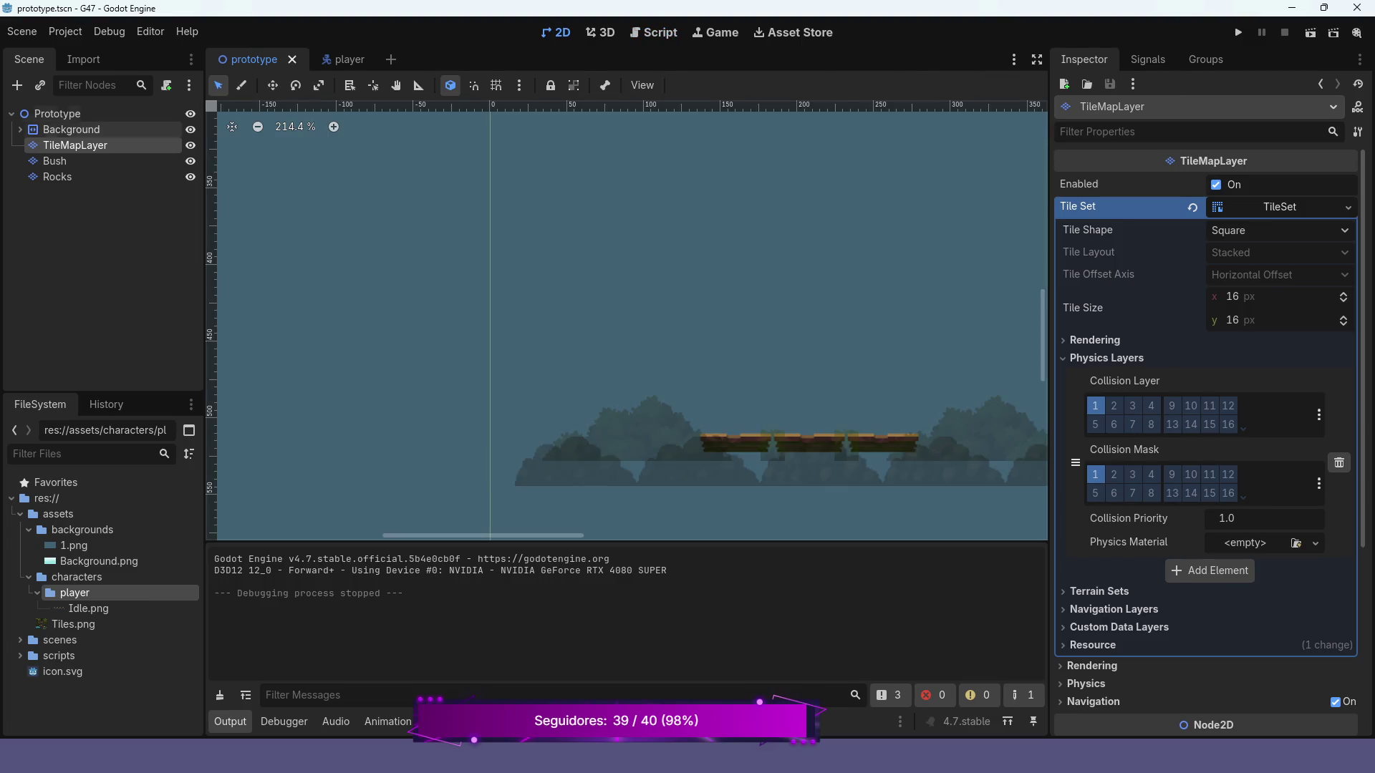
- Instance player.tscn as a child scene of the Prototype root node
{"action": "left_click", "coordinate": [86, 114]}
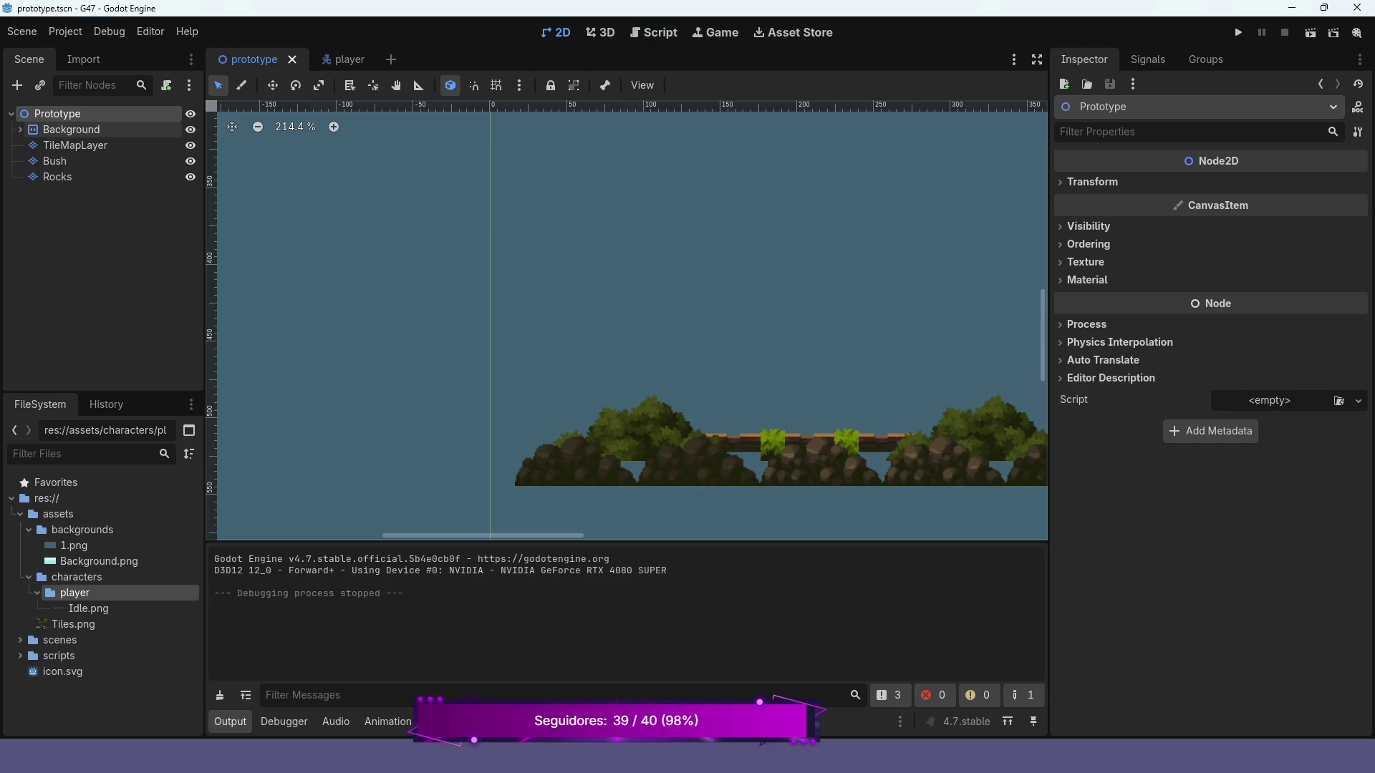
{"action": "right_click", "coordinate": [77, 113]}
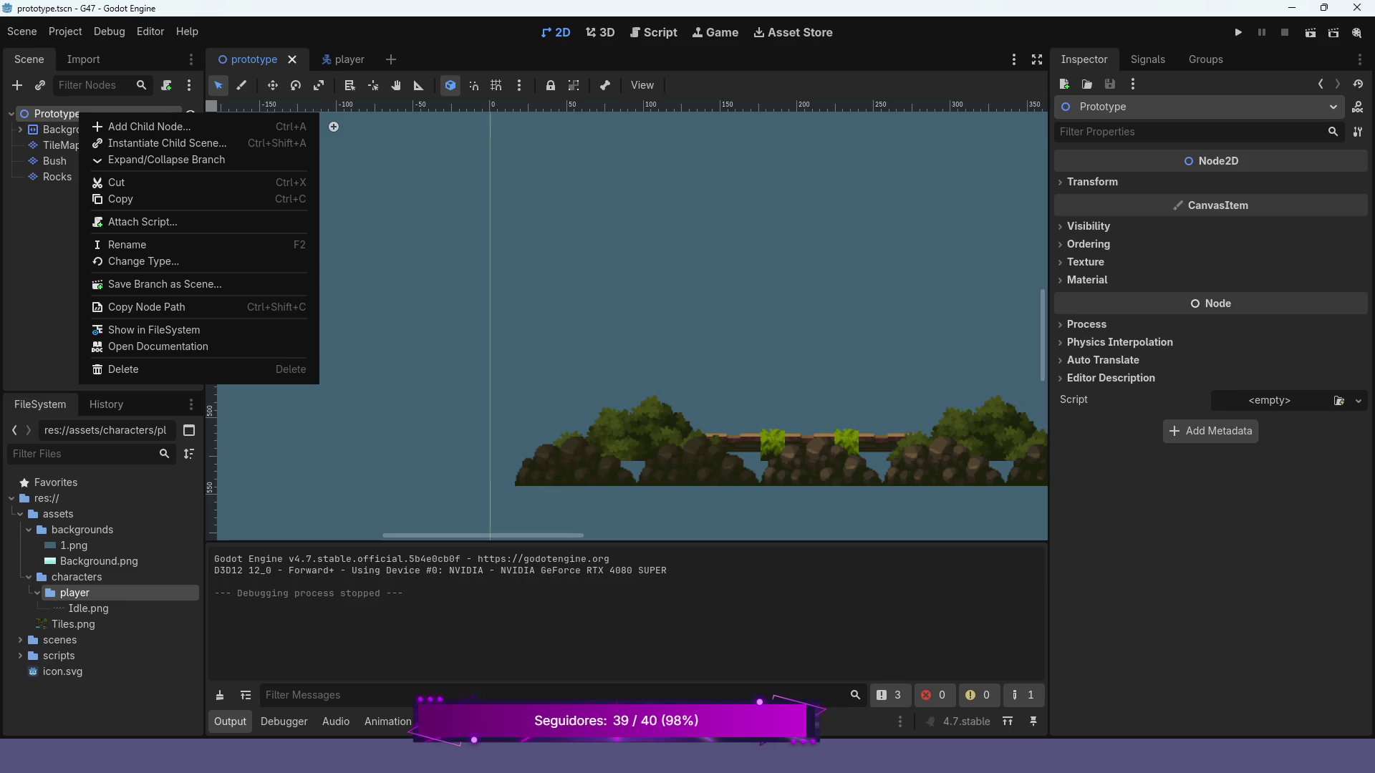
{"action": "left_click", "coordinate": [143, 142]}
{"action": "key", "text": "Return"}
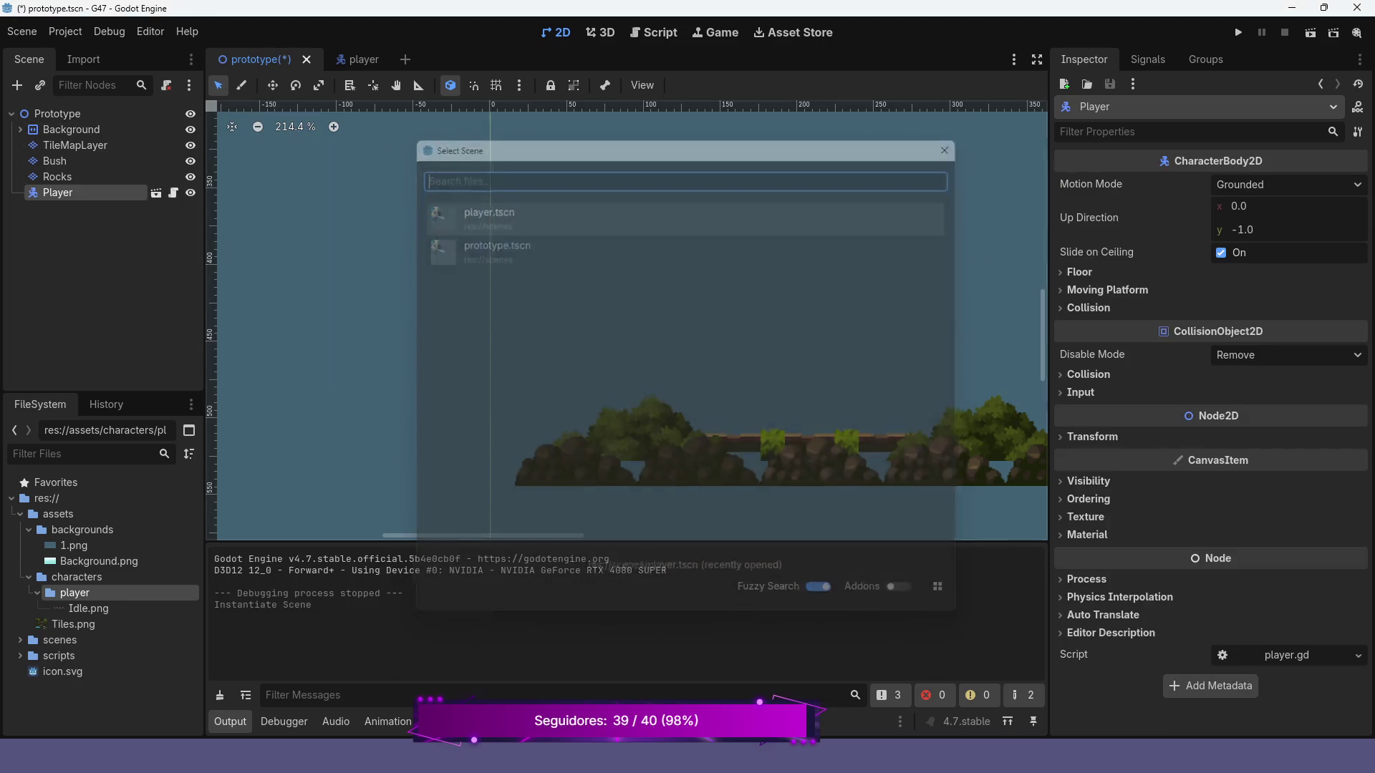
{"action": "scroll", "coordinate": [491, 407], "scroll_direction": "down", "scroll_amount": 6}
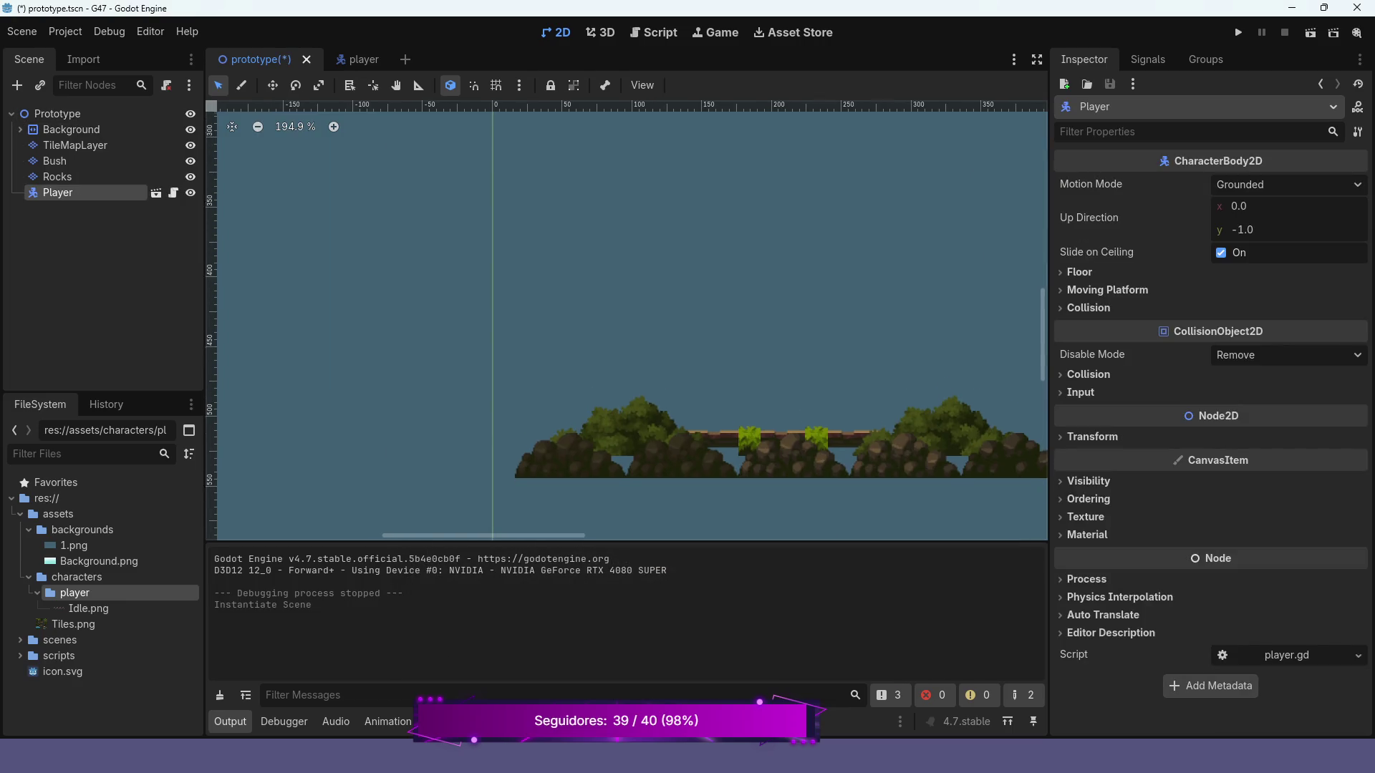
{"action": "scroll", "coordinate": [487, 153], "scroll_direction": "up", "scroll_amount": 3}
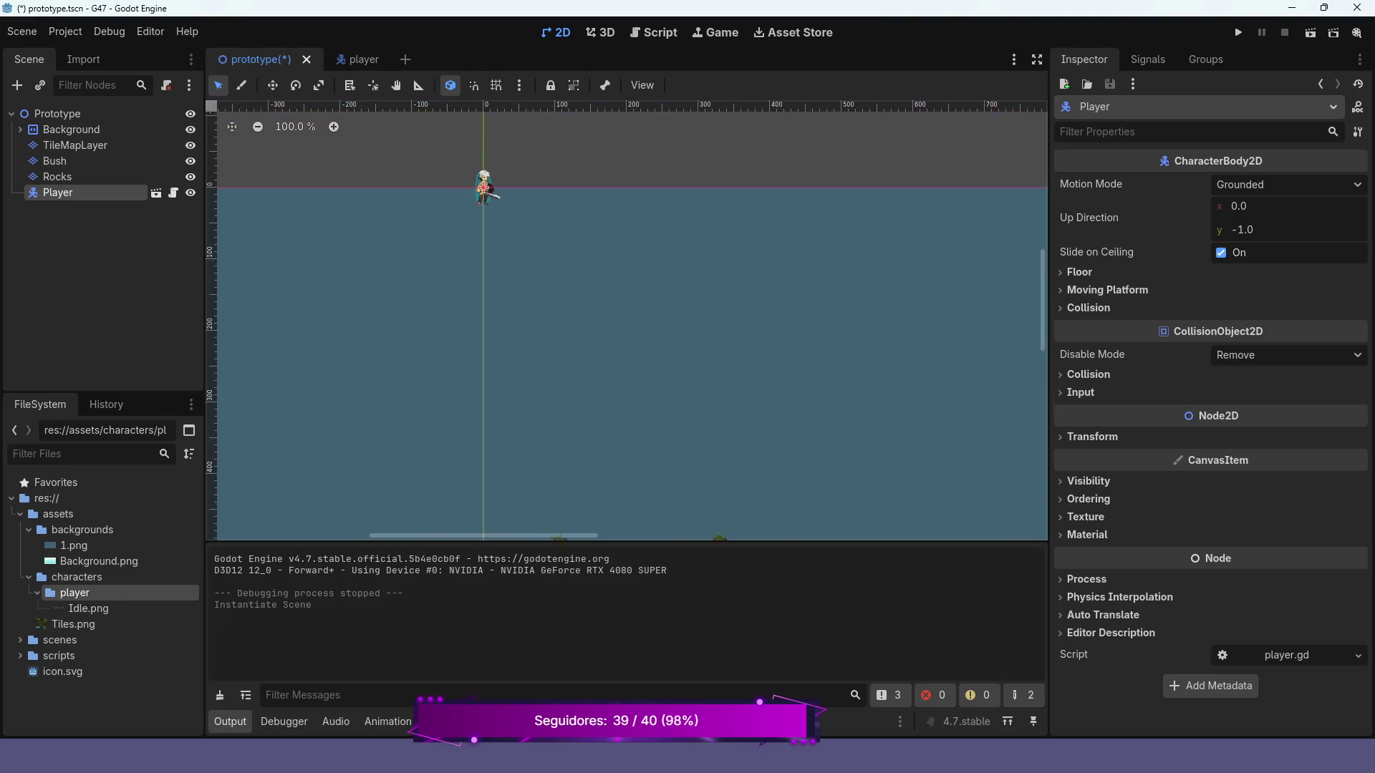
{"action": "scroll", "coordinate": [487, 153], "scroll_direction": "down", "scroll_amount": 2}
- Move the Player to (141, 438), just above the platform, and run the project
{"action": "key", "text": "w"}
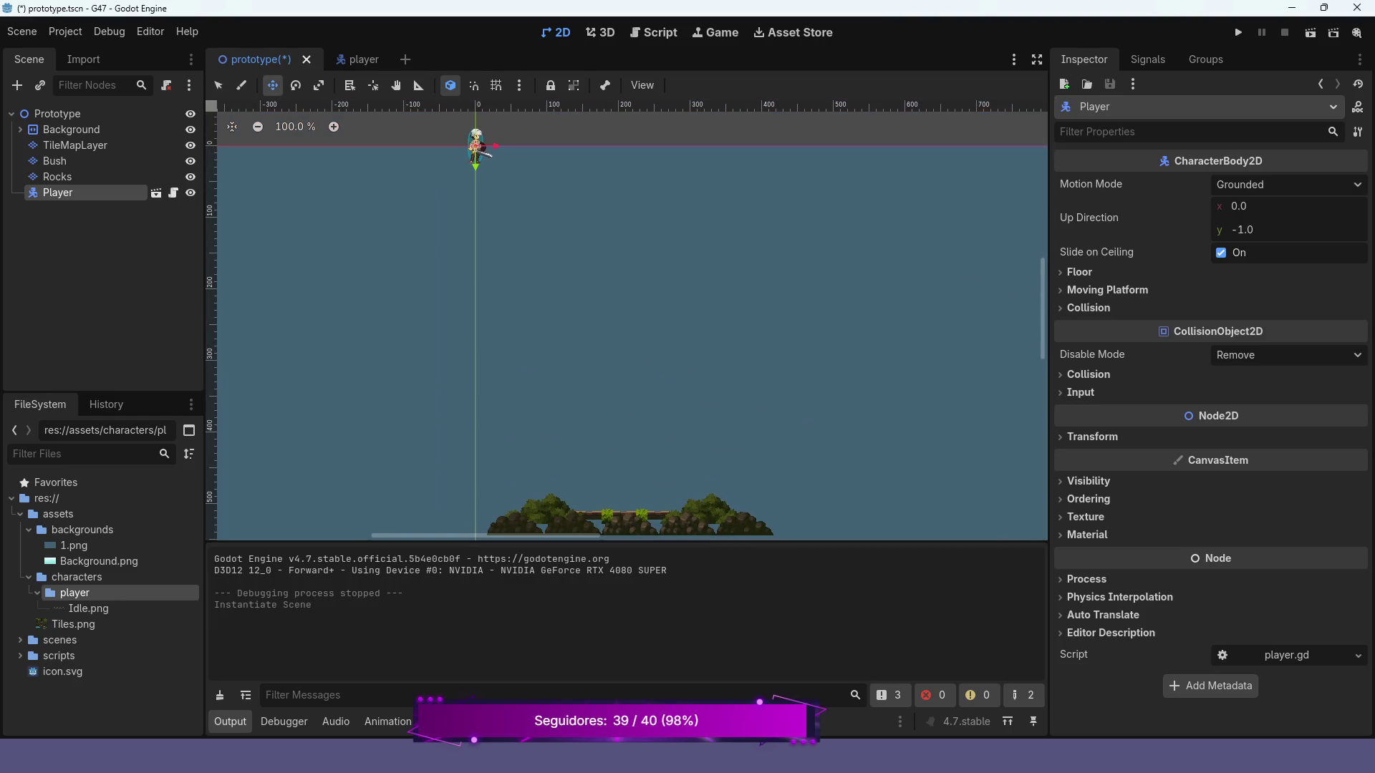
{"action": "mouse_move", "coordinate": [476, 146]}
{"action": "left_mouse_down"}
{"action": "mouse_move", "coordinate": [476, 444]}
{"action": "mouse_move", "coordinate": [576, 459]}
{"action": "left_mouse_up"}
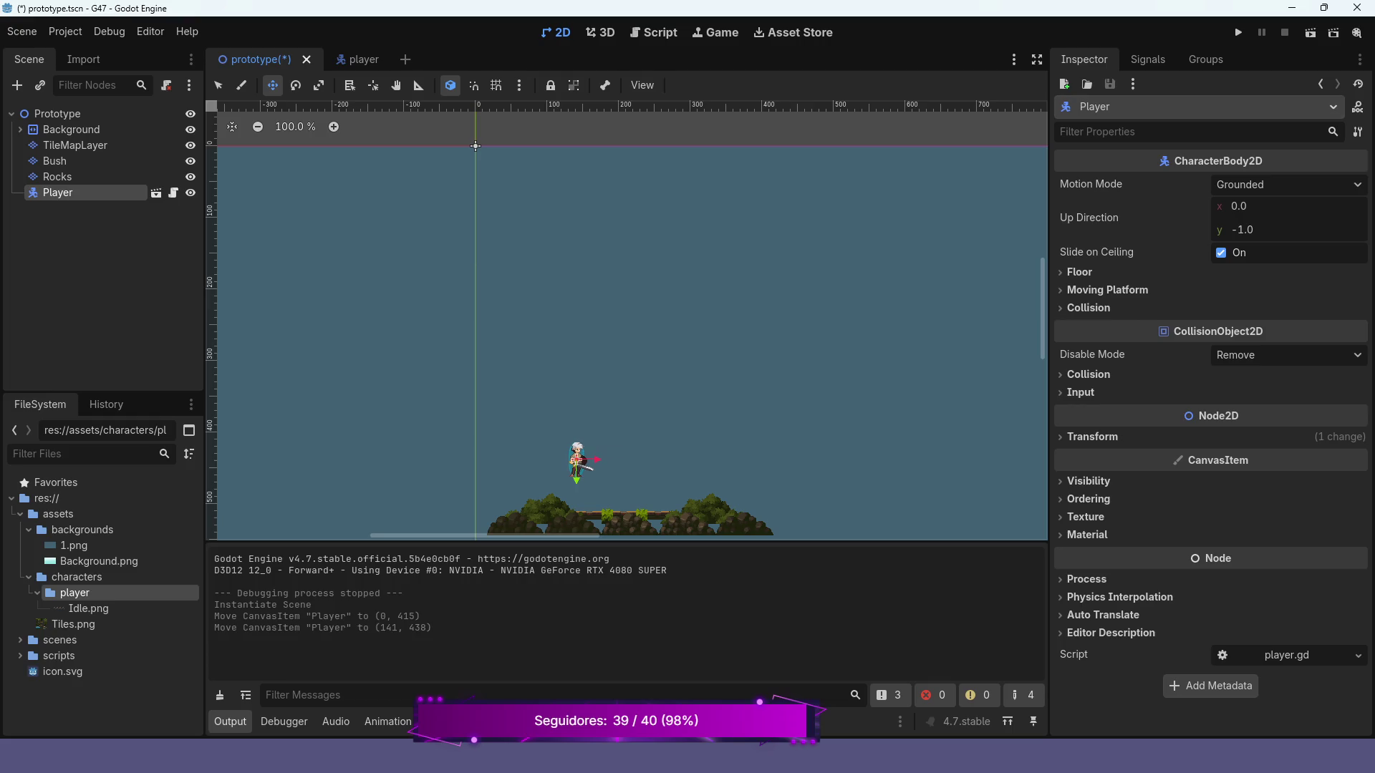
{"action": "left_click", "coordinate": [1238, 32]}
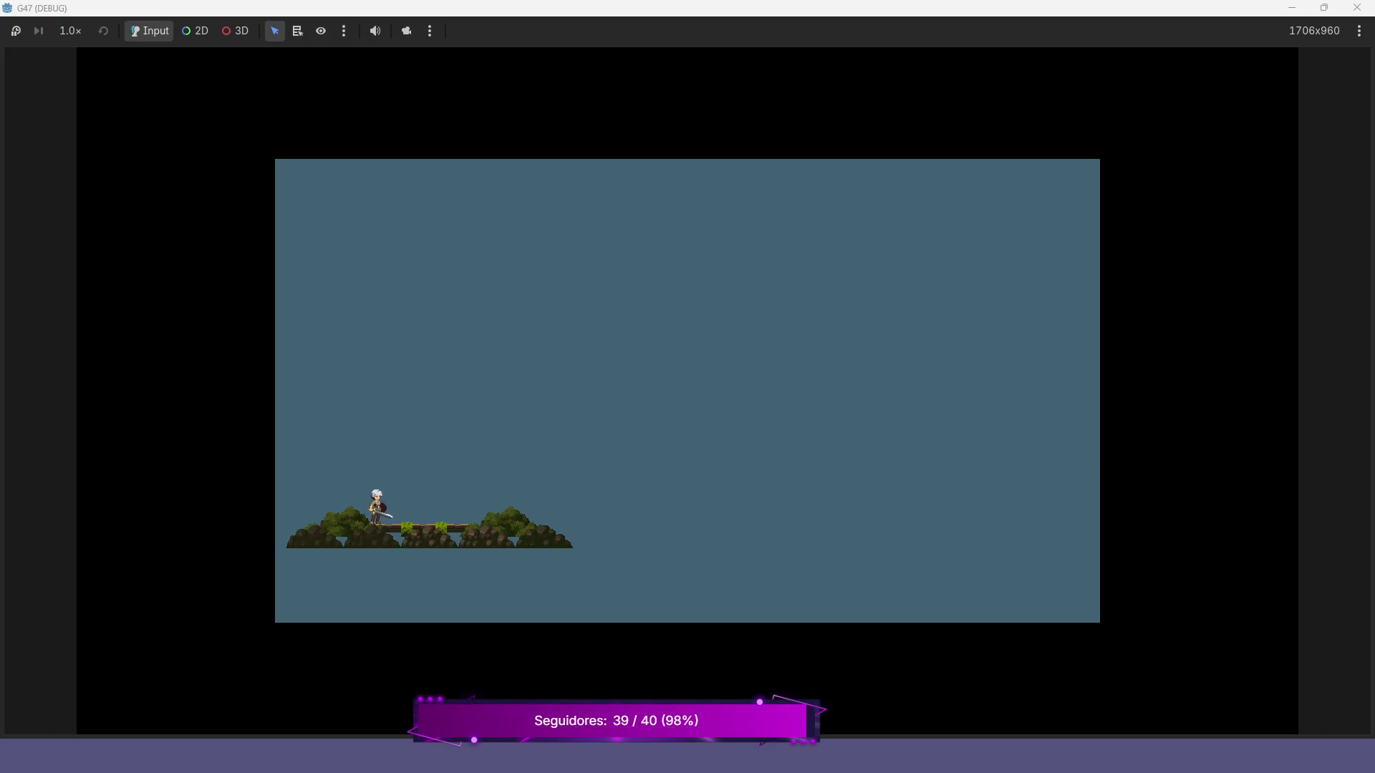
- Test walking right, jumping and falling off the platform edge, then stop the game and return to player.gd
{"action": "key", "text": "Right"}
{"action": "key", "text": "space"}
{"action": "key", "text": "Right"}
{"action": "key", "text": "F8"}
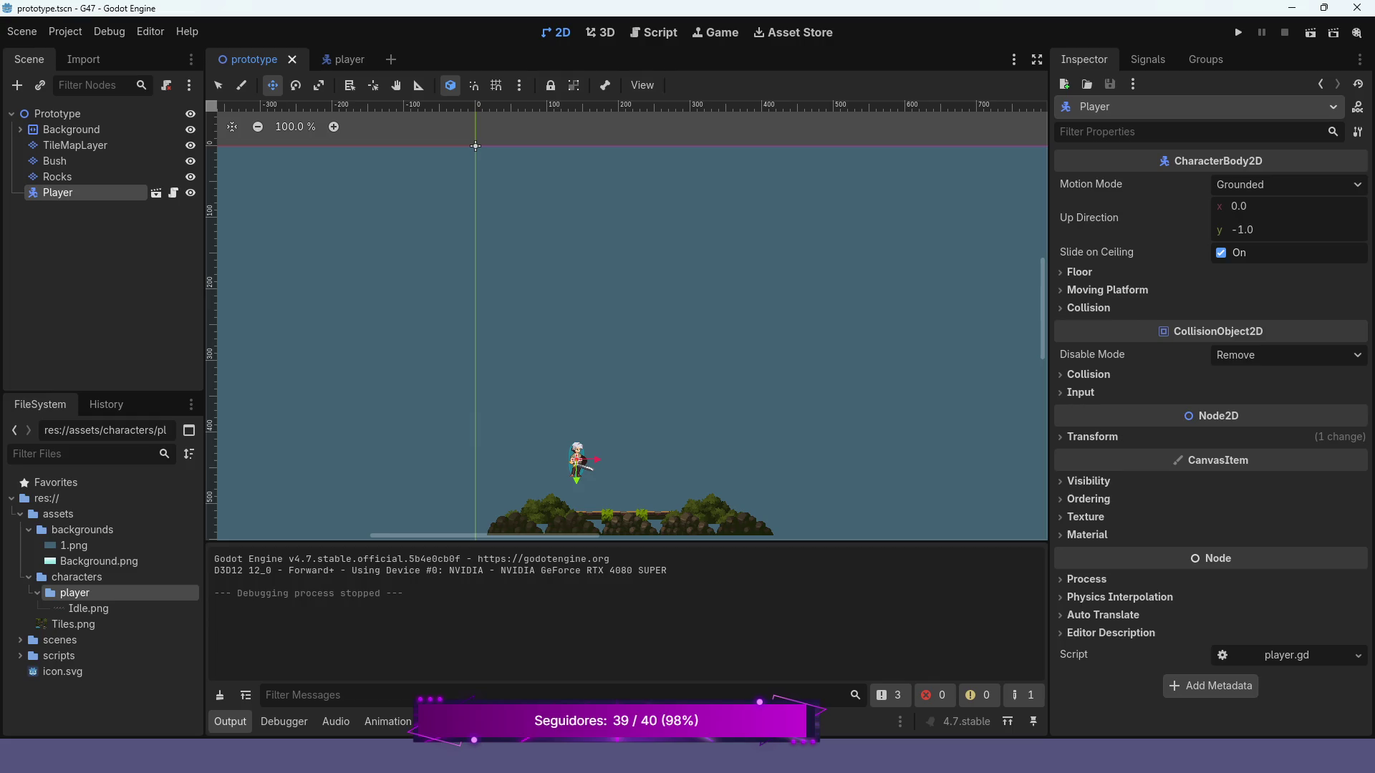
{"action": "left_click", "coordinate": [342, 60]}
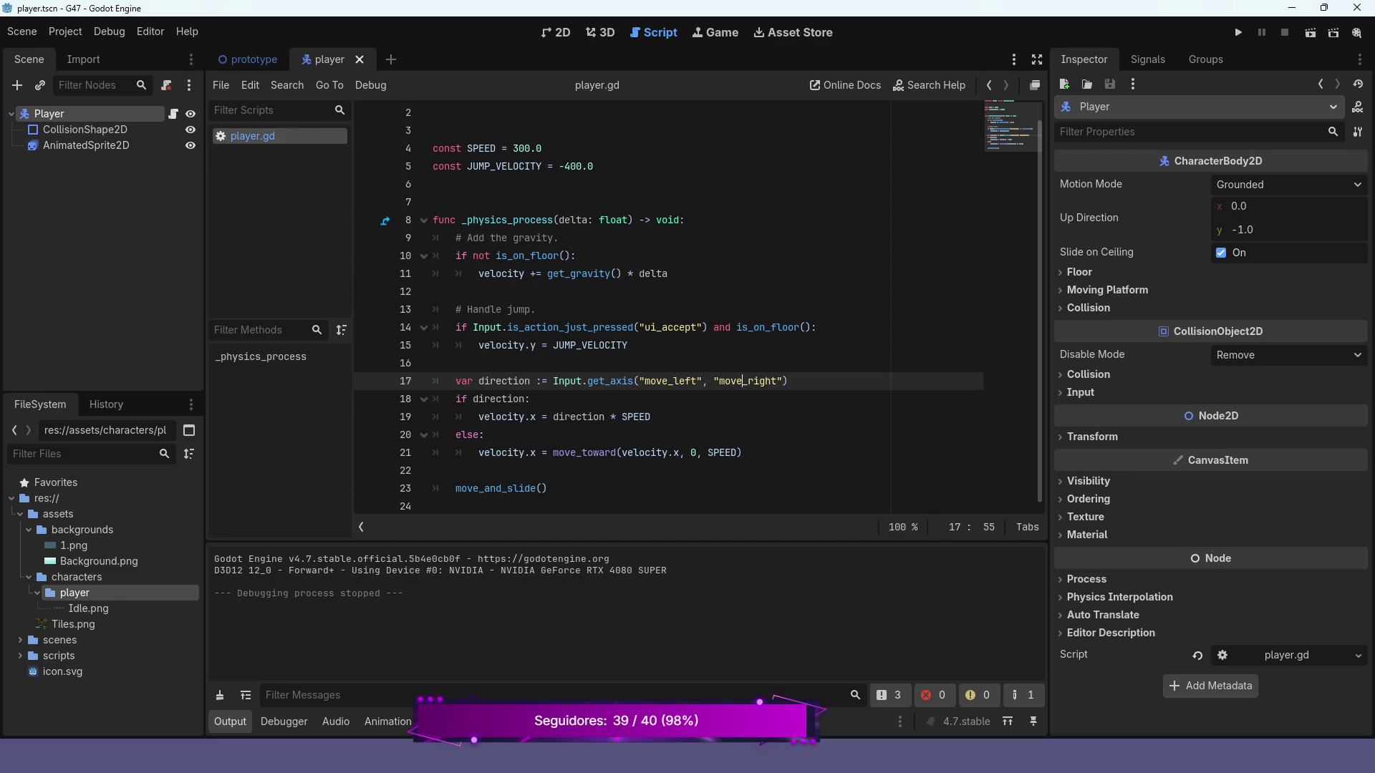
{"action": "scroll", "coordinate": [698, 306], "scroll_direction": "up", "scroll_amount": 1}
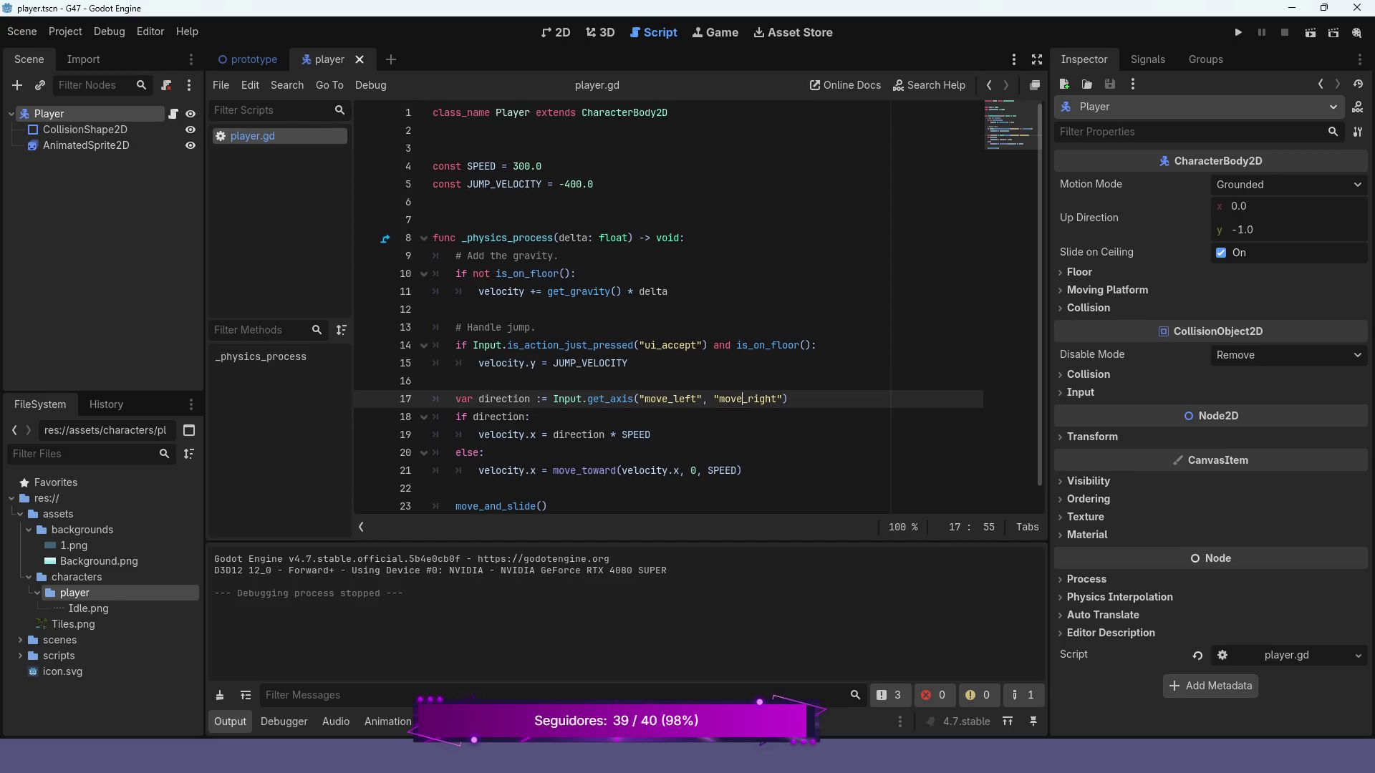
{"action": "left_click", "coordinate": [86, 145]}
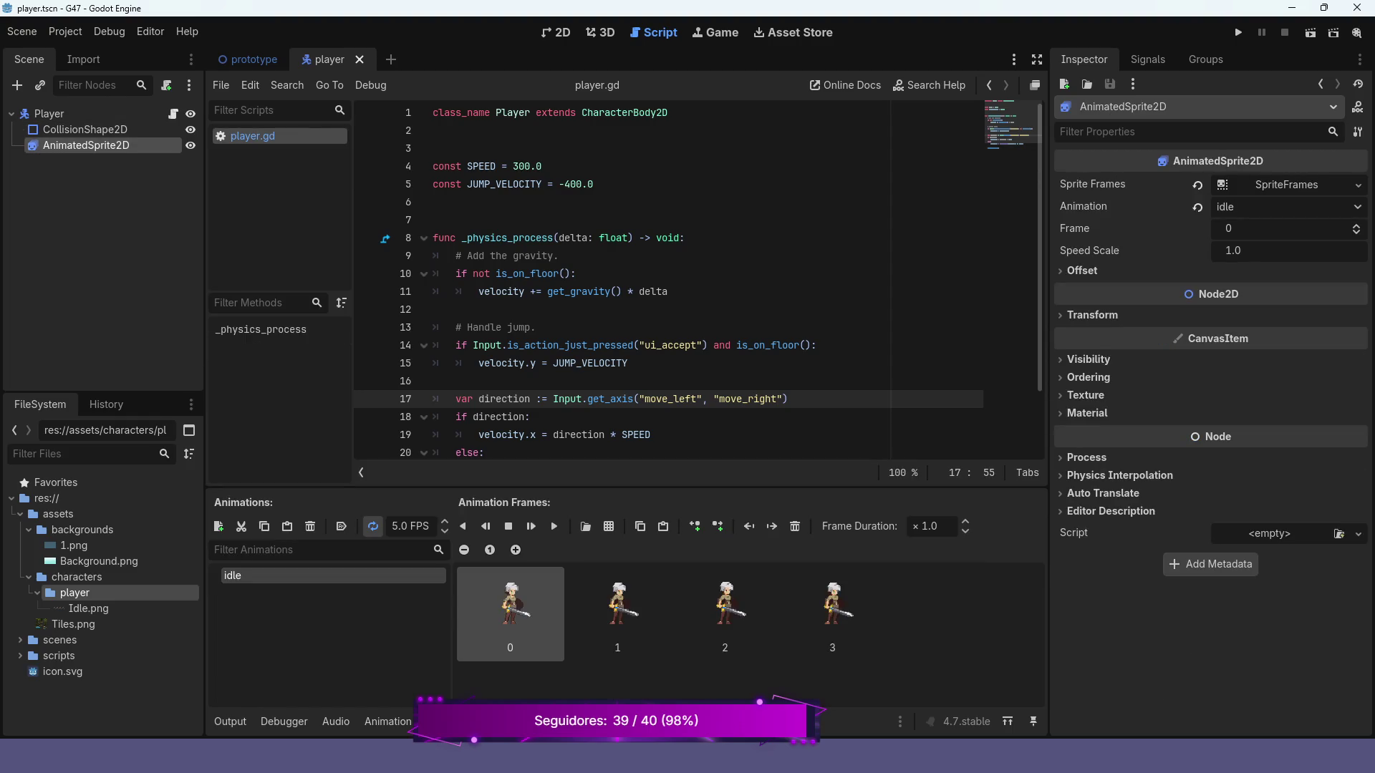
{"action": "left_click", "coordinate": [100, 200]}
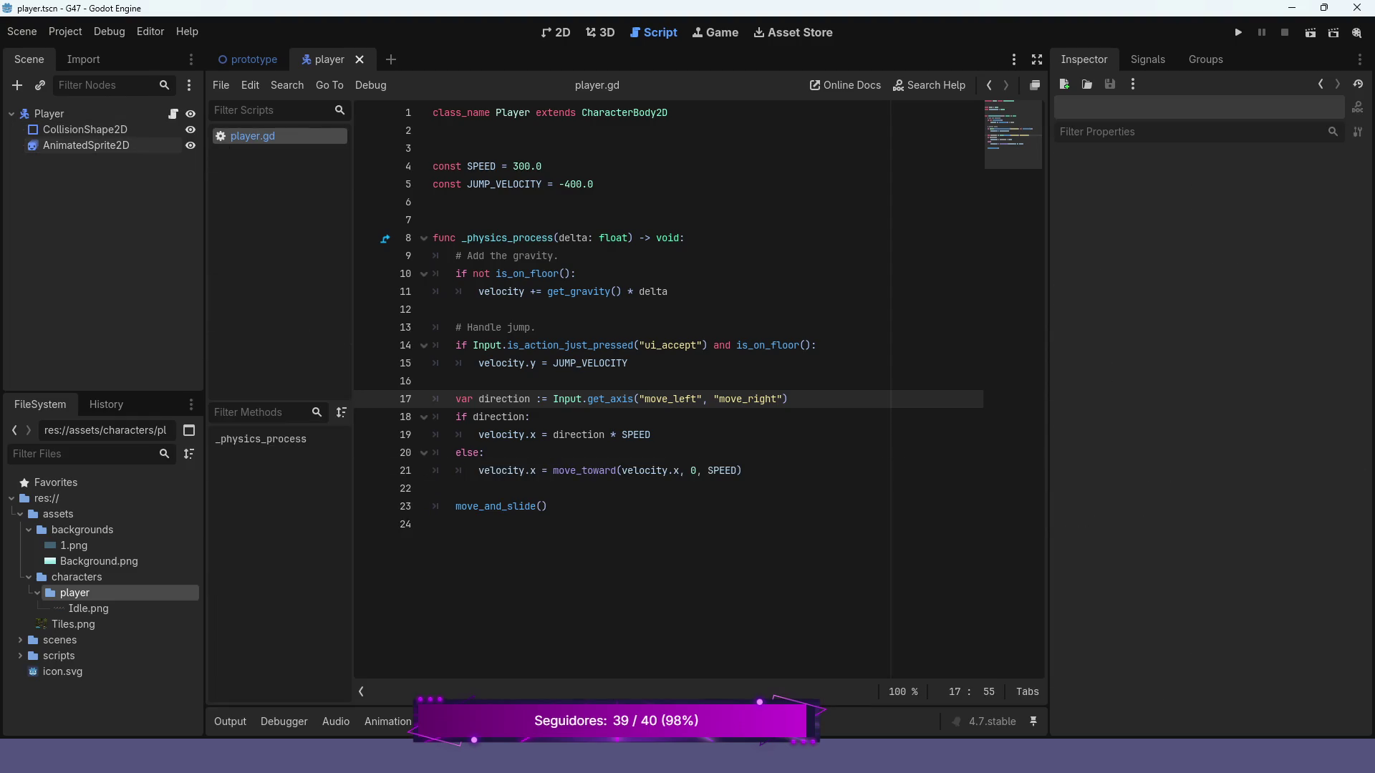
{"action": "left_click_drag", "start_coordinate": [86, 145], "coordinate": [479, 149]}
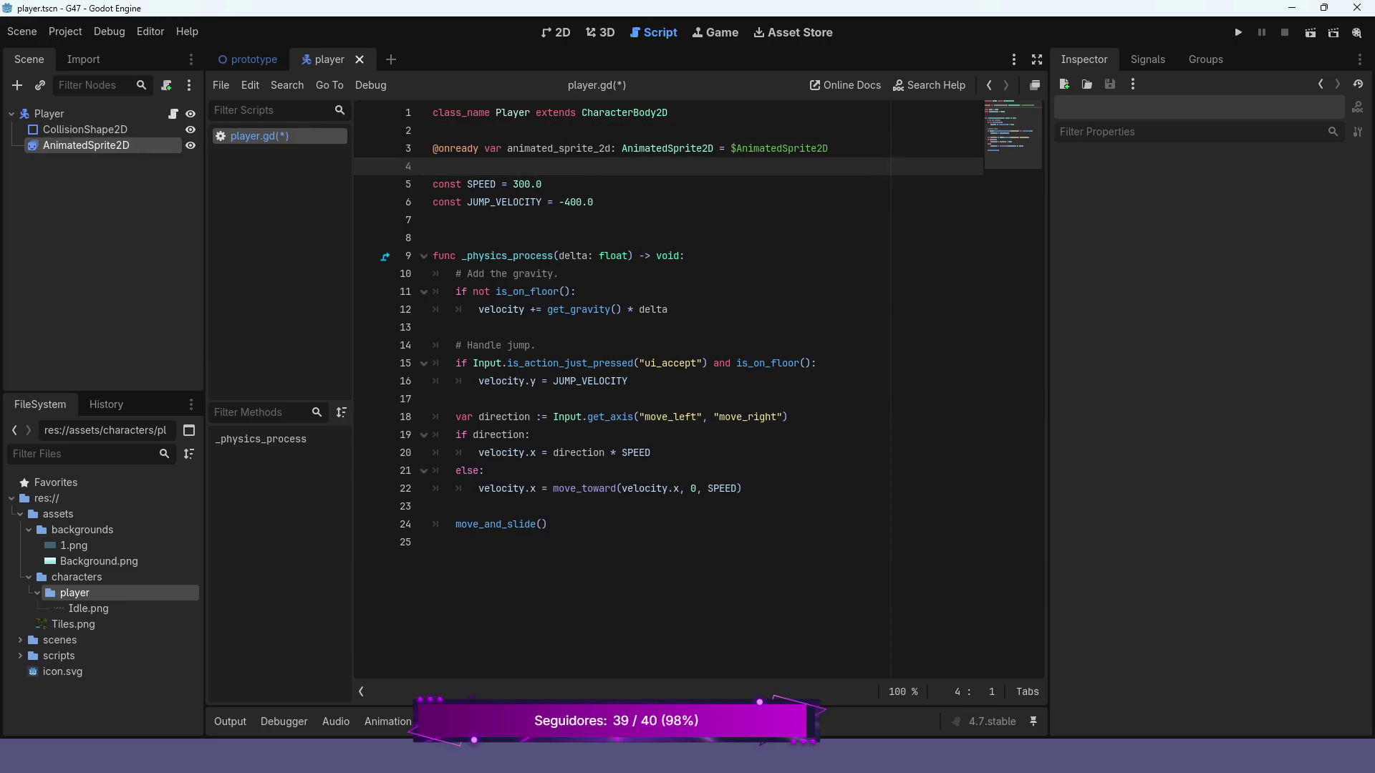
{"action": "left_click", "coordinate": [610, 148]}
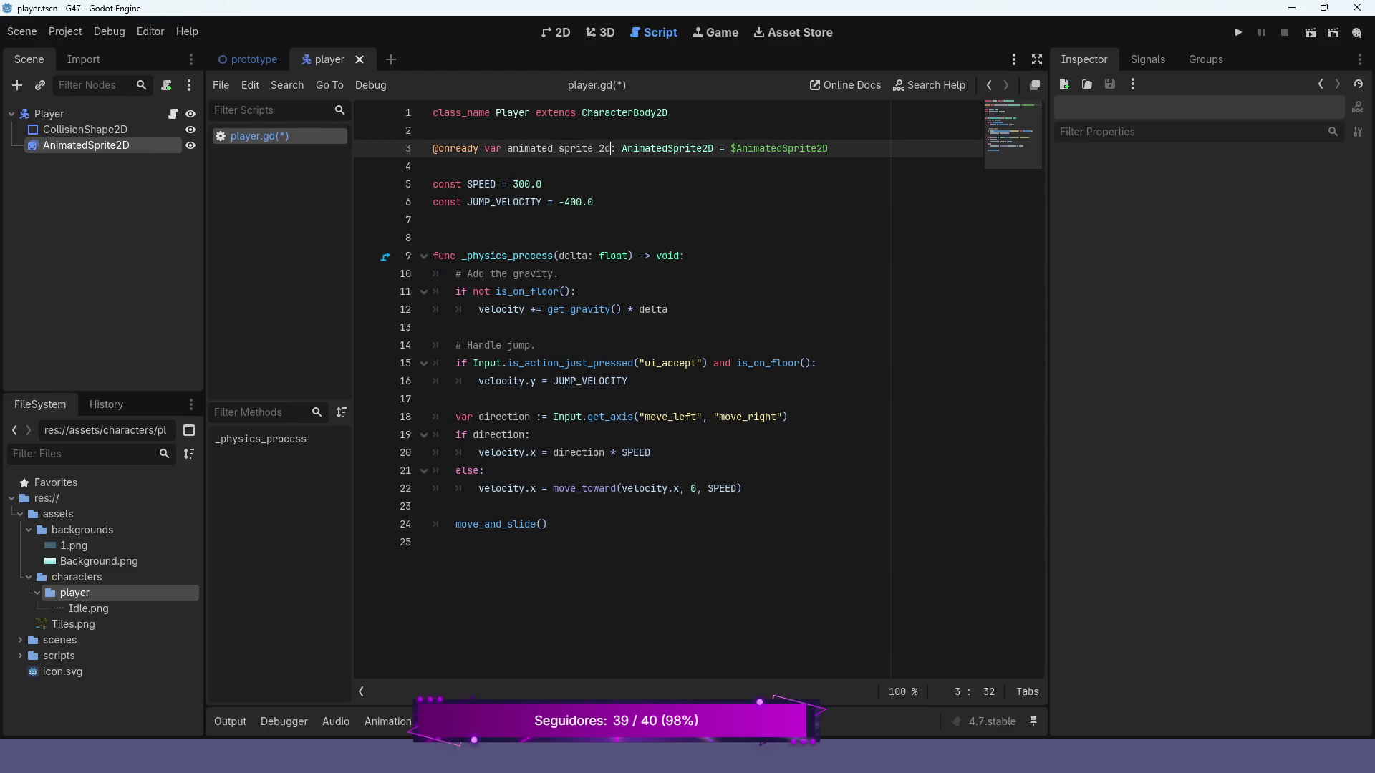
{"action": "key", "text": "BackSpace"}
{"action": "key", "text": "BackSpace"}
{"action": "key", "text": "BackSpace"}
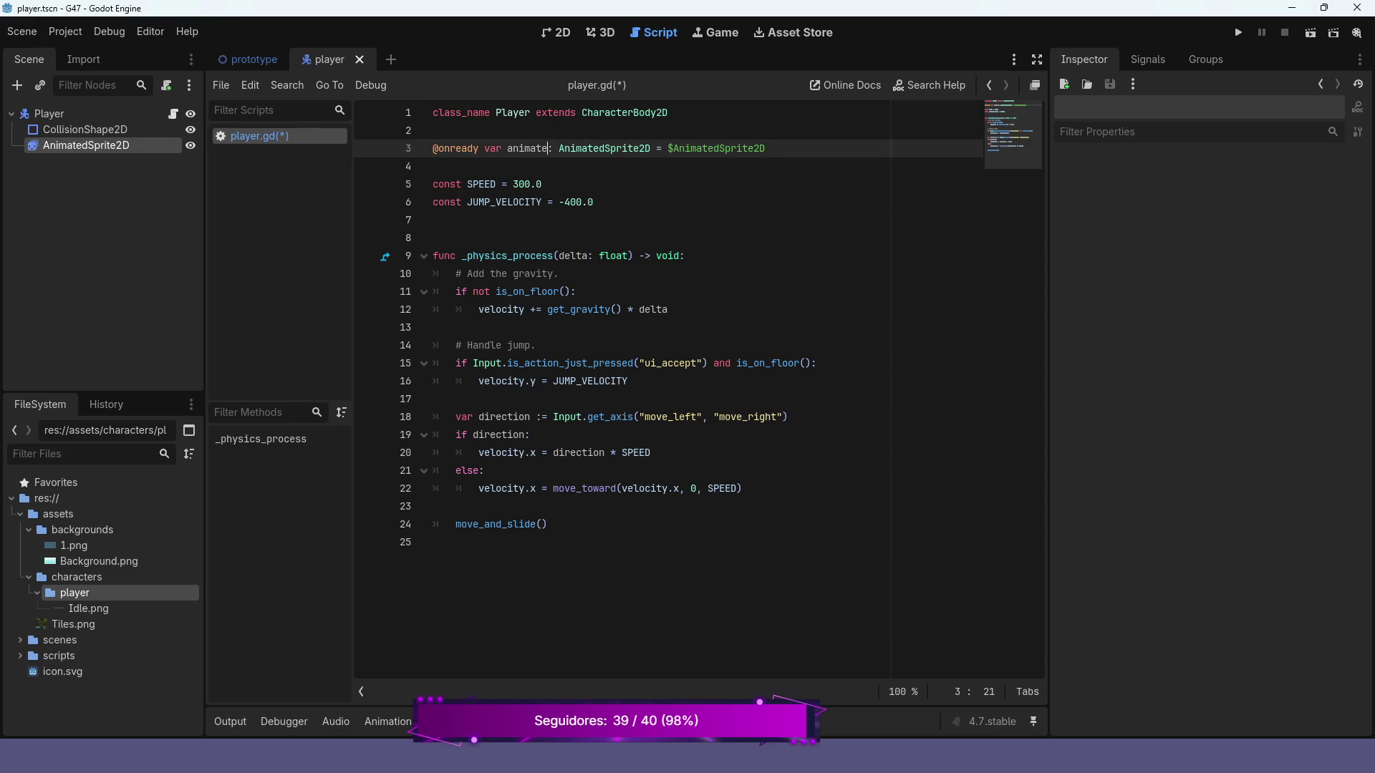
{"action": "key", "text": "BackSpace"}
{"action": "type", "text": "ion"}
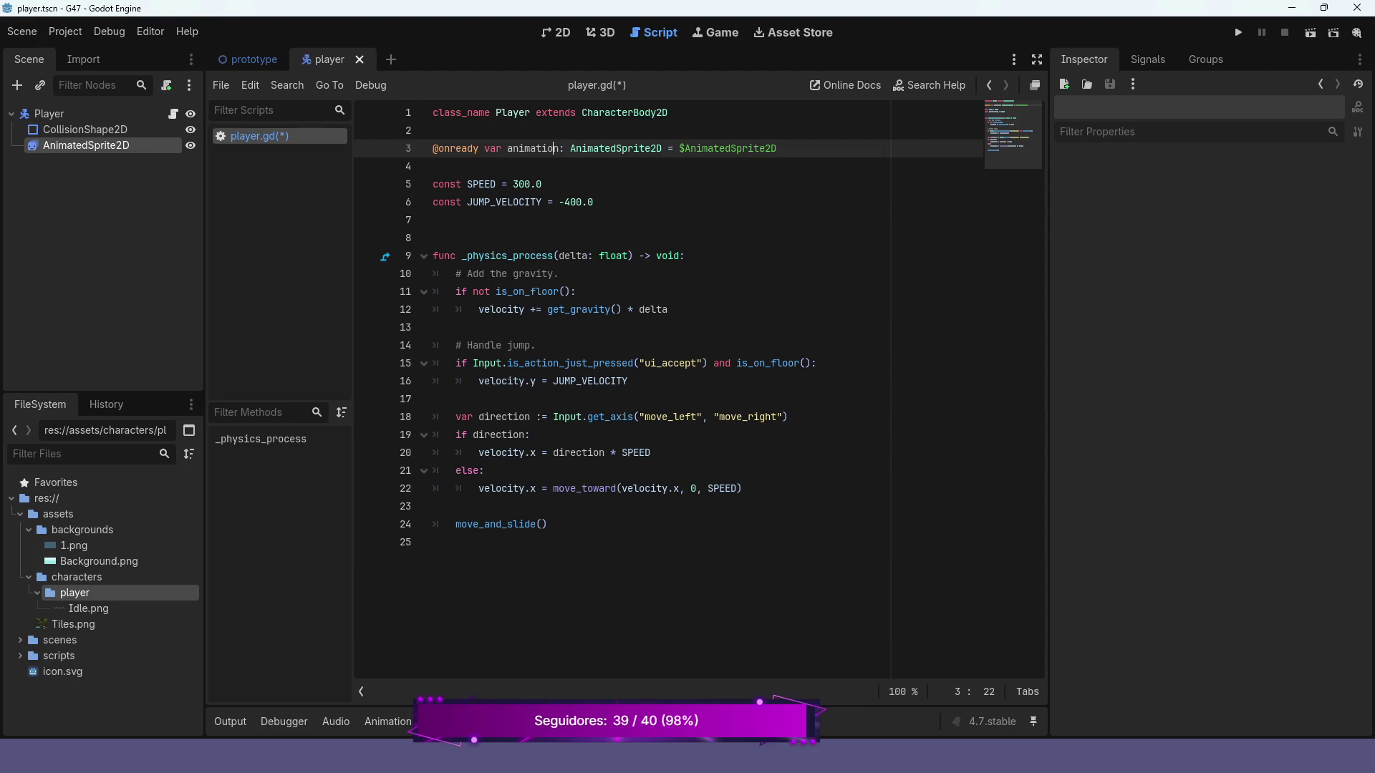
{"action": "left_click", "coordinate": [519, 148]}
{"action": "type", "text": "_"}
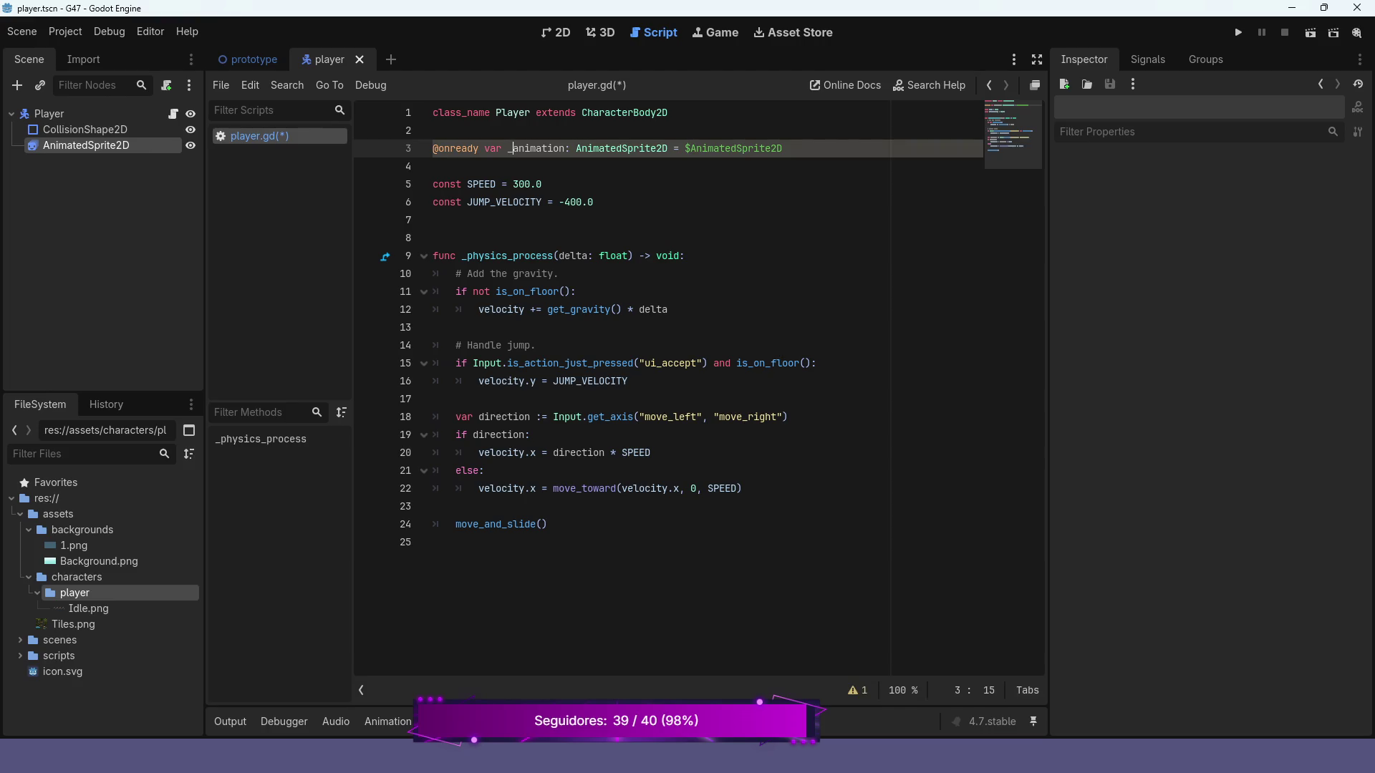
- Call _animation.play("idle") in the else branch, save the script and run the game
{"action": "left_click", "coordinate": [743, 489]}
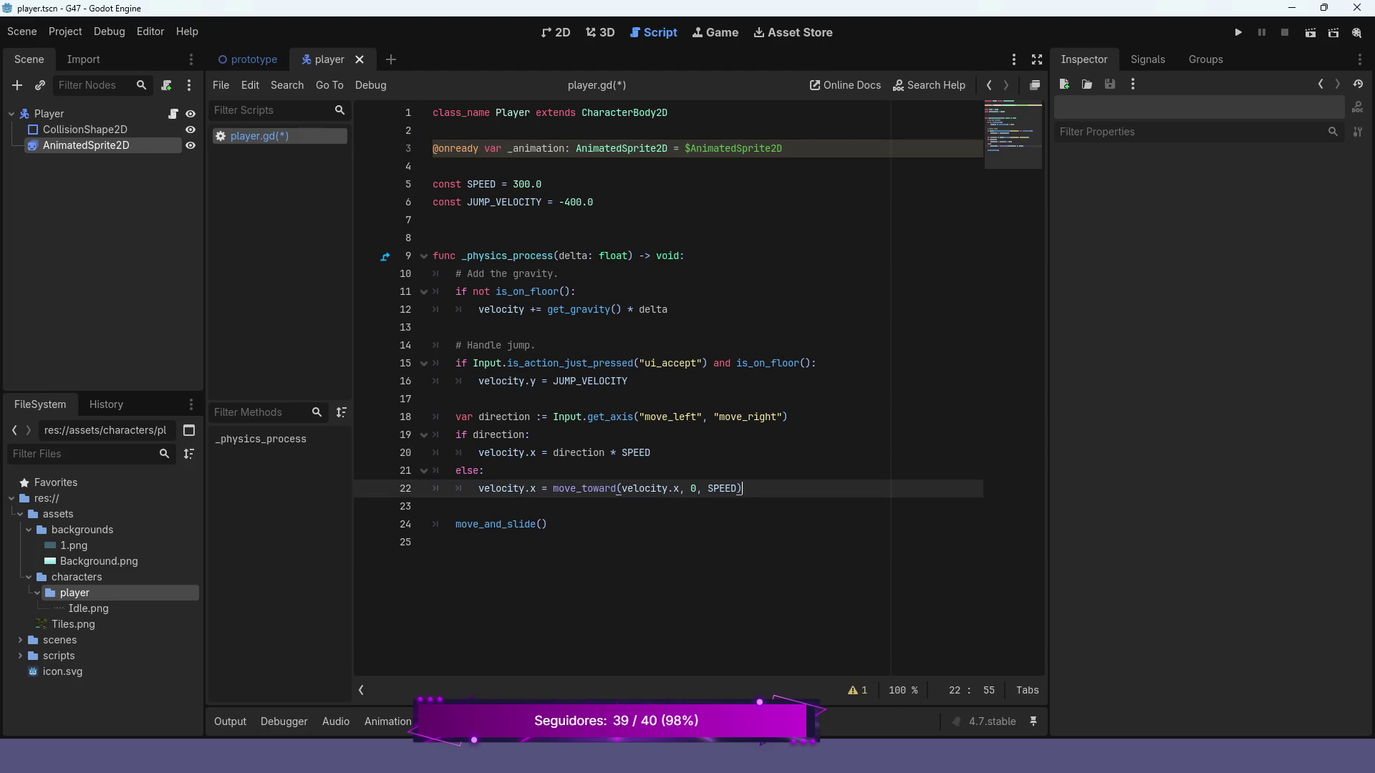
{"action": "key", "text": "Return"}
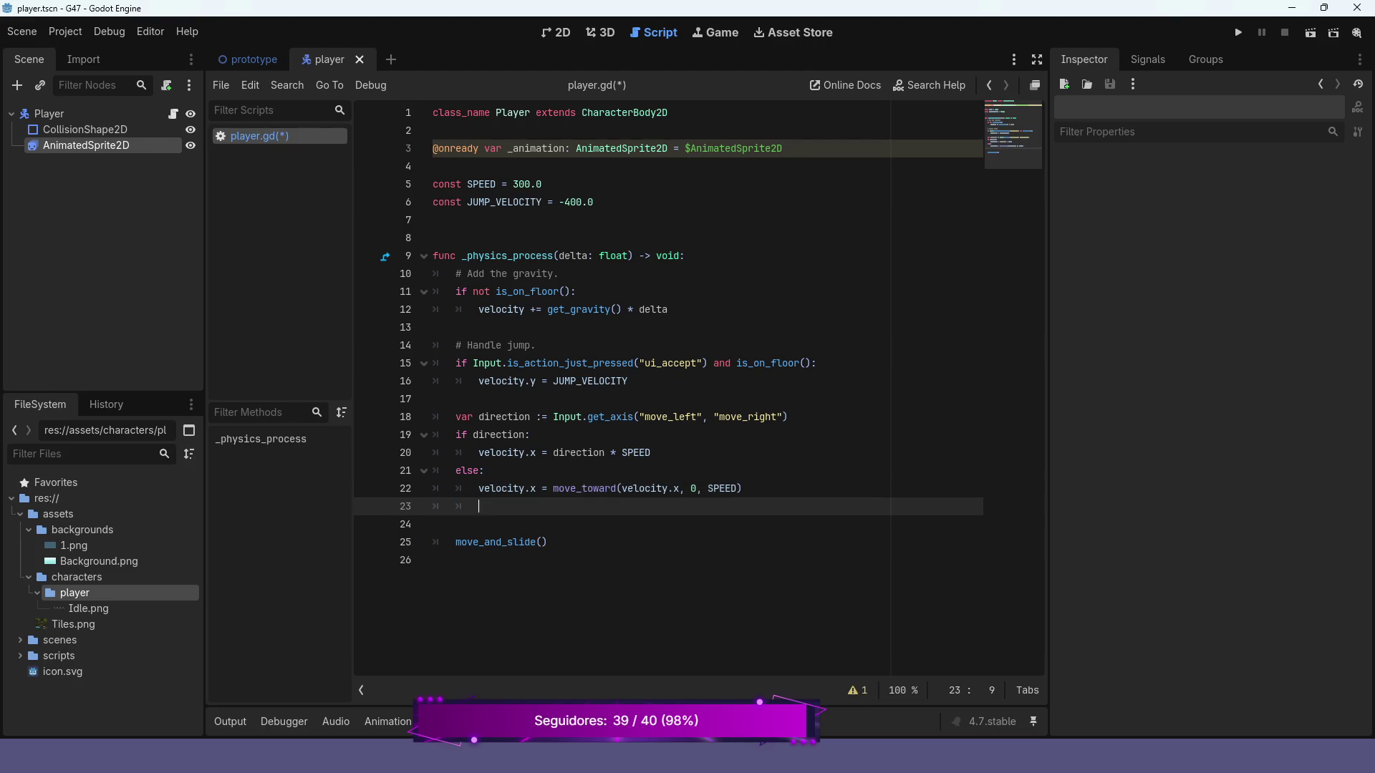
{"action": "type", "text": "_ani"}
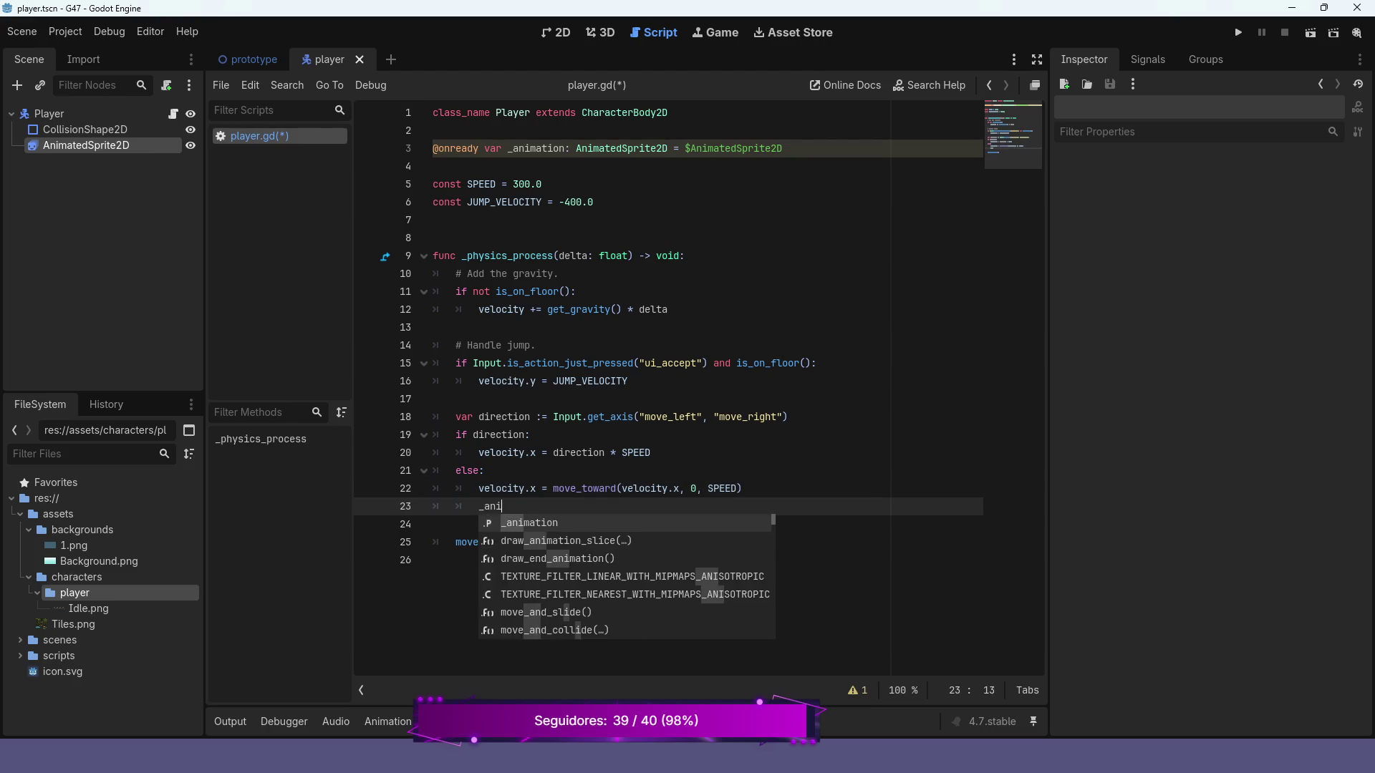
{"action": "type", "text": "mation.pl"}
{"action": "key", "text": "Return"}
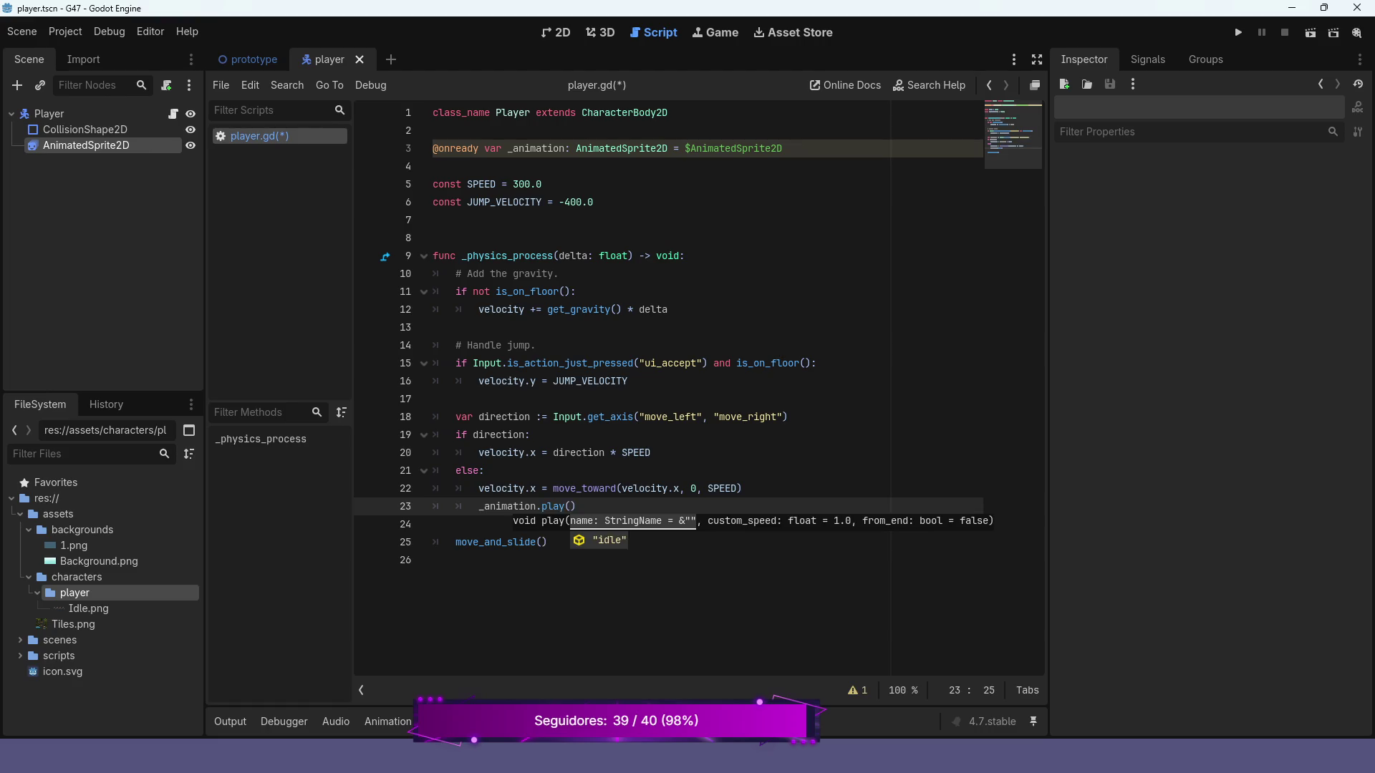
{"action": "key", "text": "Return"}
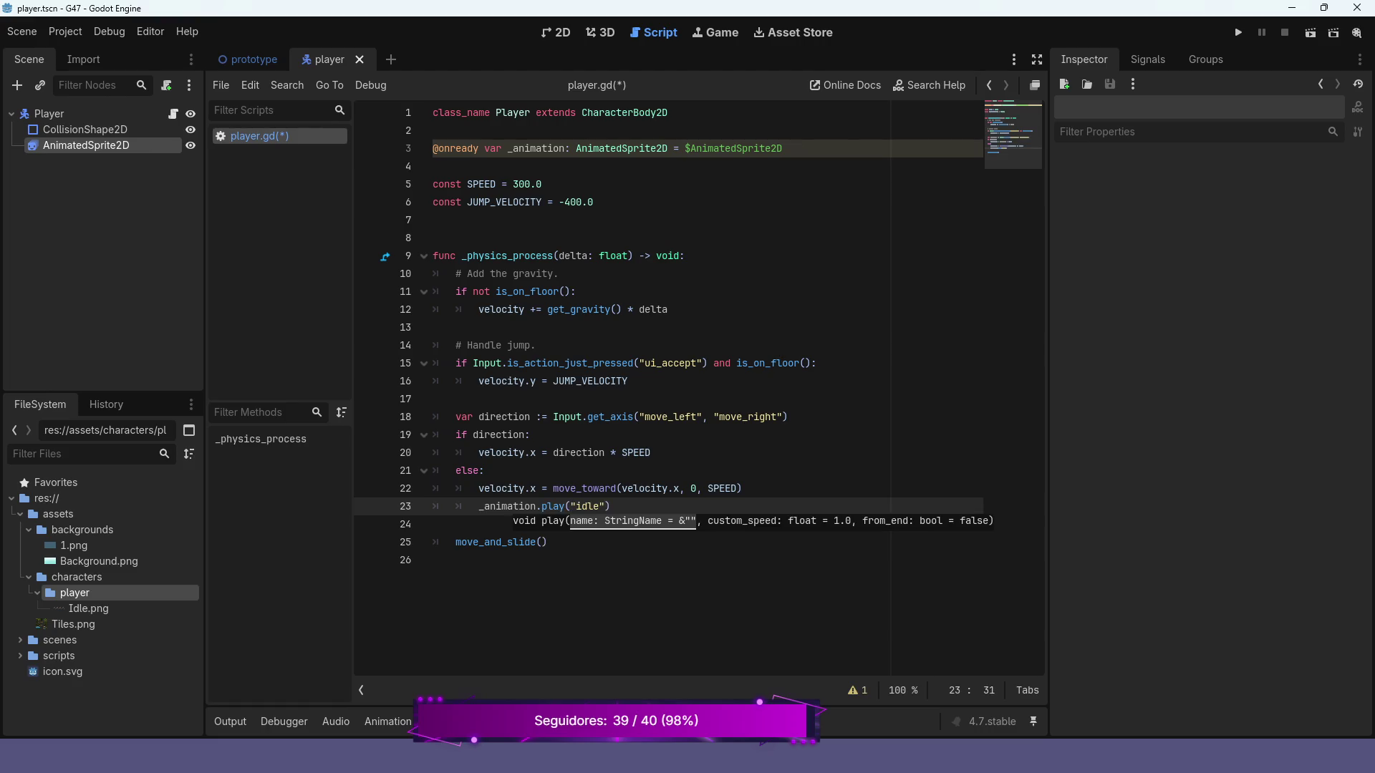
{"action": "key", "text": "Escape"}
{"action": "key", "text": "ctrl+s"}
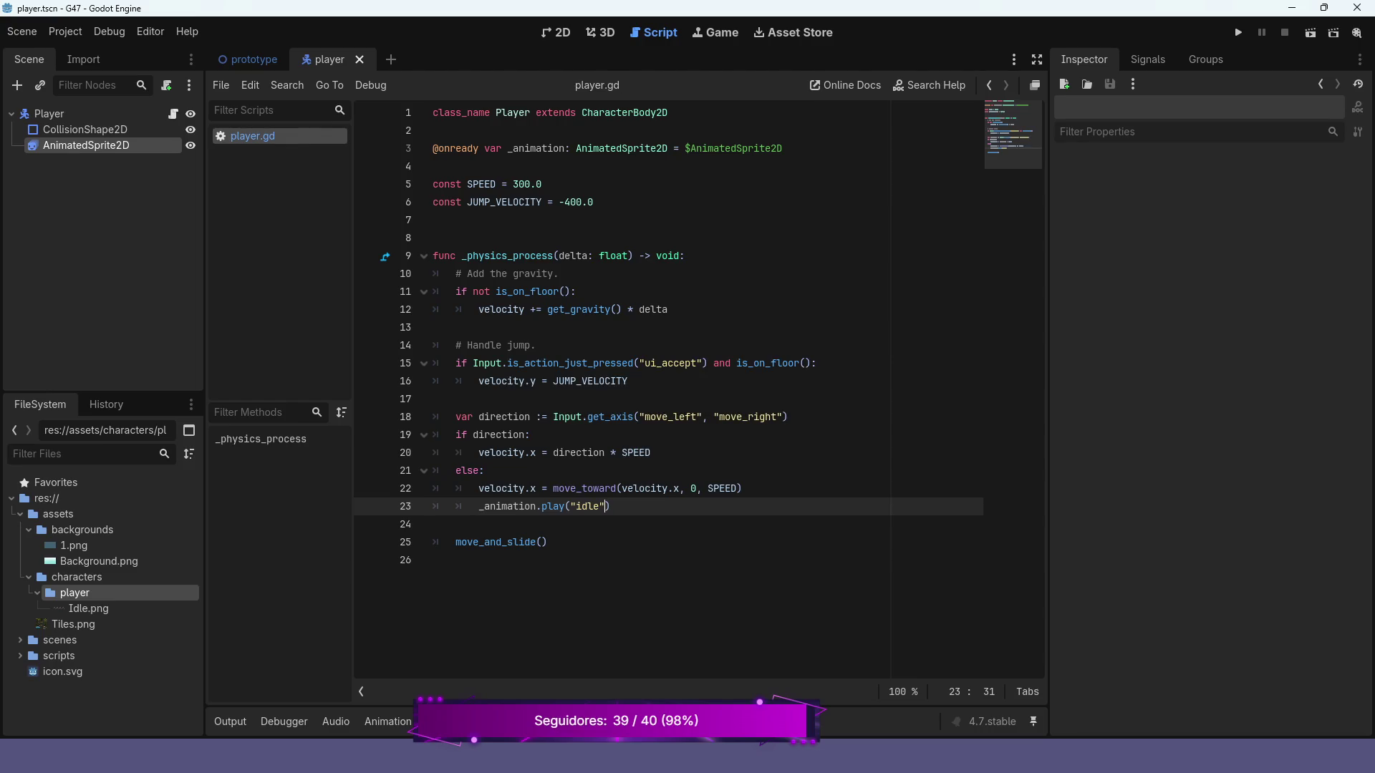
{"action": "key", "text": "F5"}
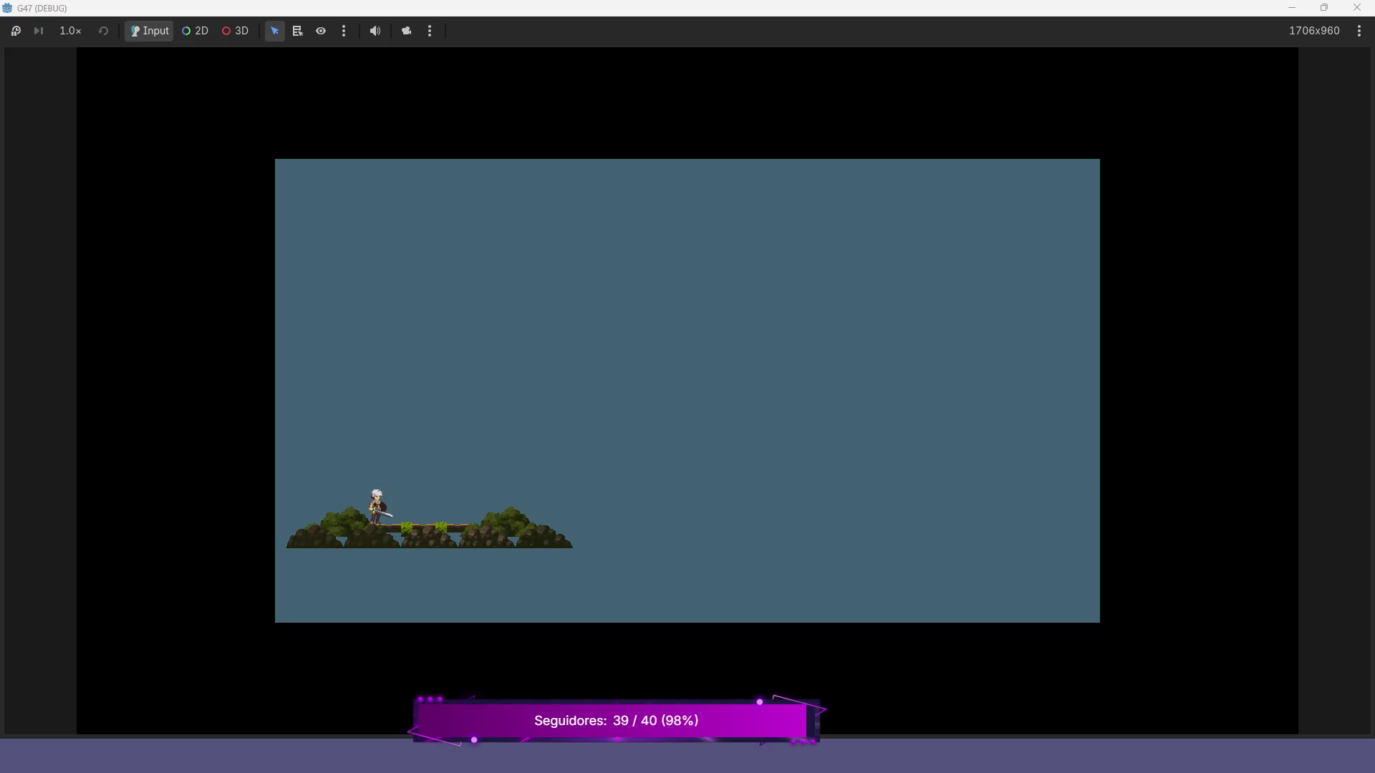
{"action": "key", "text": "Right"}
{"action": "key", "text": "Left"}
{"action": "key", "text": "Right"}
{"action": "key", "text": "Left"}
{"action": "key", "text": "Right"}
{"action": "key", "text": "space"}
{"action": "key", "text": "Right"}
{"action": "key", "text": "Left"}
{"action": "key", "text": "Left"}
{"action": "key", "text": "Right"}
{"action": "key", "text": "F8"}
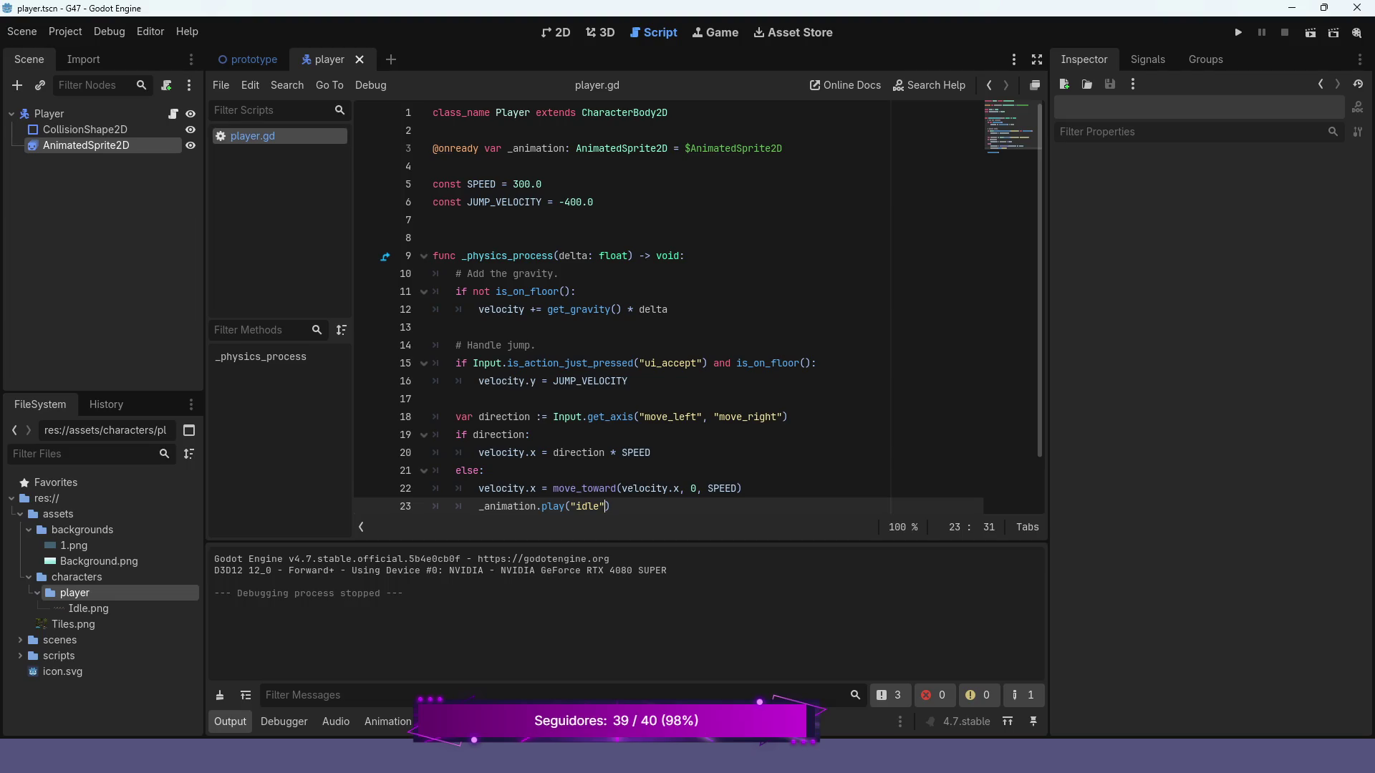
- Add _animation.flip_h = direction < 0 under if direction:, then launch the game
{"action": "scroll", "coordinate": [666, 308], "scroll_direction": "down", "scroll_amount": 1}
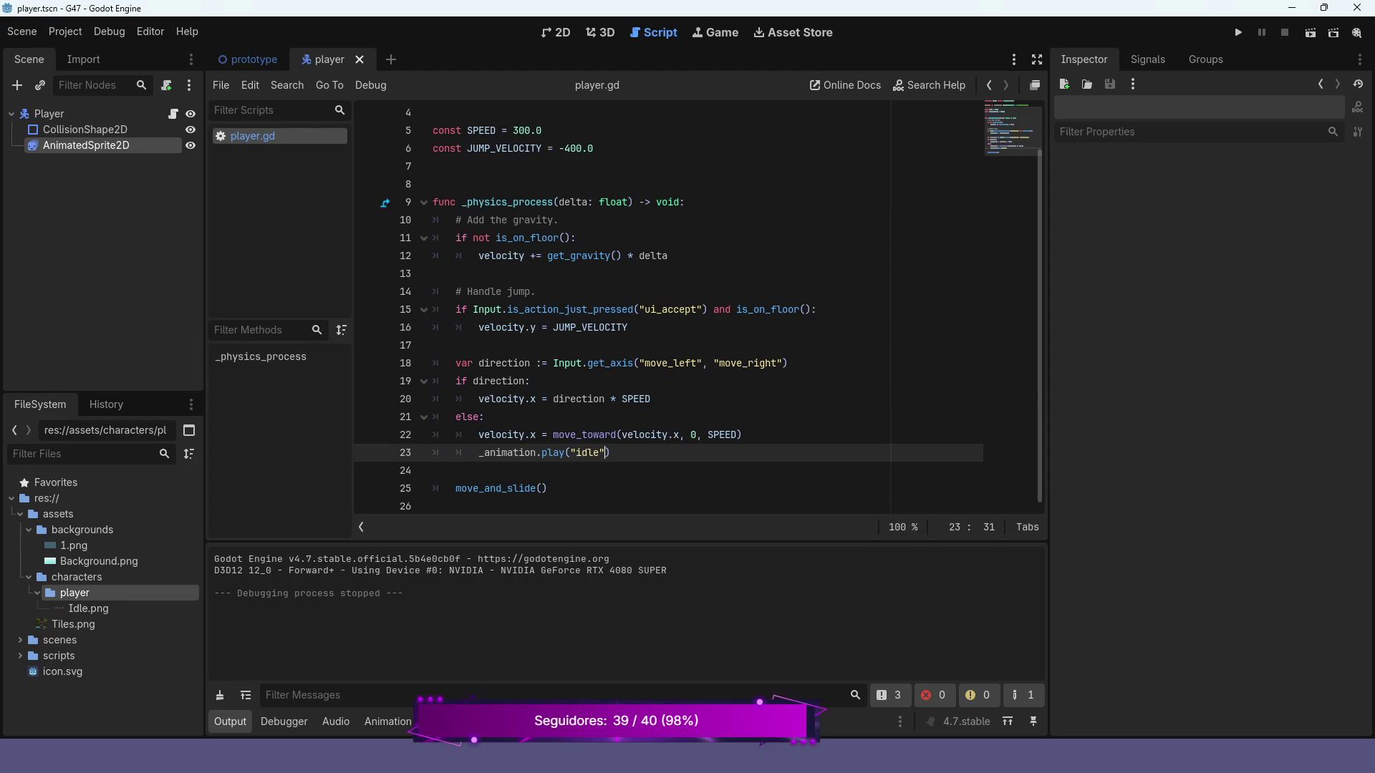
{"action": "mouse_move", "coordinate": [637, 399]}
{"action": "left_click", "coordinate": [530, 381]}
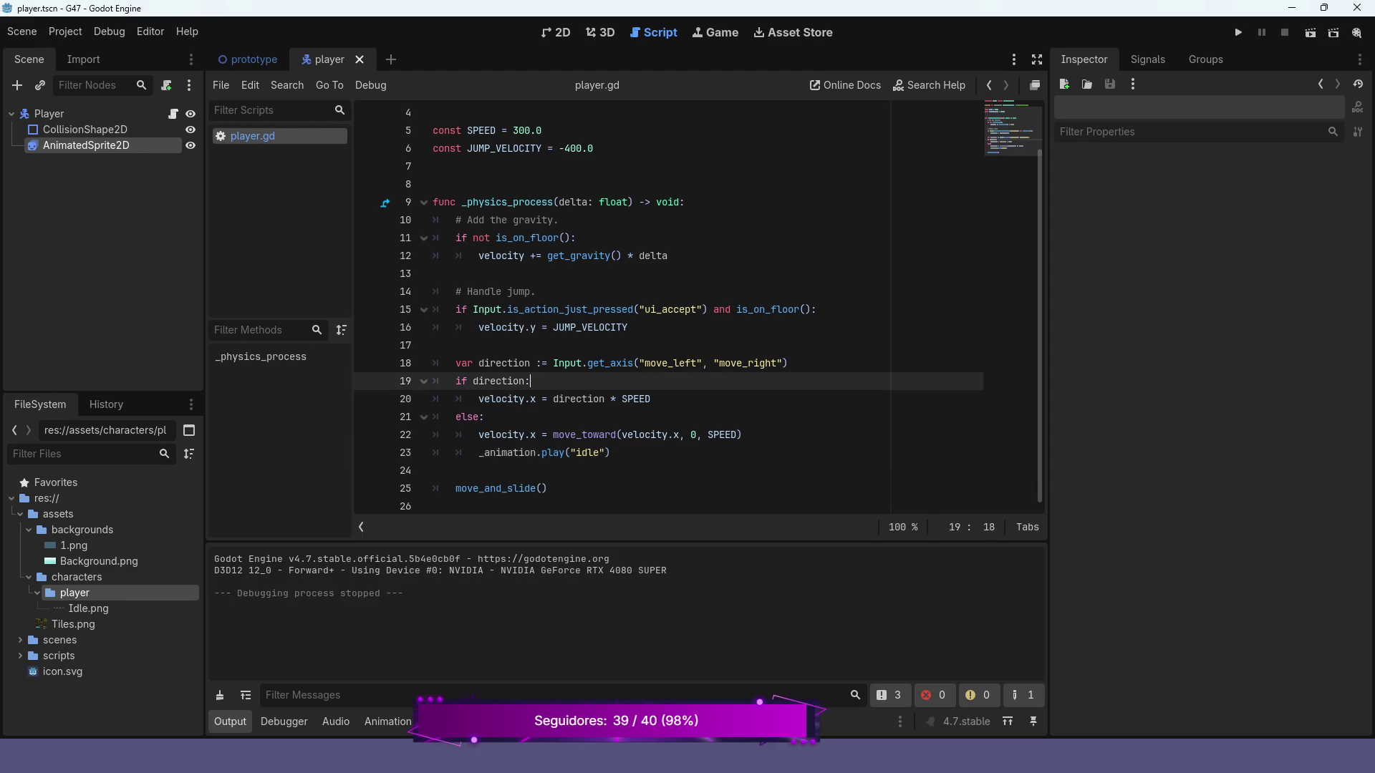
{"action": "key", "text": "Return"}
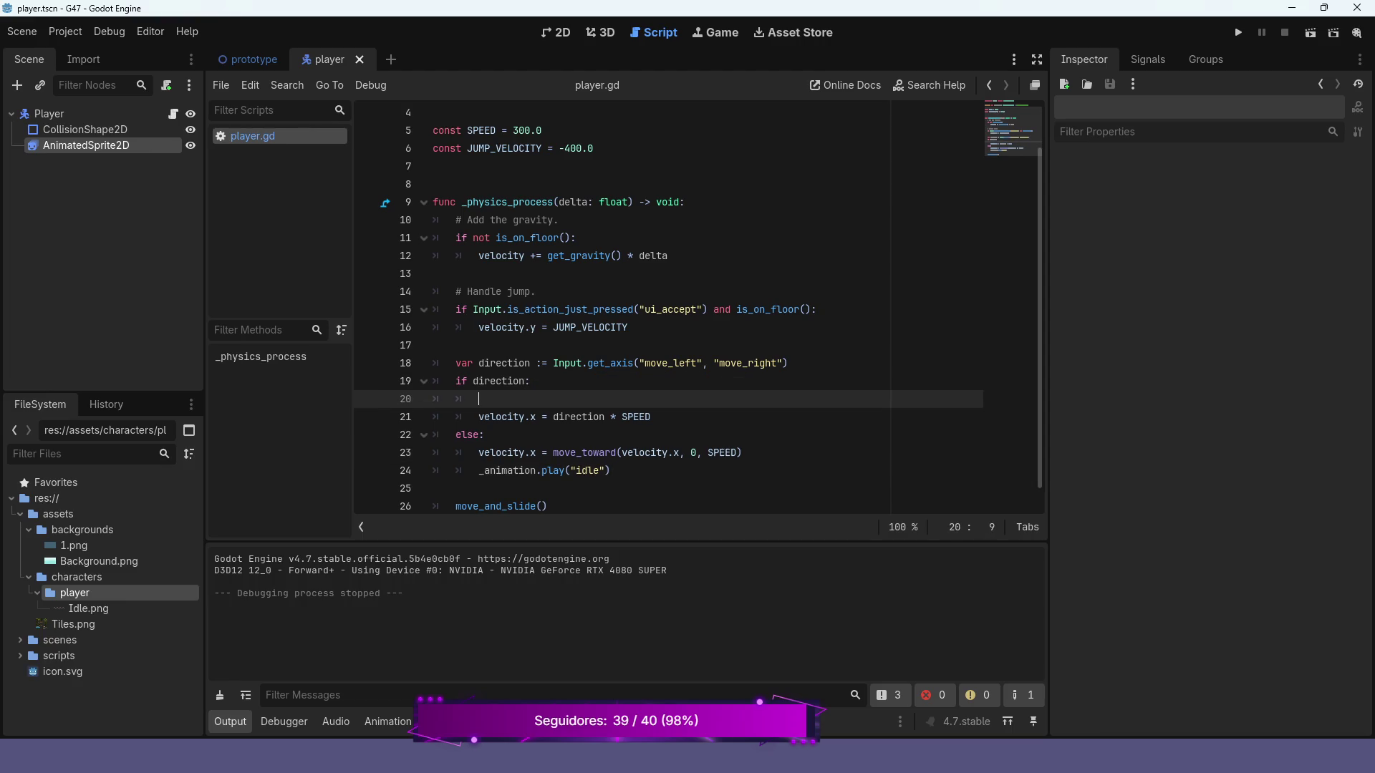
{"action": "type", "text": "_anima"}
{"action": "key", "text": "Return"}
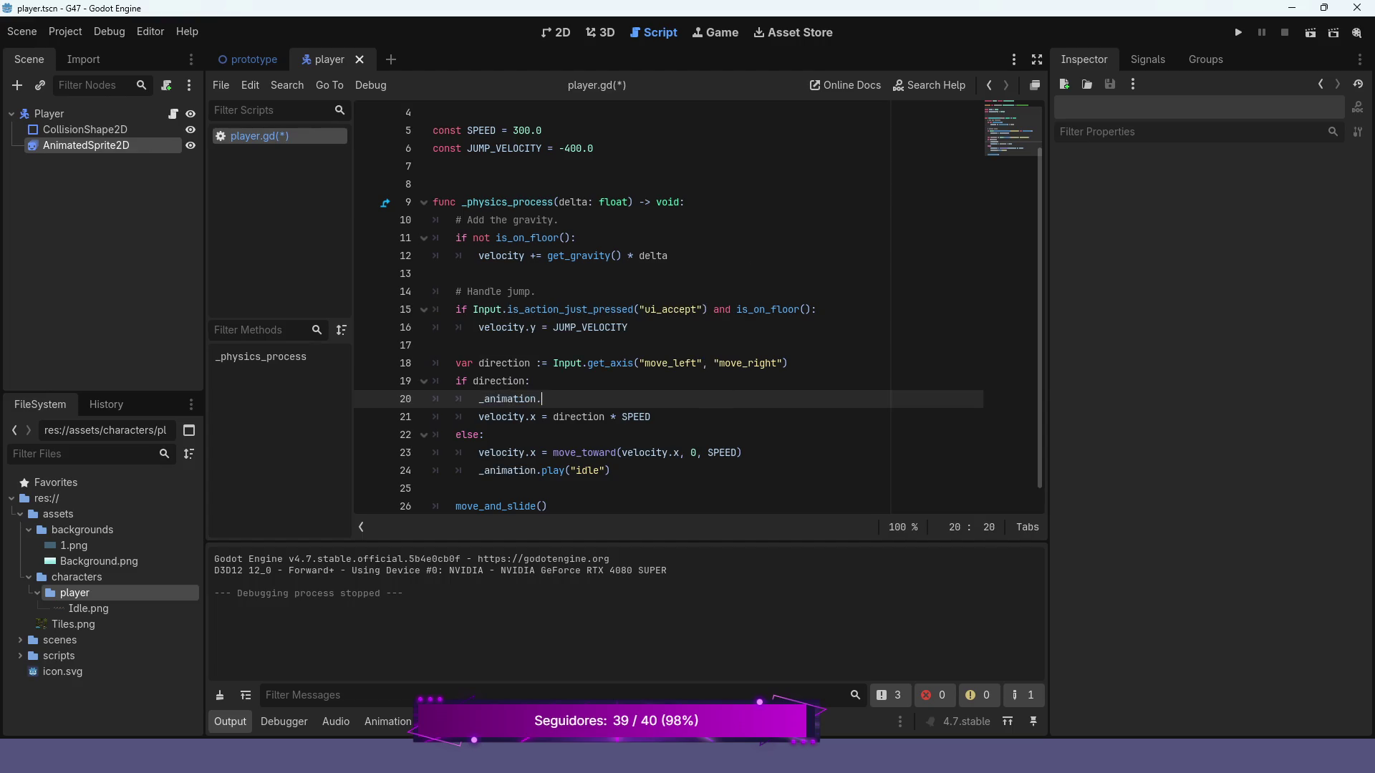
{"action": "type", "text": "ro"}
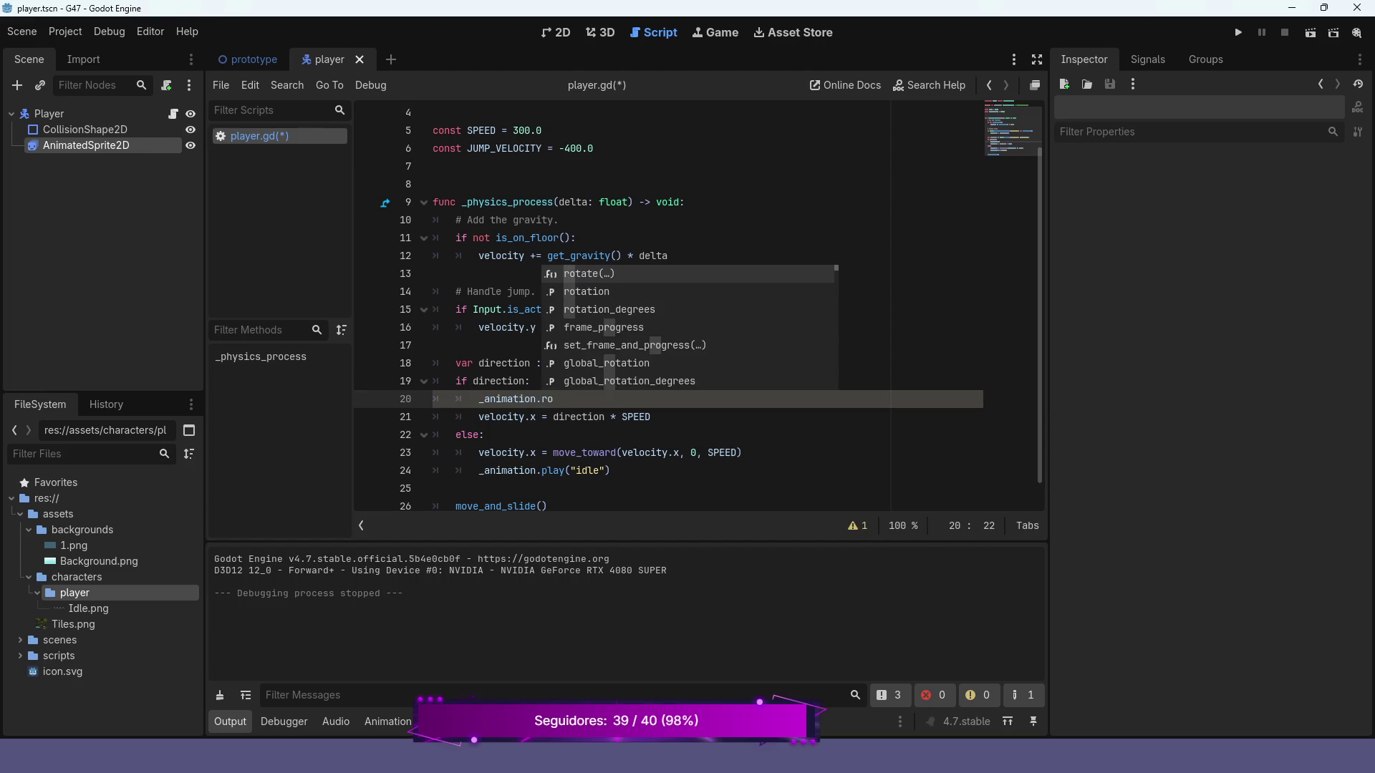
{"action": "key", "text": "BackSpace"}
{"action": "key", "text": "BackSpace"}
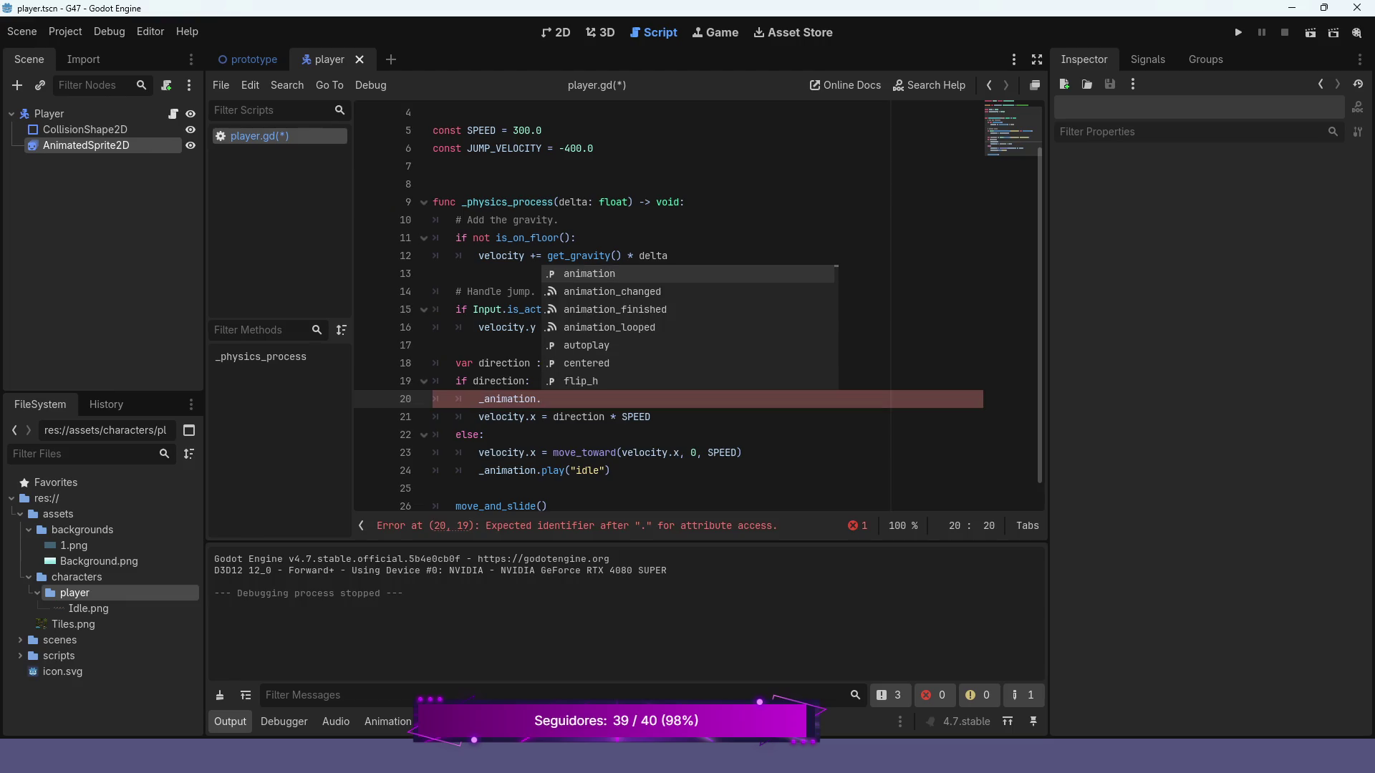
{"action": "type", "text": "fli"}
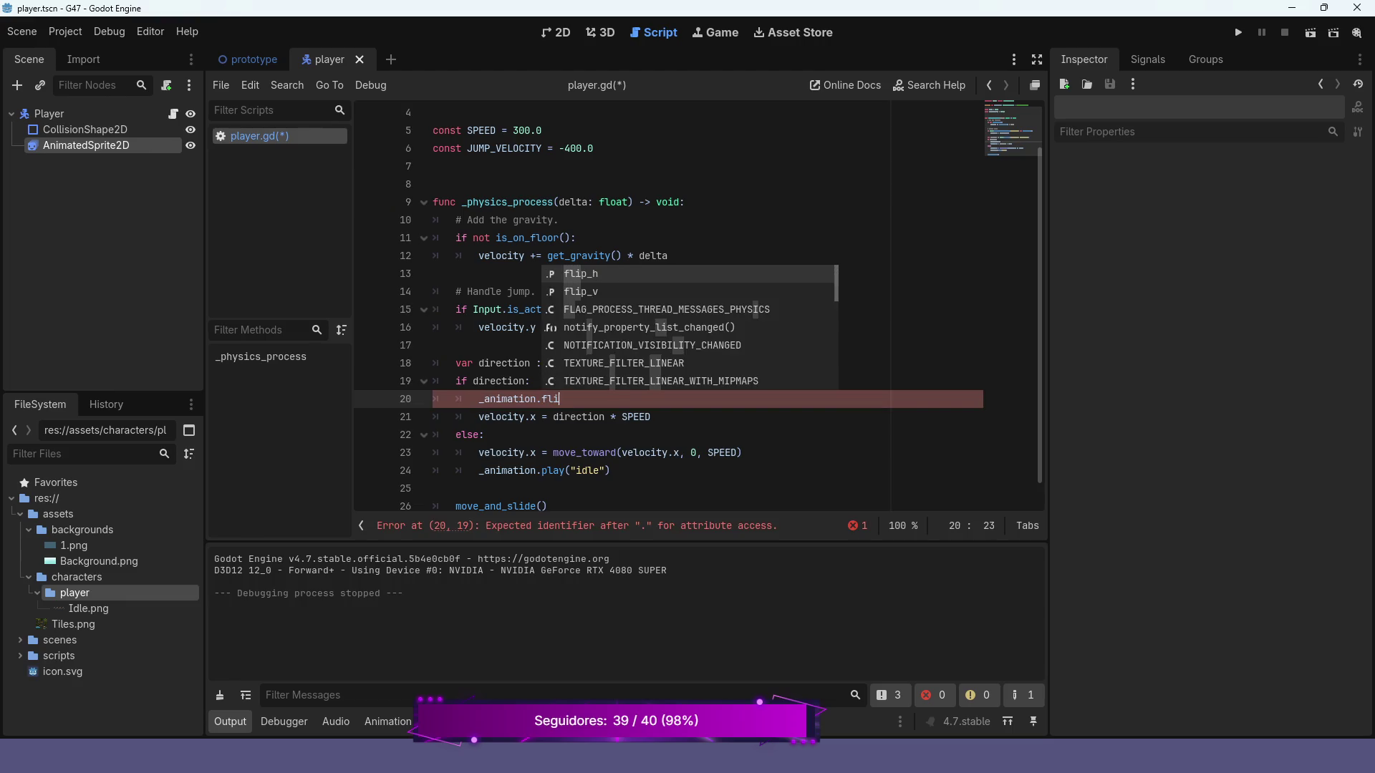
{"action": "key", "text": "Return"}
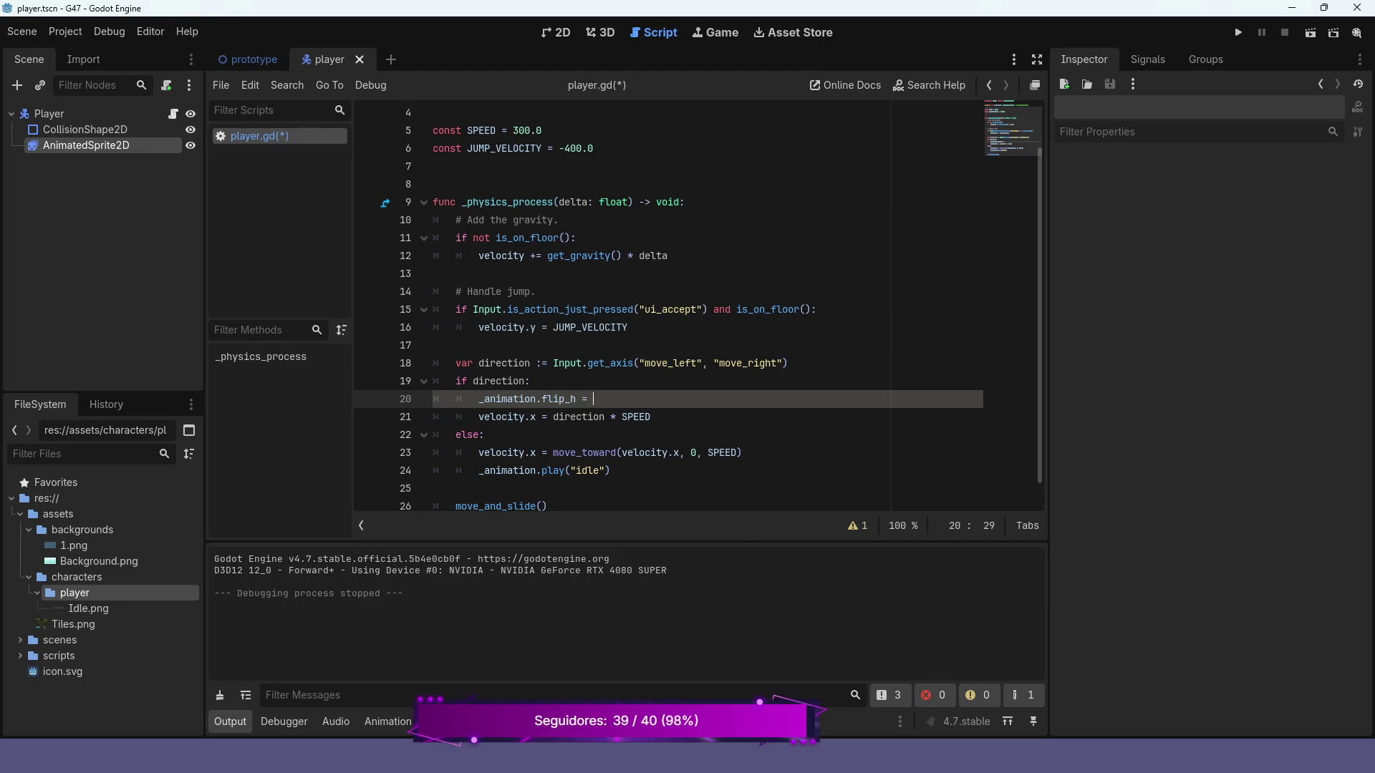
{"action": "type", "text": "di"}
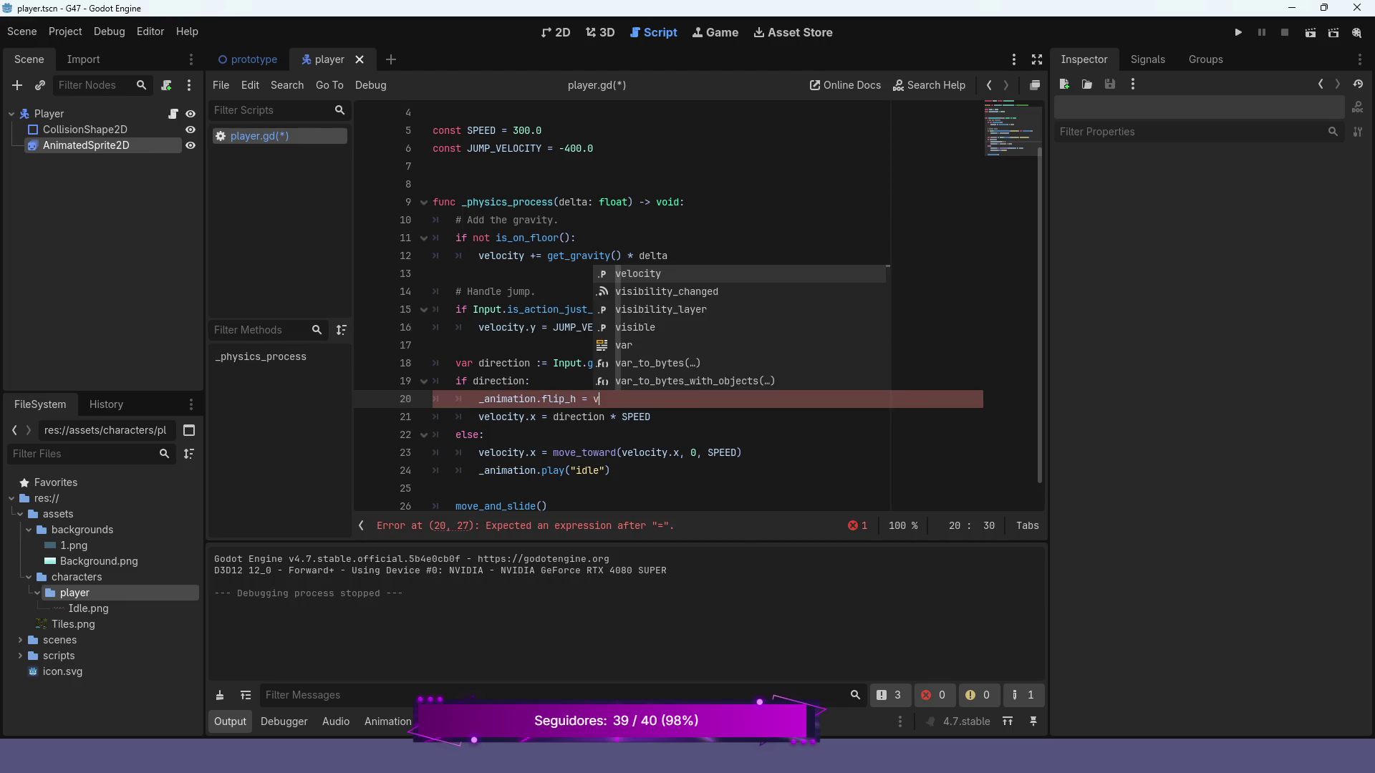
{"action": "key", "text": "Return"}
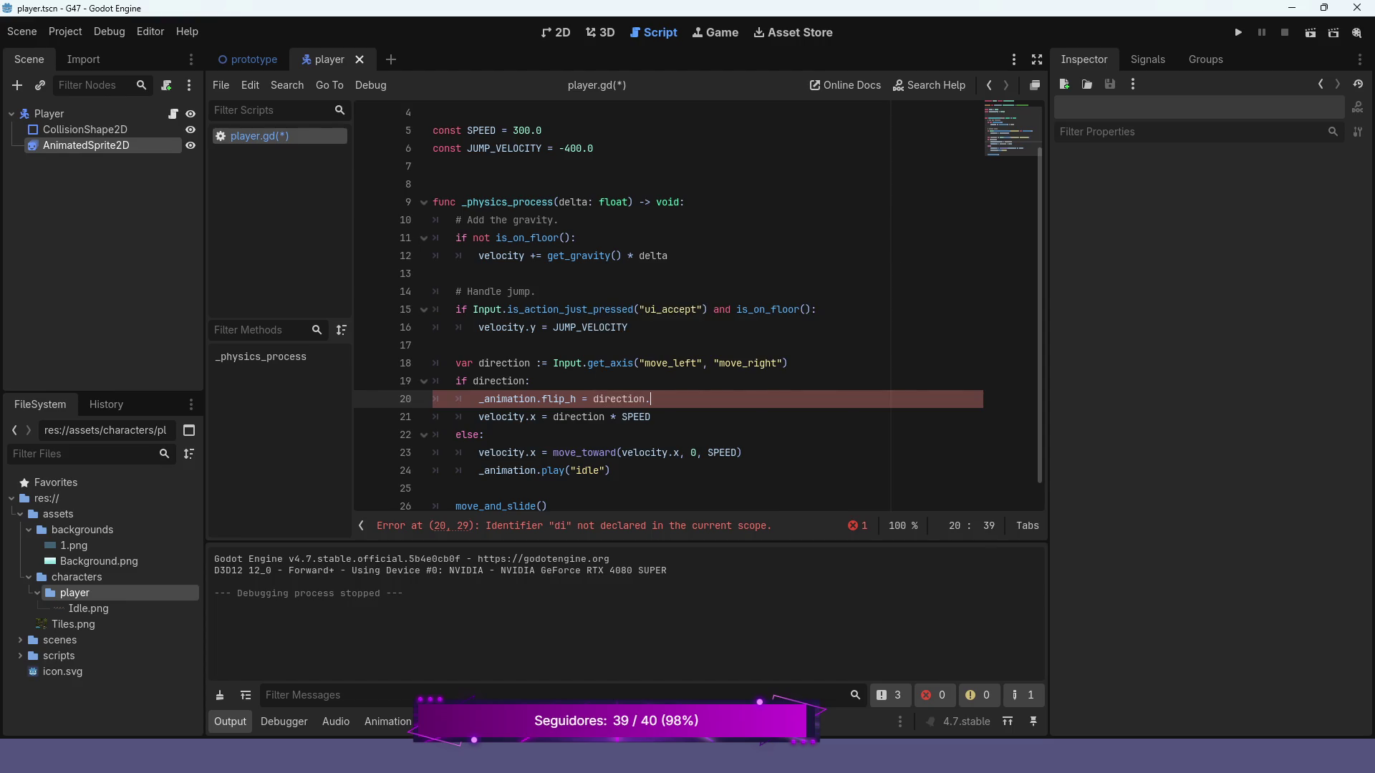
{"action": "type", "text": "x"}
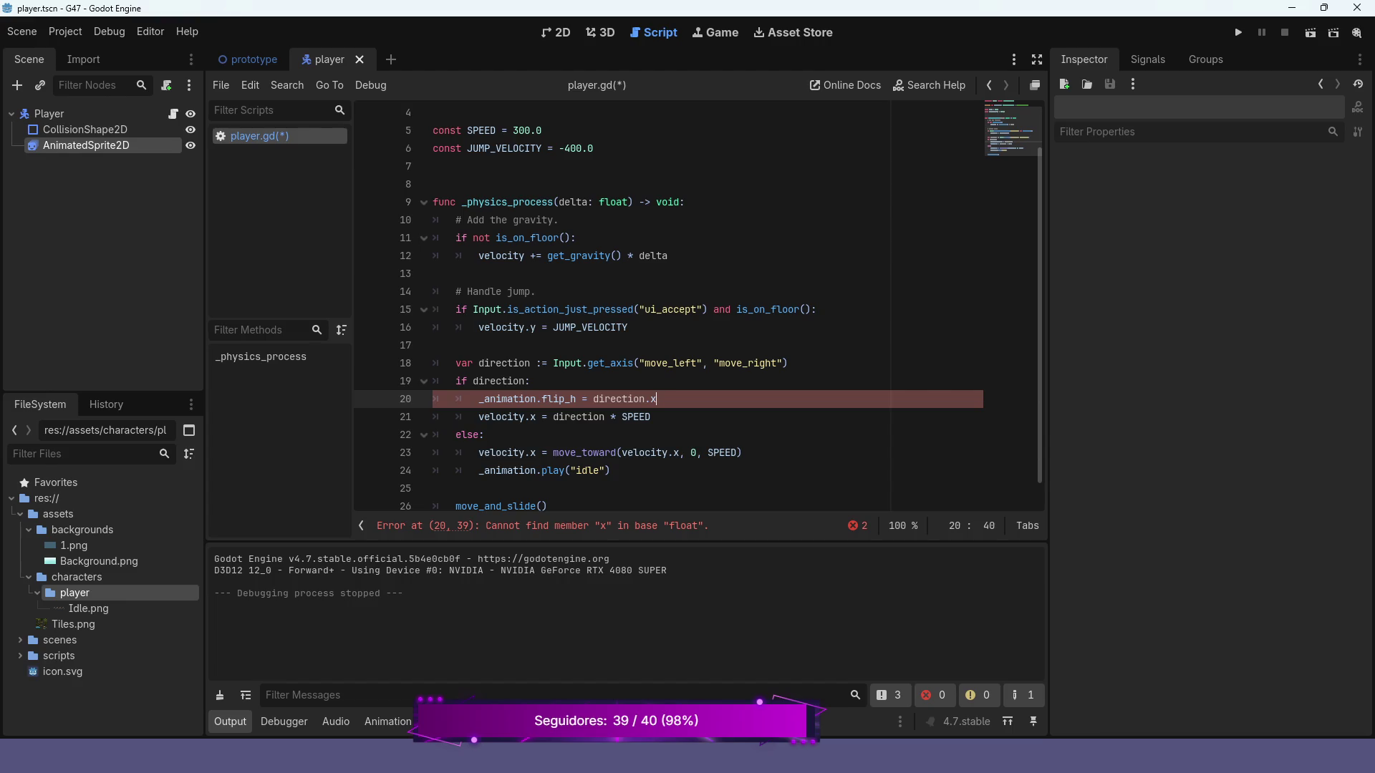
{"action": "key", "text": "BackSpace"}
{"action": "key", "text": "BackSpace"}
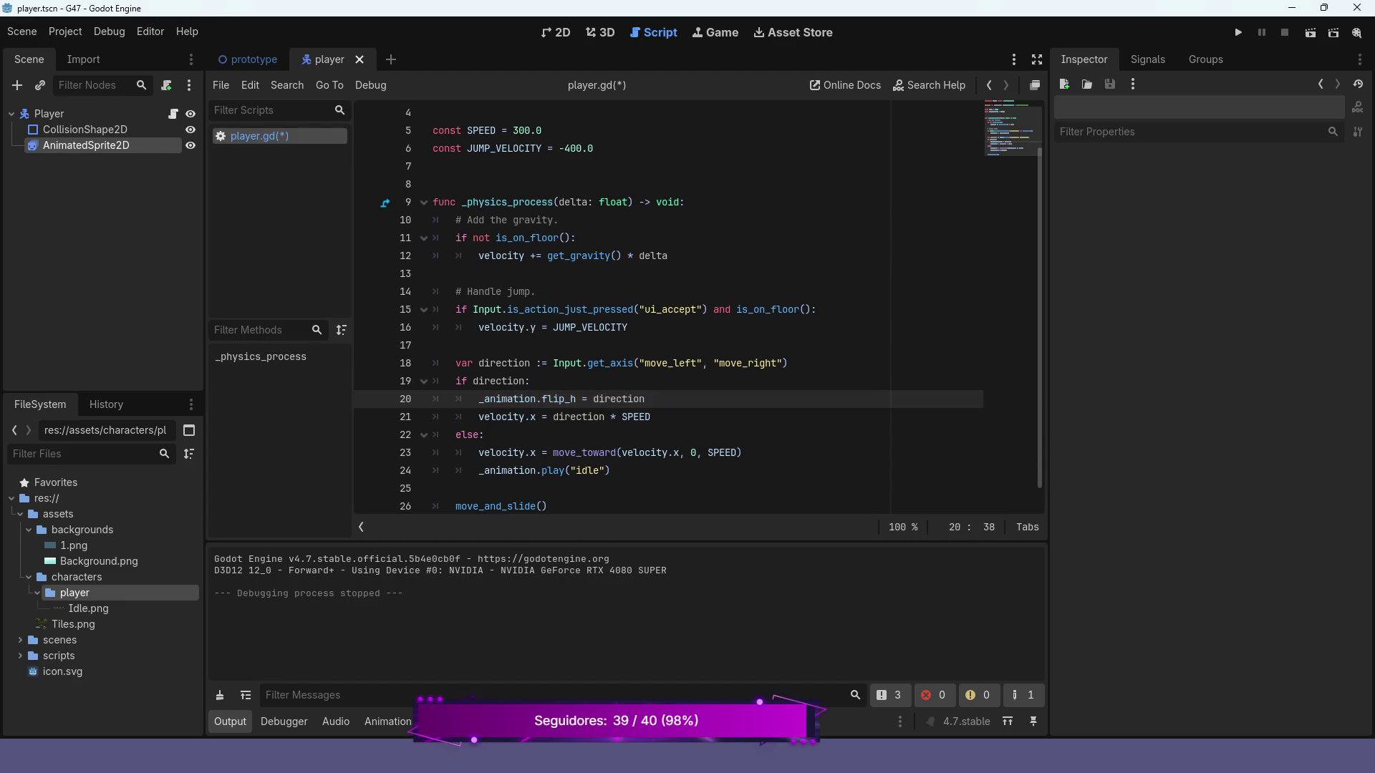
{"action": "type", "text": " < 0"}
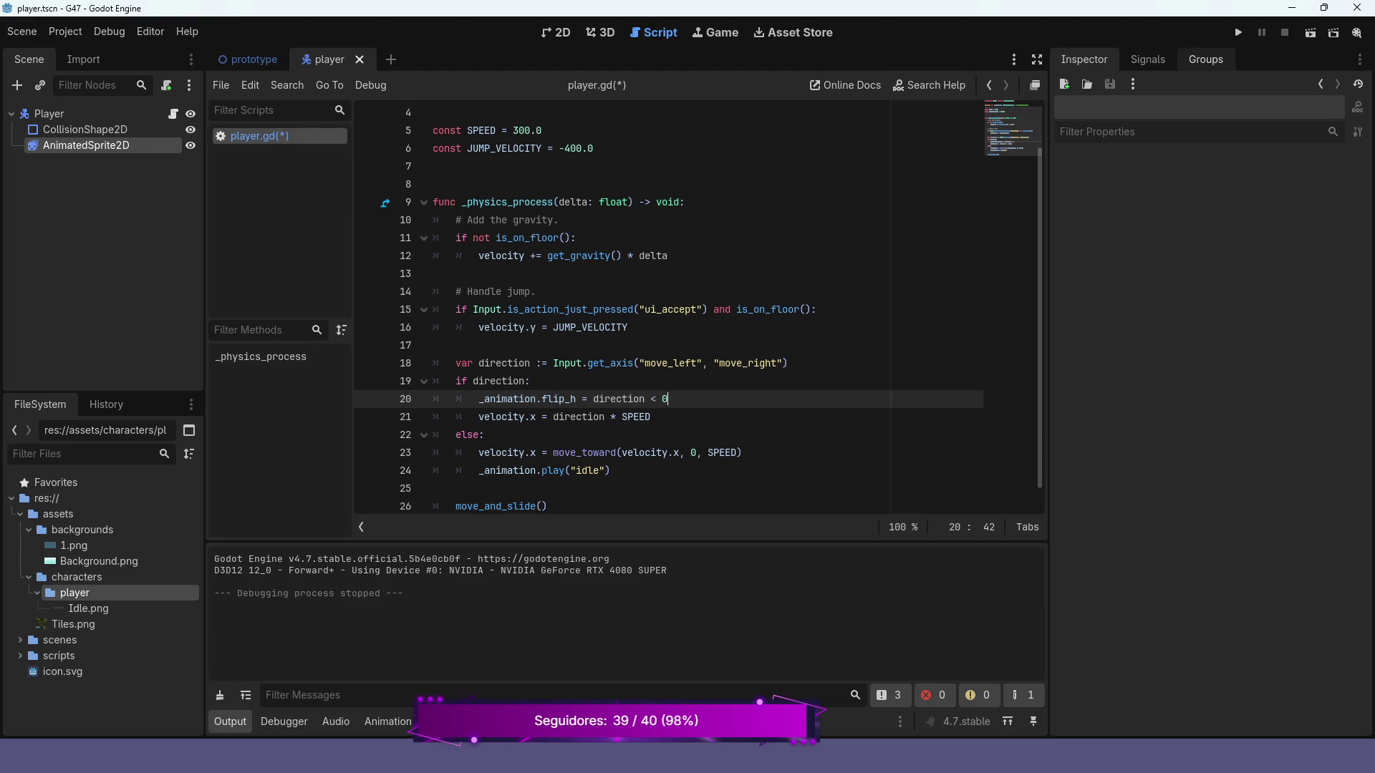
{"action": "left_click", "coordinate": [1238, 33]}
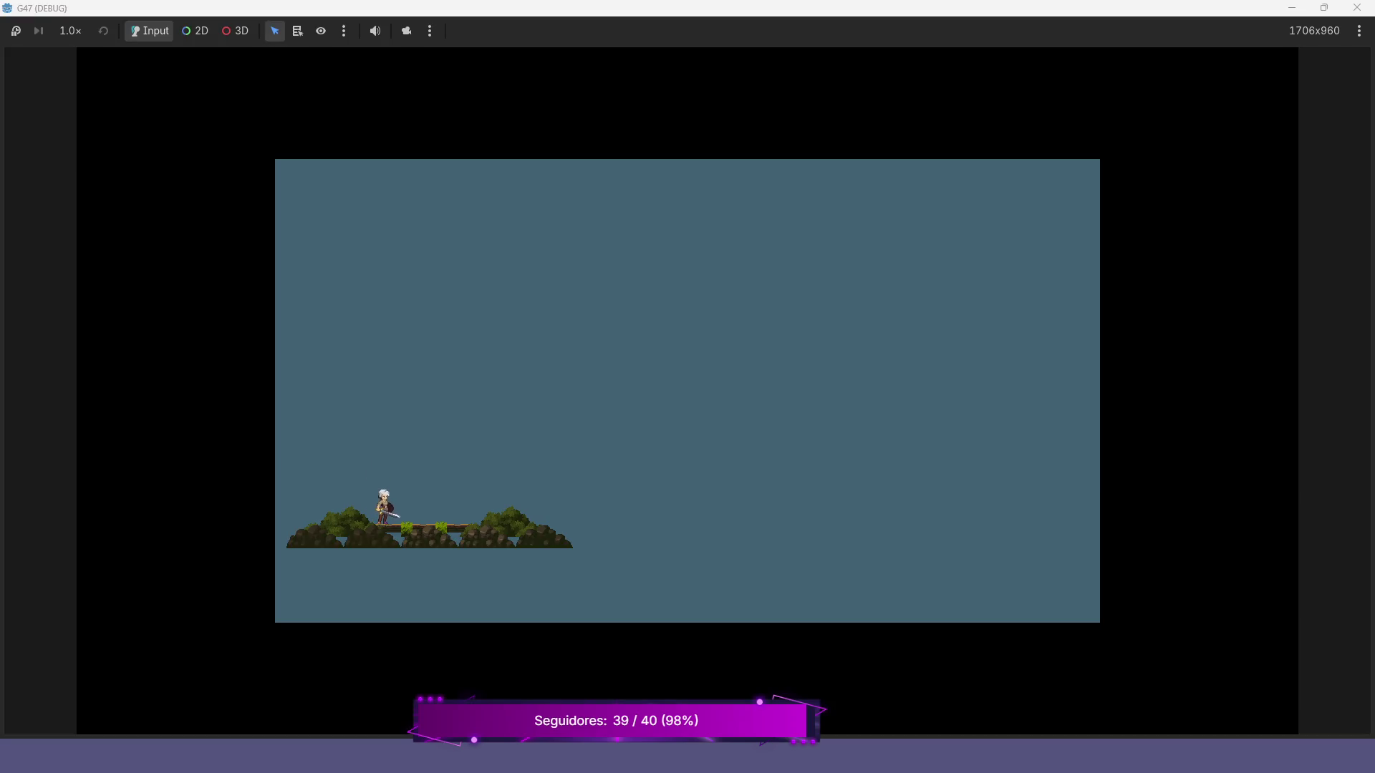
- Walk the character left and right to check the sprite flips, jump, then stop the game
{"action": "key", "text": "Right"}
{"action": "key", "text": "Left"}
{"action": "key", "text": "Right"}
{"action": "key", "text": "Left"}
{"action": "key", "text": "Right"}
{"action": "key", "text": "space"}
{"action": "key", "text": "Left"}
{"action": "key", "text": "F8"}
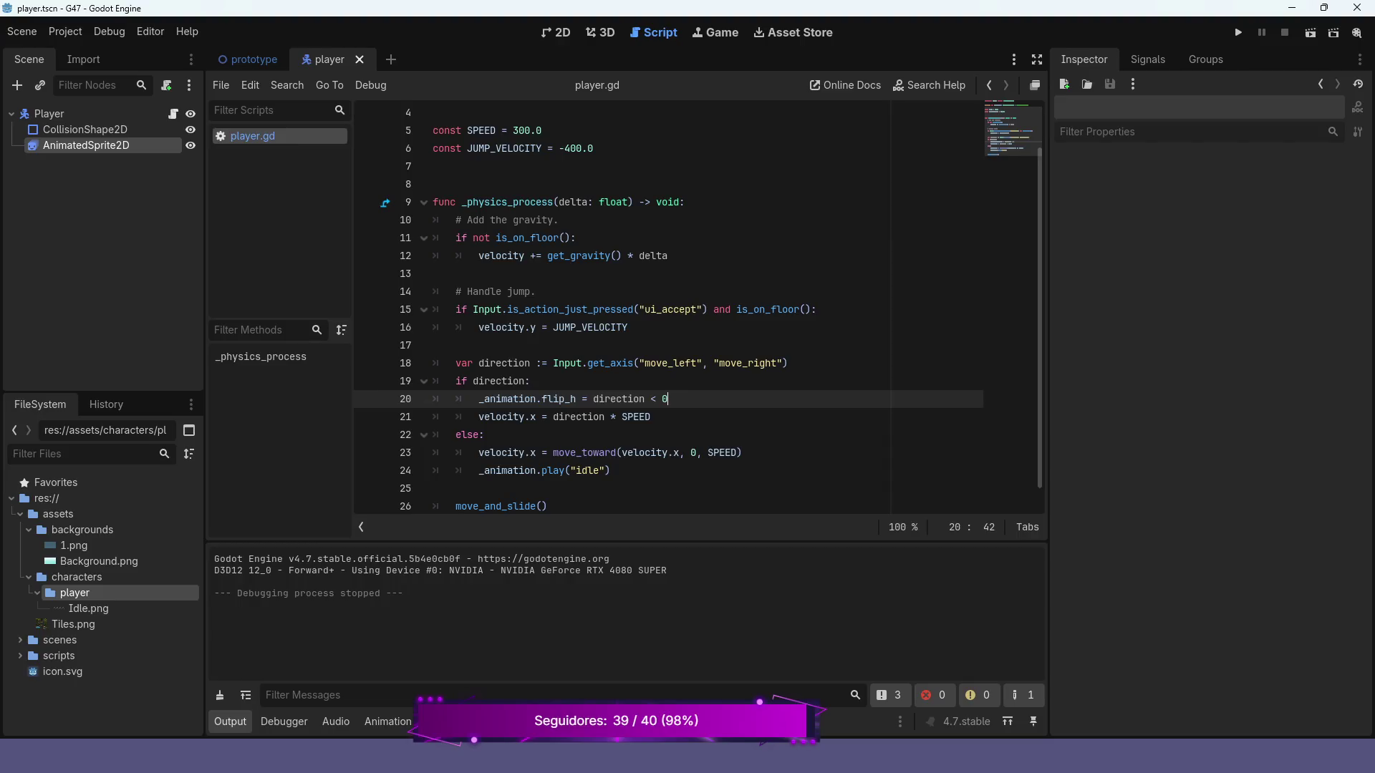
- Lower the Output splitter to enlarge the script editor, place the cursor on line 13, then return to the prototype scene
{"action": "scroll", "coordinate": [698, 309], "scroll_direction": "down", "scroll_amount": 1}
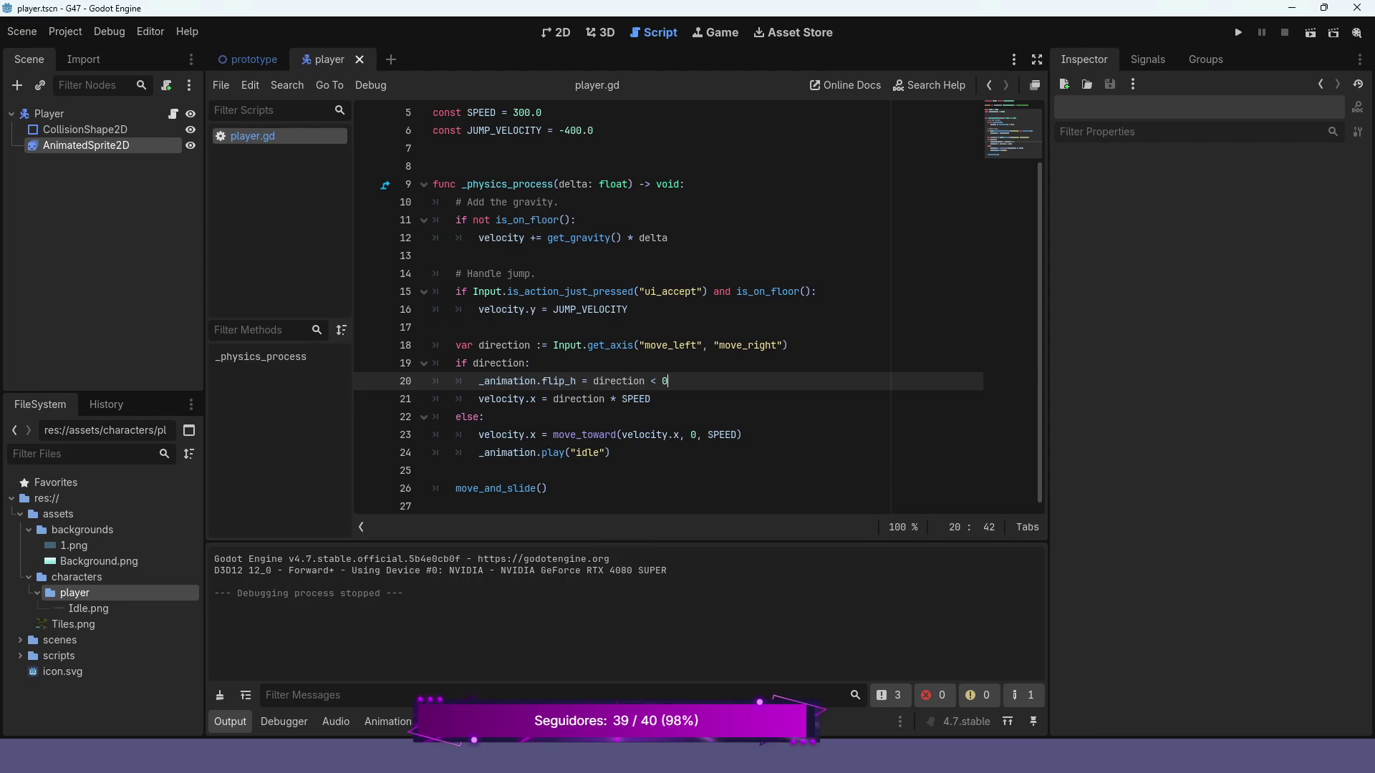
{"action": "left_click_drag", "start_coordinate": [627, 541], "coordinate": [627, 613]}
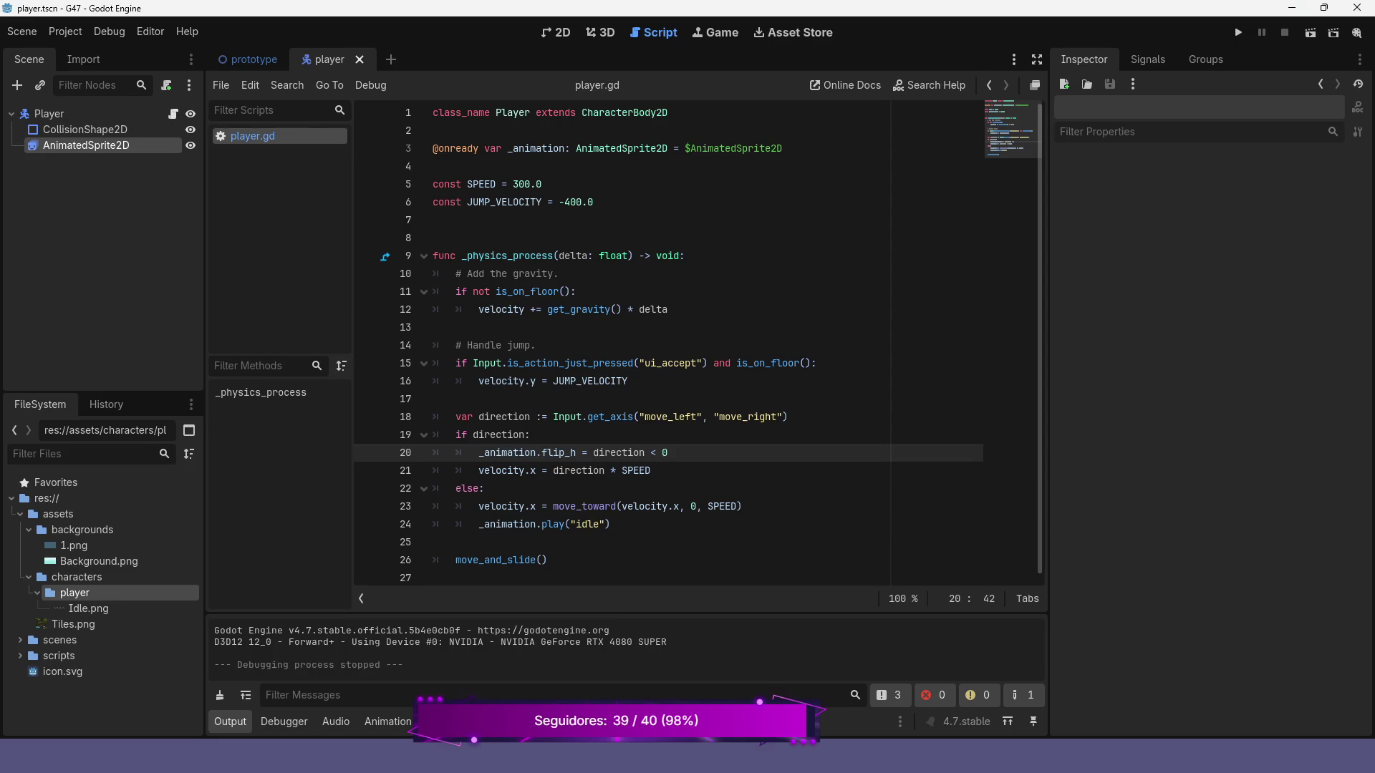
{"action": "left_click", "coordinate": [459, 328]}
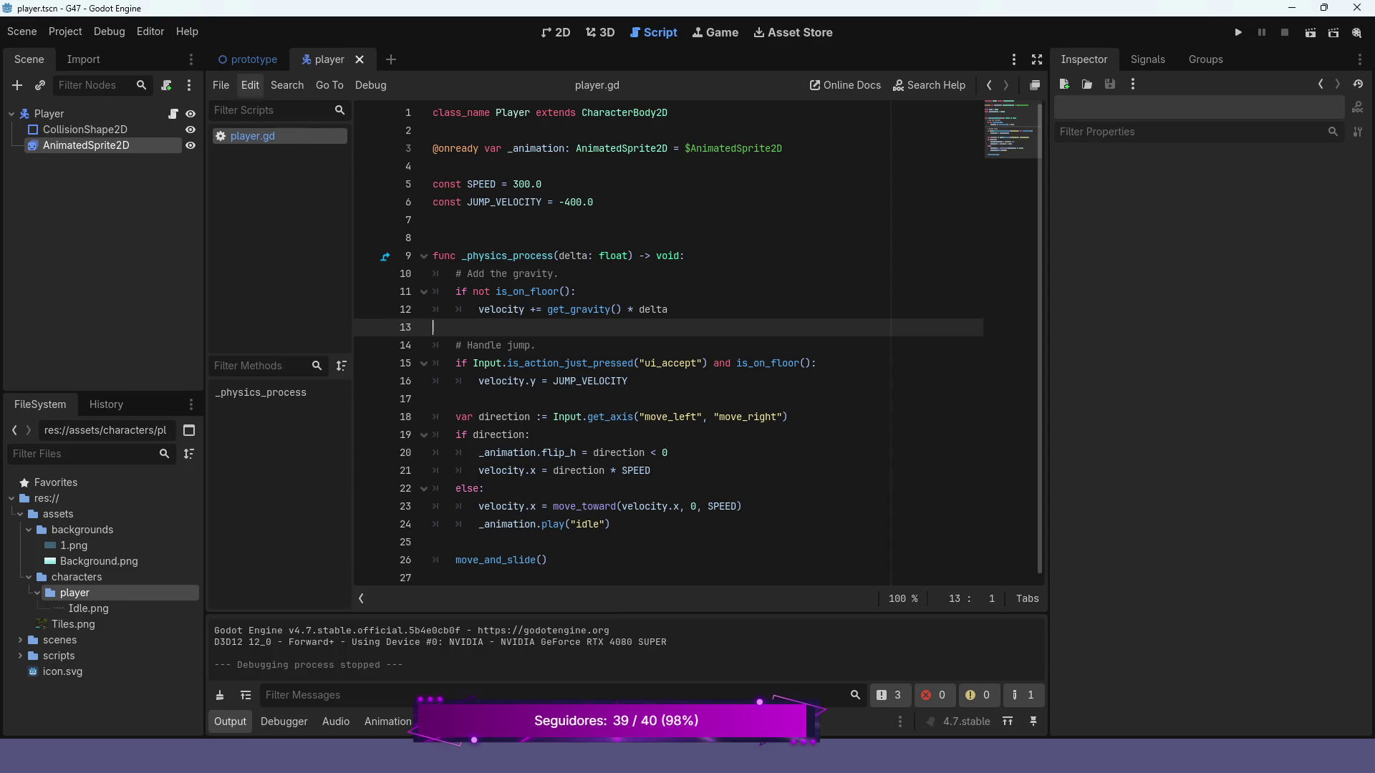
{"action": "left_click", "coordinate": [253, 59]}
- Show the prototype scene in the 2D view and zoom in on the Player above the platform
{"action": "left_click", "coordinate": [556, 33]}
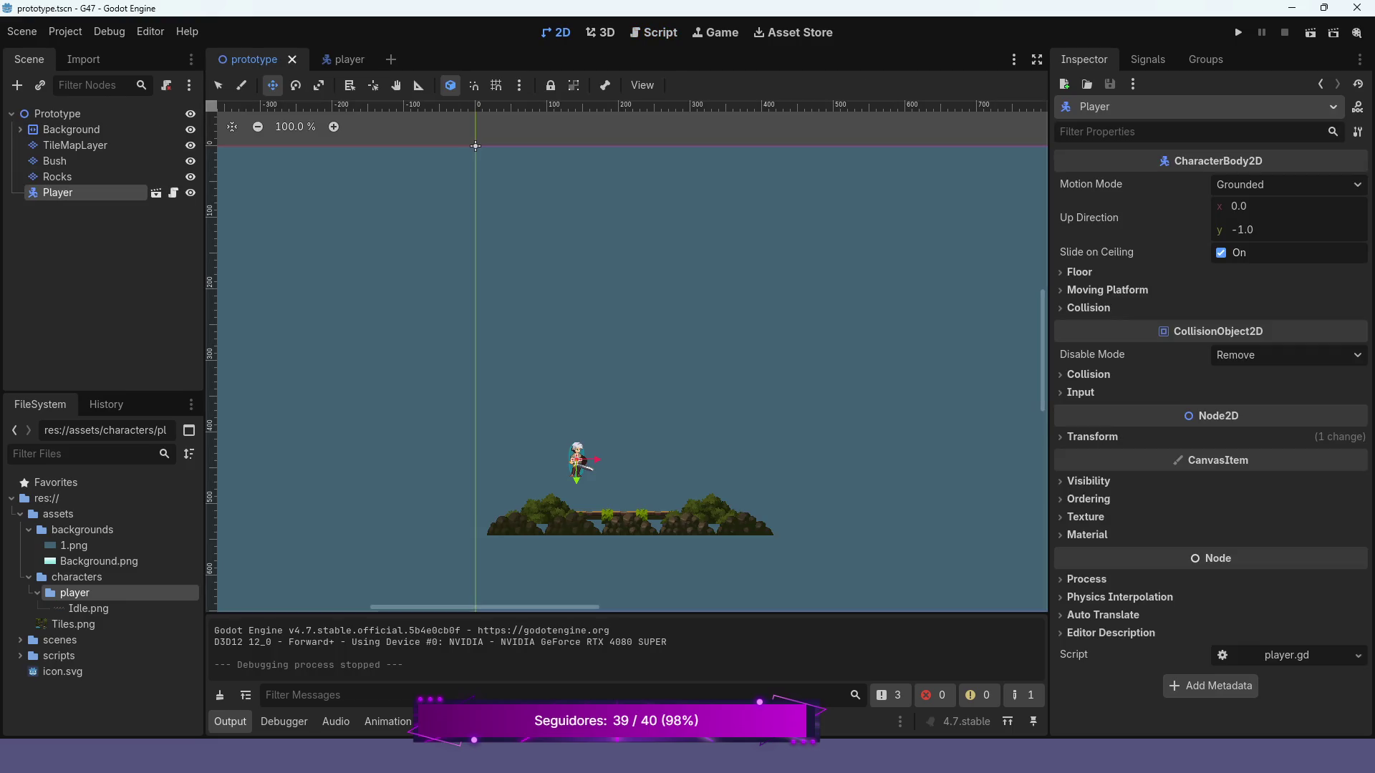
{"action": "scroll", "coordinate": [594, 462], "scroll_direction": "up", "scroll_amount": 5}
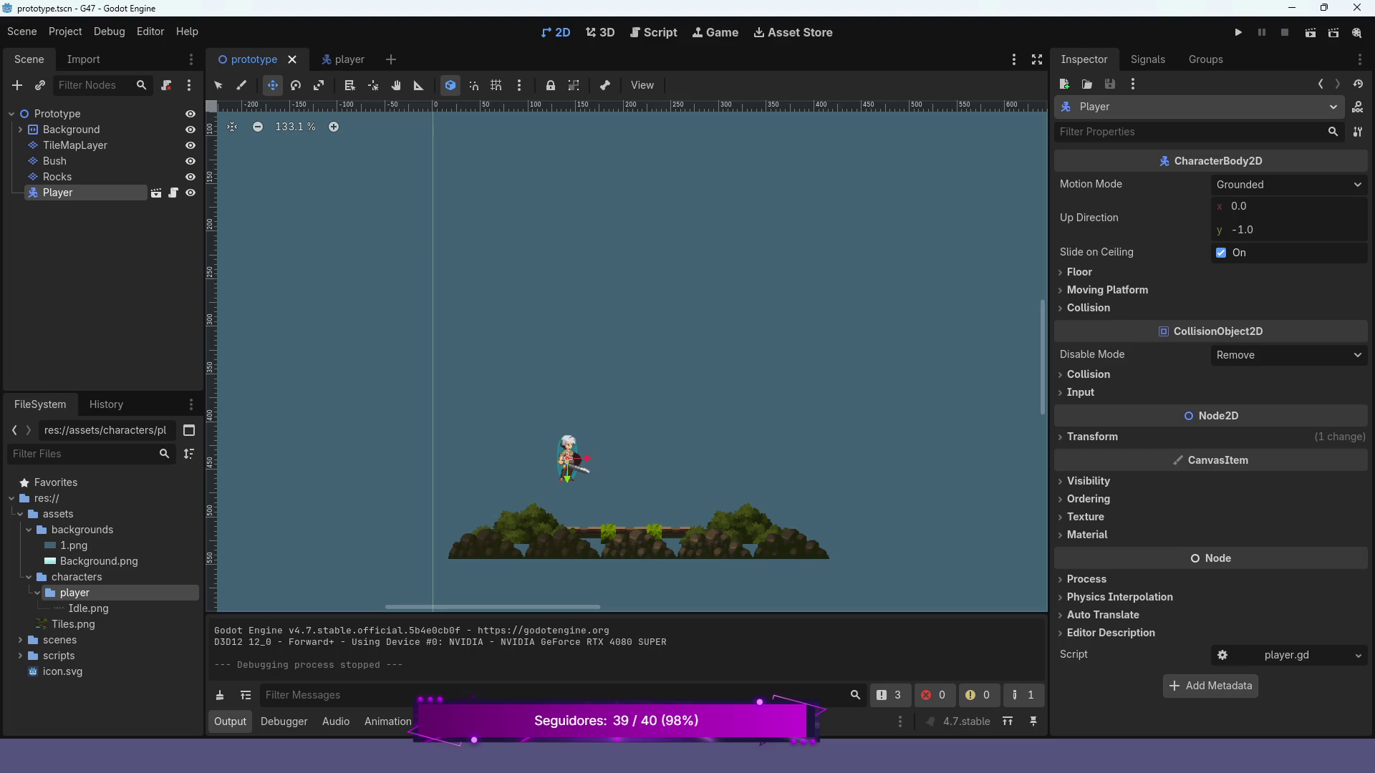
{"action": "scroll", "coordinate": [630, 358], "scroll_direction": "down", "scroll_amount": 3}
{"action": "scroll", "coordinate": [630, 358], "scroll_direction": "up", "scroll_amount": 2}
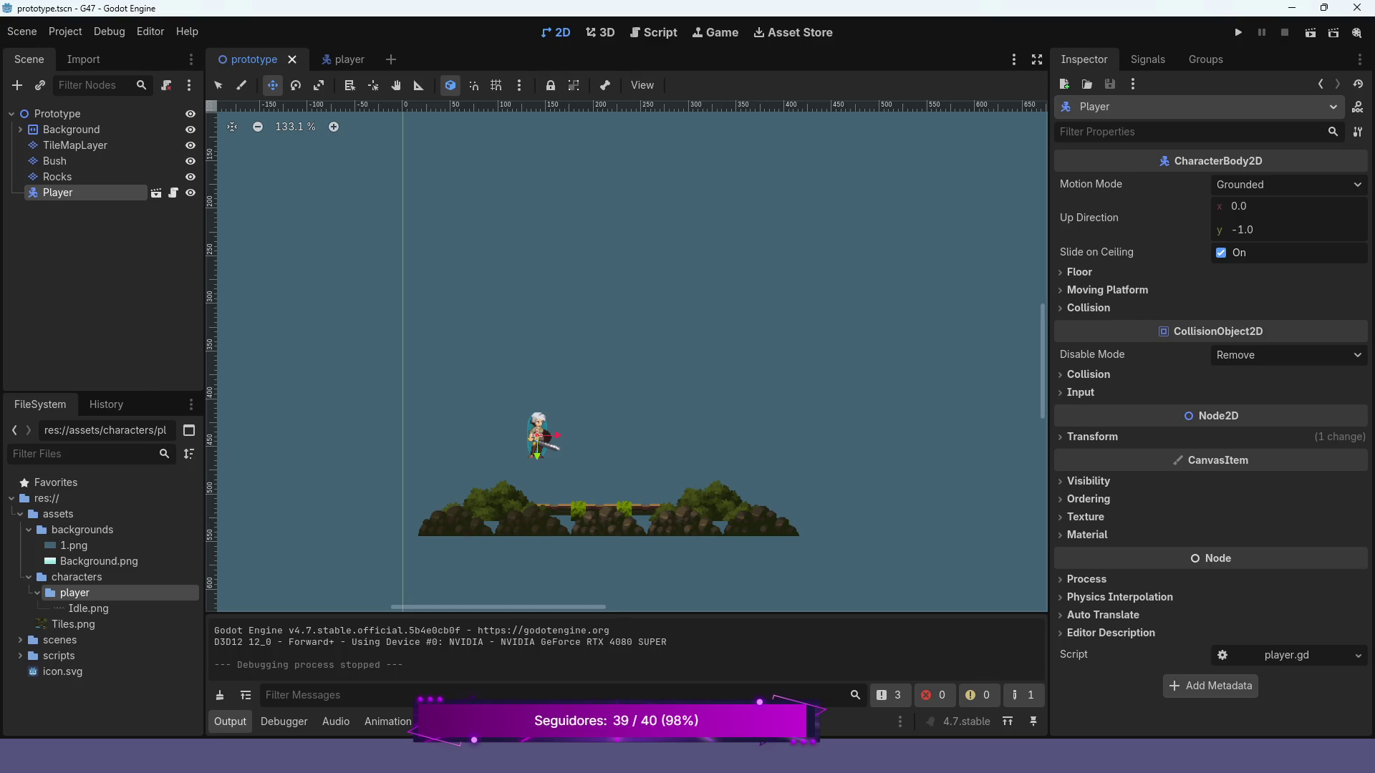
{"action": "scroll", "coordinate": [575, 509], "scroll_direction": "up", "scroll_amount": 6}
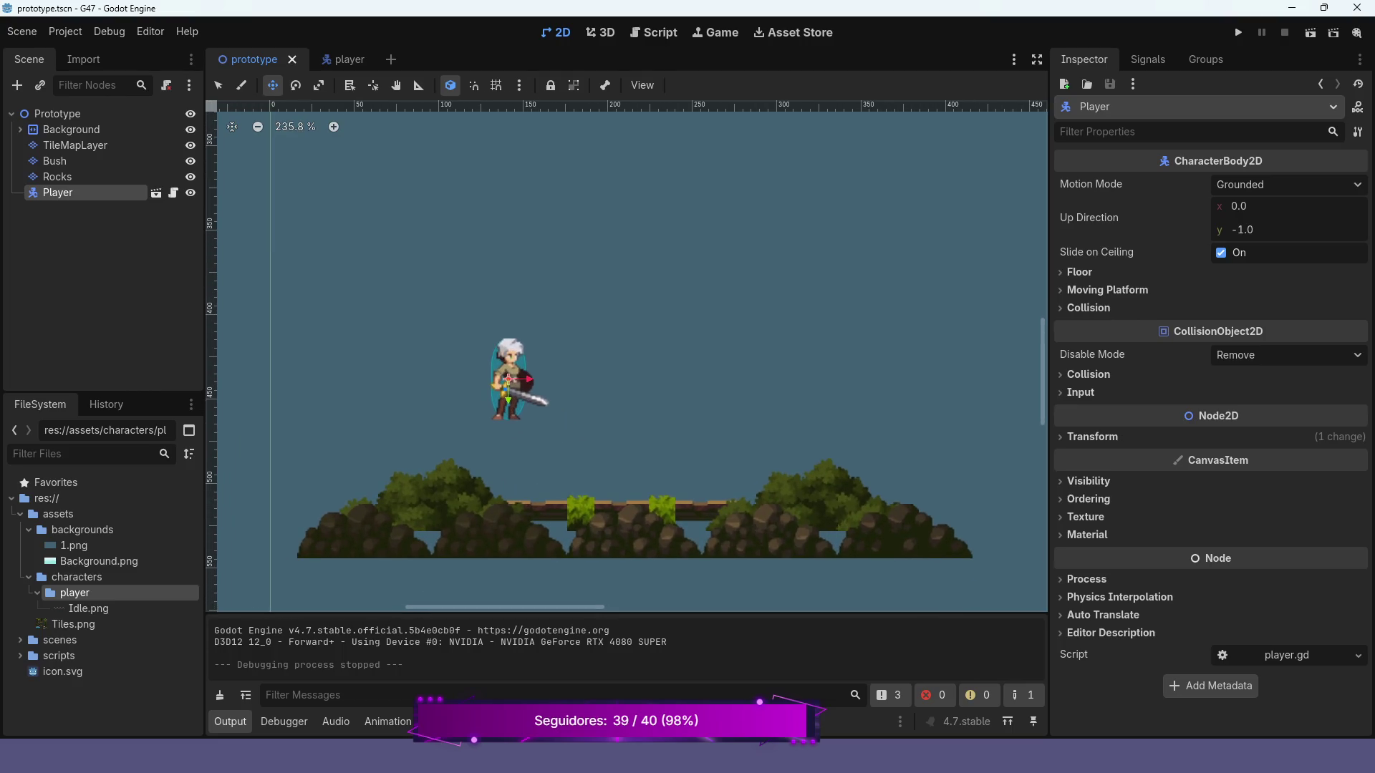
{"action": "scroll", "coordinate": [738, 380], "scroll_direction": "down", "scroll_amount": 2}
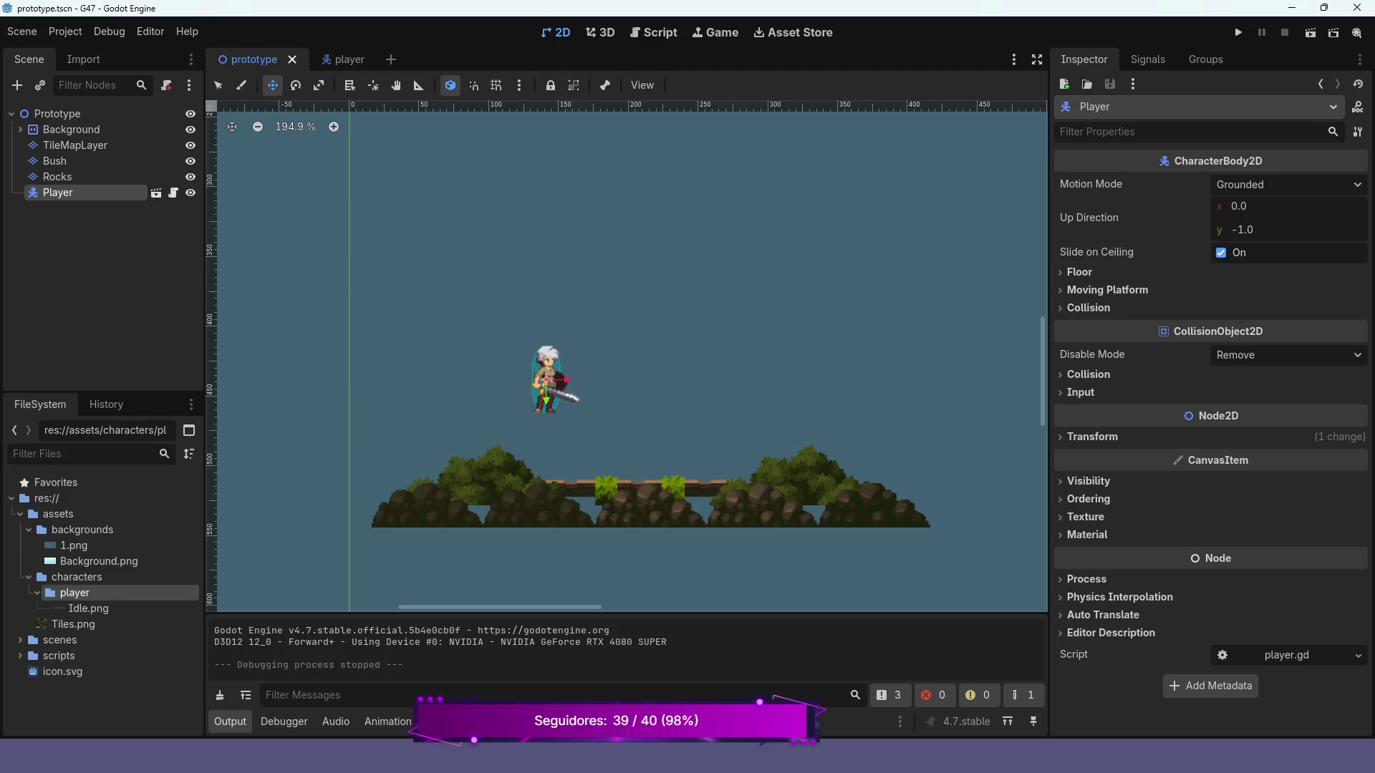
{"action": "left_click", "coordinate": [1238, 32]}
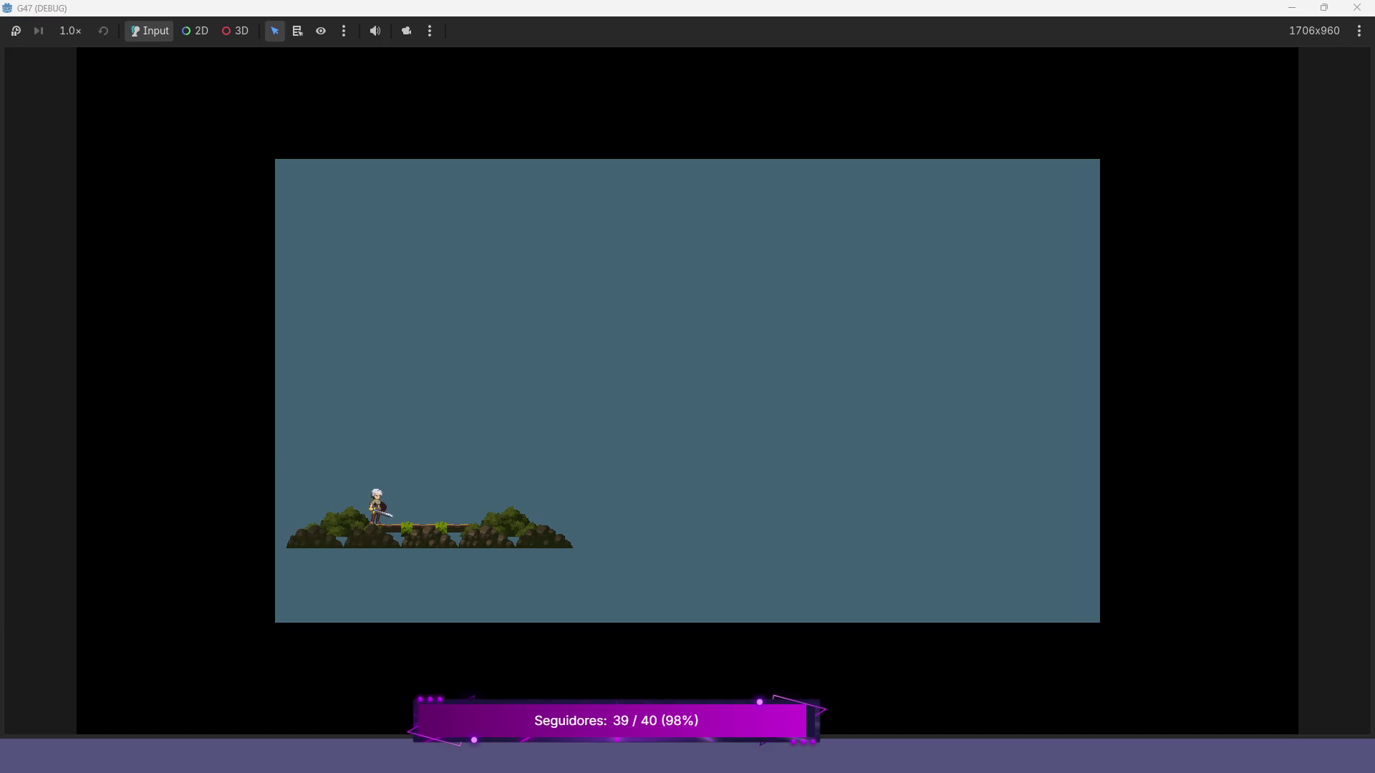
{"action": "key", "text": "Right"}
{"action": "key", "text": "Left"}
{"action": "key", "text": "Right"}
{"action": "key", "text": "Right"}
{"action": "key", "text": "Left"}
{"action": "key", "text": "Right"}
{"action": "key", "text": "Left"}
{"action": "key", "text": "Right"}
{"action": "key", "text": "Left"}
{"action": "key", "text": "F8"}
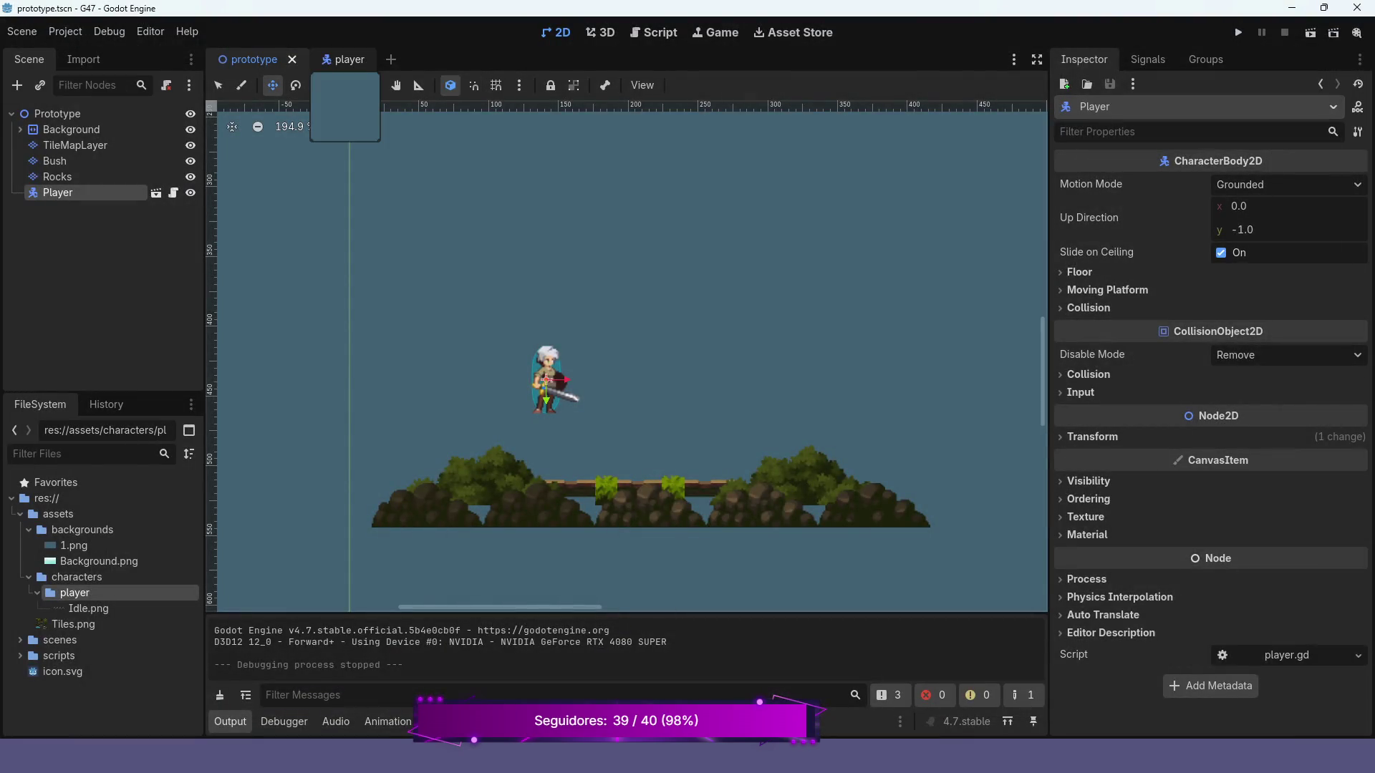
{"action": "left_click", "coordinate": [344, 59]}
- Add a PlayerState enum with IDLE, ATTACK, RUN and JUMP below the constants in player.gd
{"action": "left_click", "coordinate": [653, 32]}
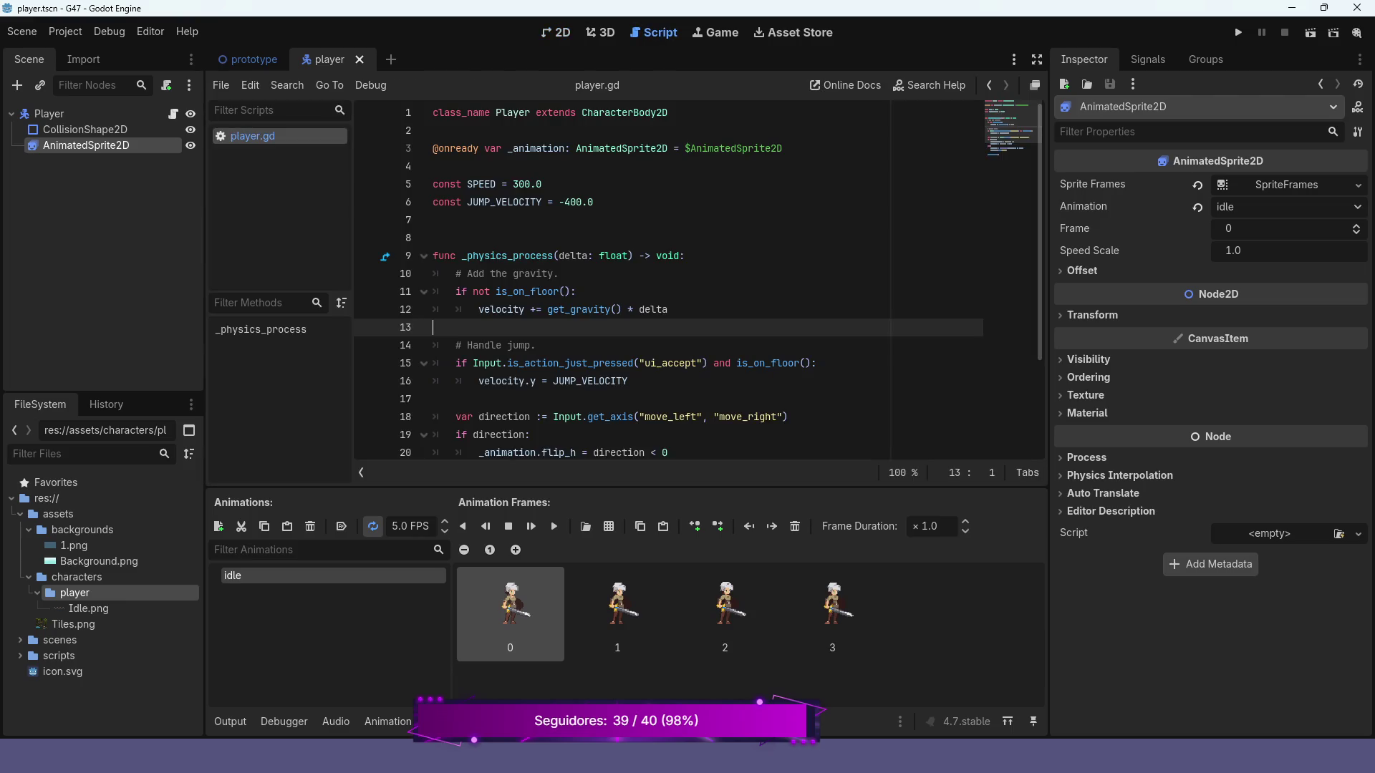
{"action": "left_click", "coordinate": [466, 219]}
{"action": "key", "text": "Return"}
{"action": "key", "text": "Up"}
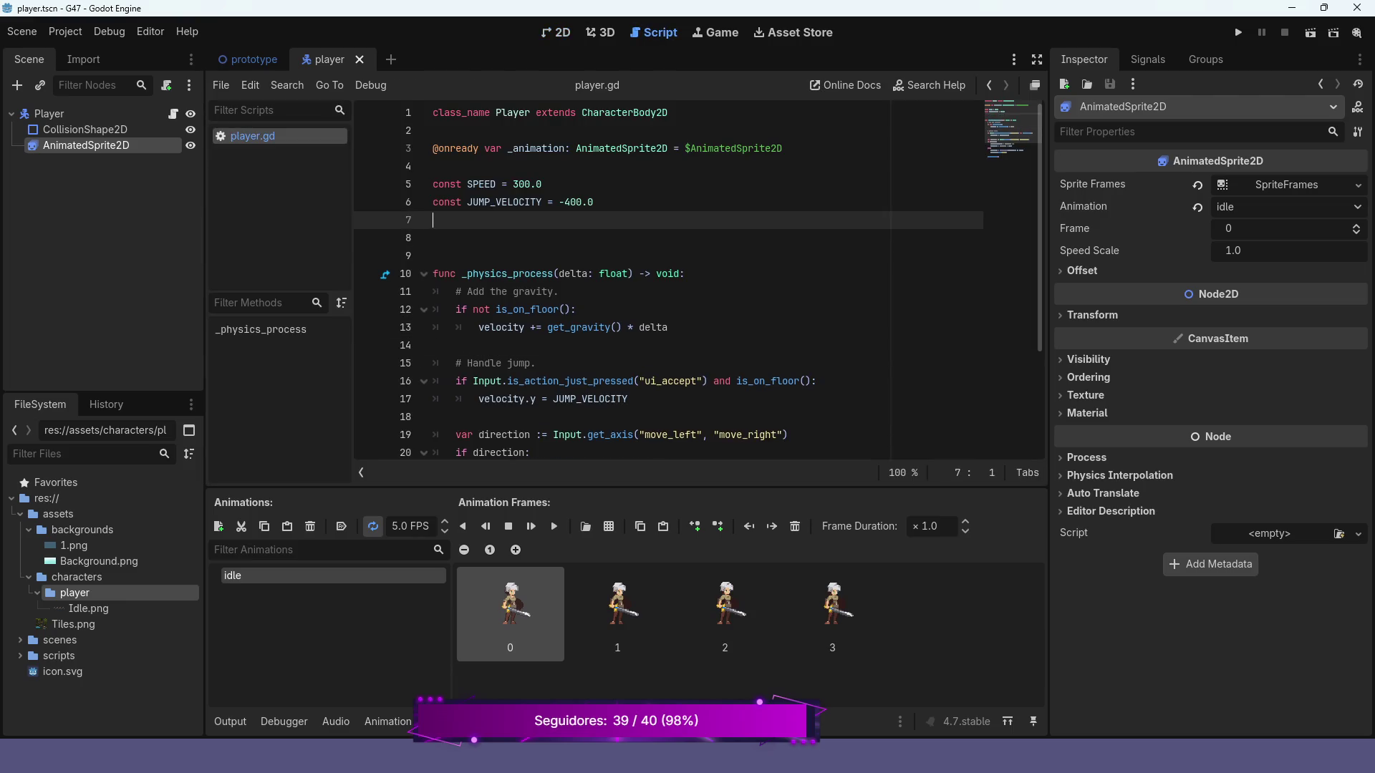
{"action": "key", "text": "Return"}
{"action": "type", "text": "enum "}
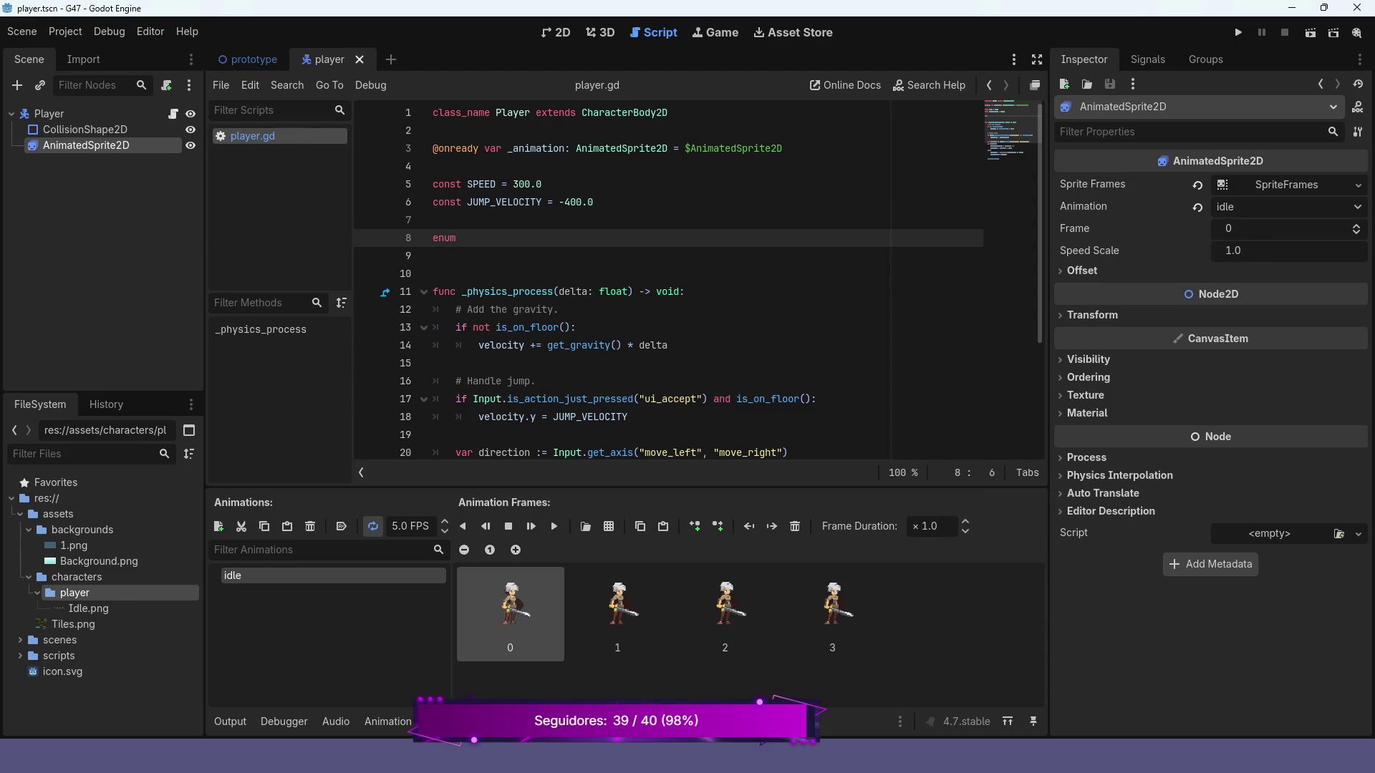
{"action": "type", "text": "PlayerSate"}
{"action": "key", "text": "BackSpace"}
{"action": "key", "text": "BackSpace"}
{"action": "type", "text": "ate {"}
{"action": "key", "text": "Return"}
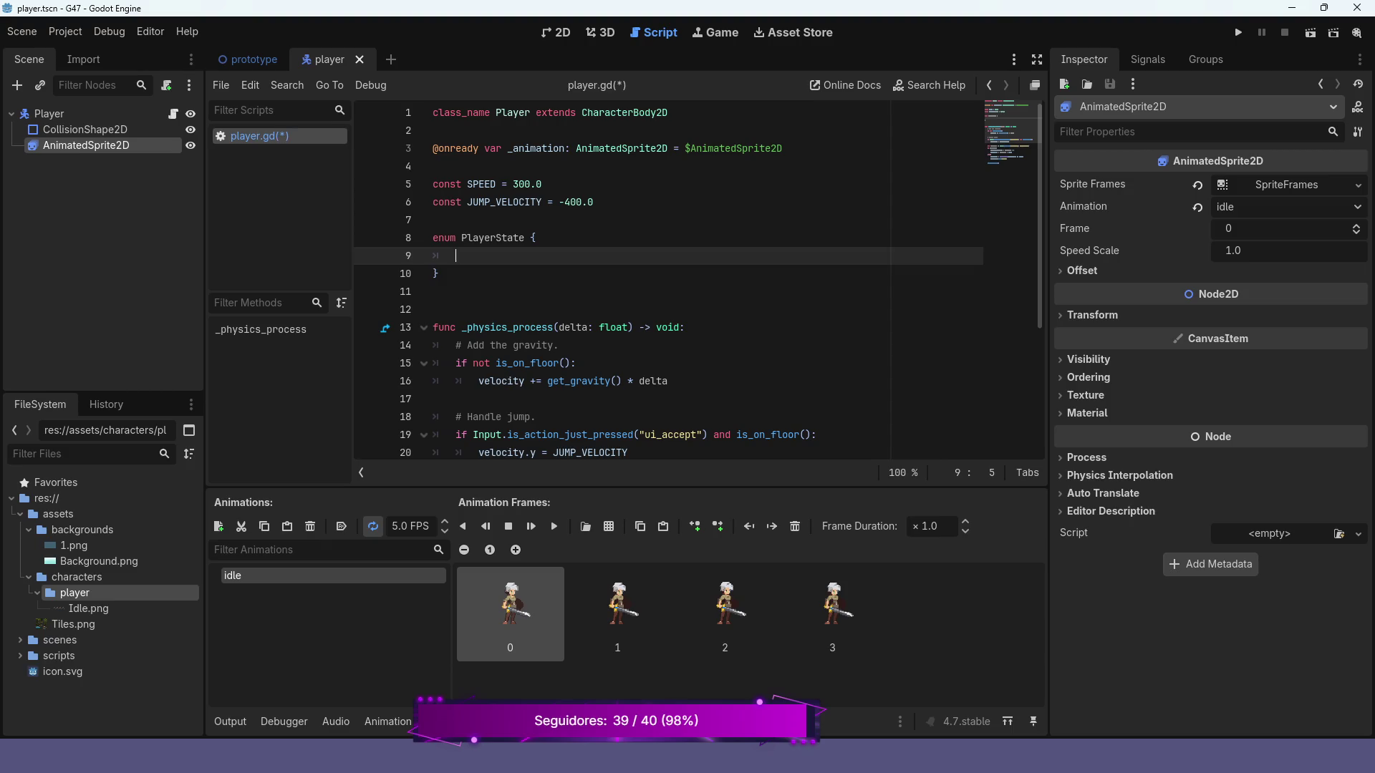
{"action": "type", "text": "IDLE"}
{"action": "type", "text": ","}
{"action": "key", "text": "Return"}
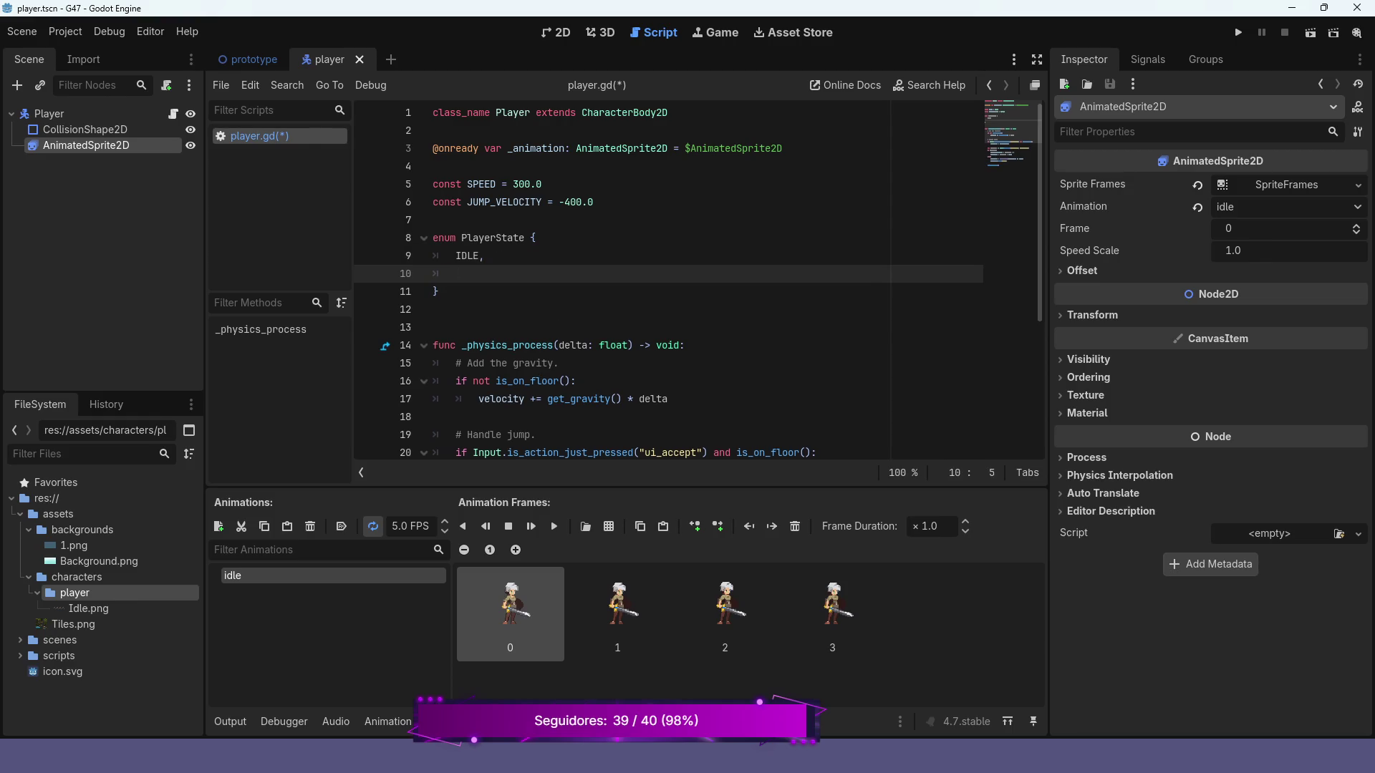
{"action": "type", "text": "ATTACK"}
{"action": "type", "text": ","}
{"action": "key", "text": "Return"}
{"action": "type", "text": "R"}
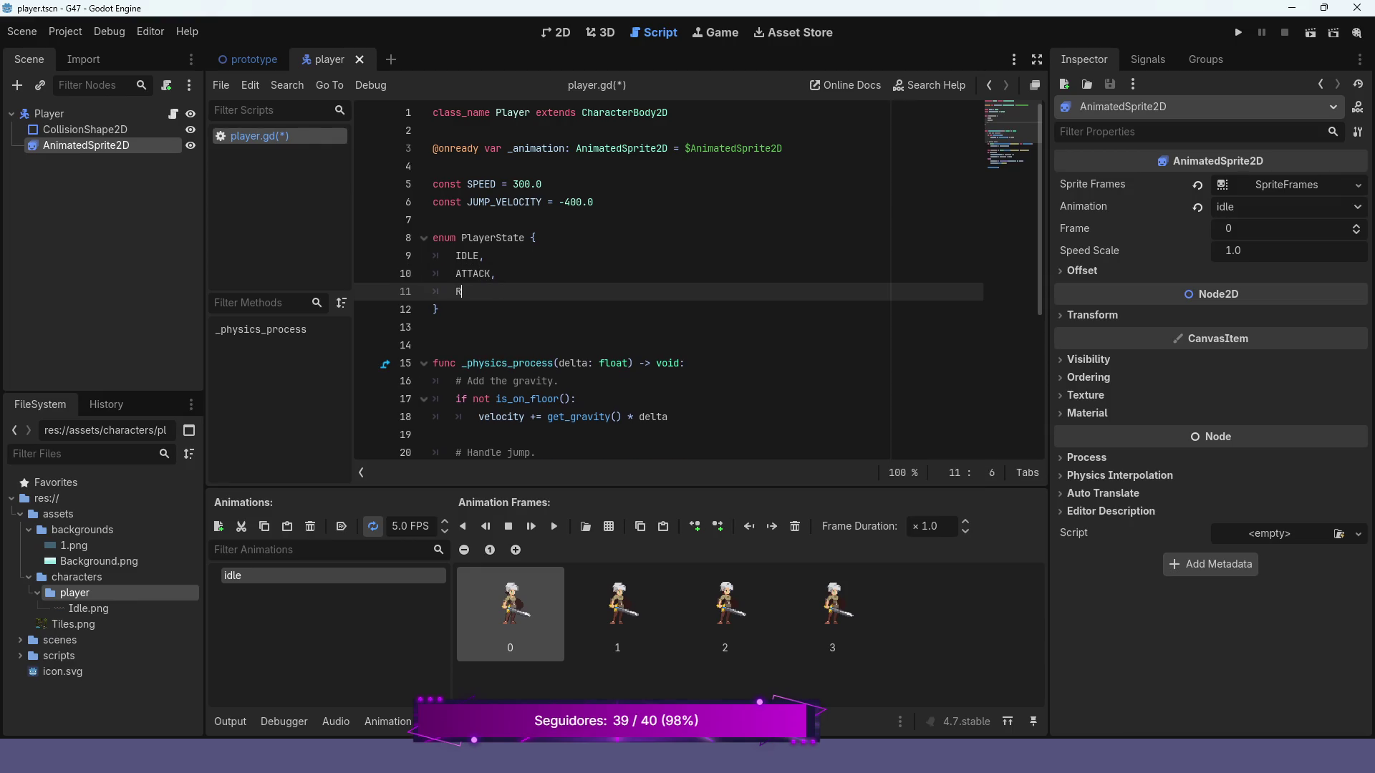
{"action": "type", "text": "UN,"}
{"action": "key", "text": "Return"}
{"action": "type", "text": "UMP"}
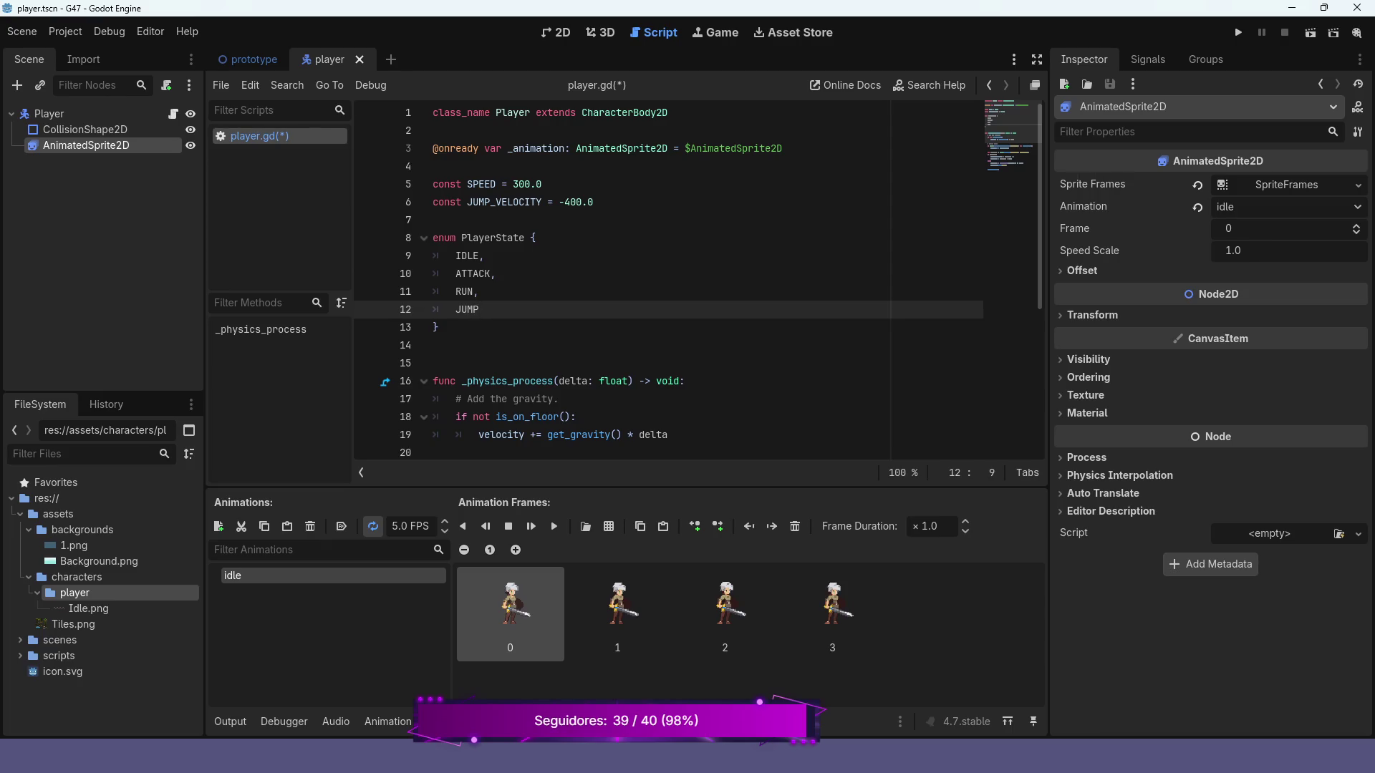
- Declare var state: PlayerState = PlayerState.IDLE below the enum
{"action": "key", "text": "Down"}
{"action": "key", "text": "Down"}
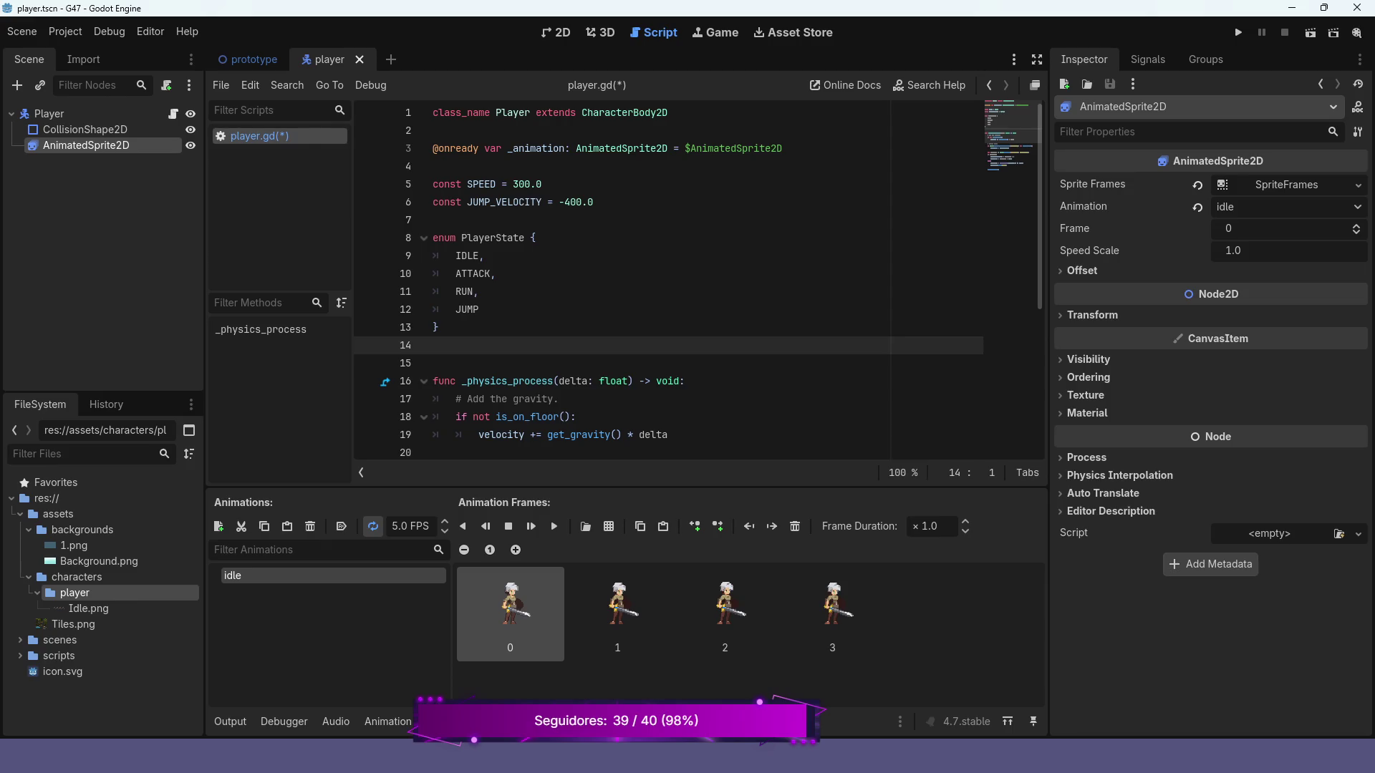
{"action": "key", "text": "Return"}
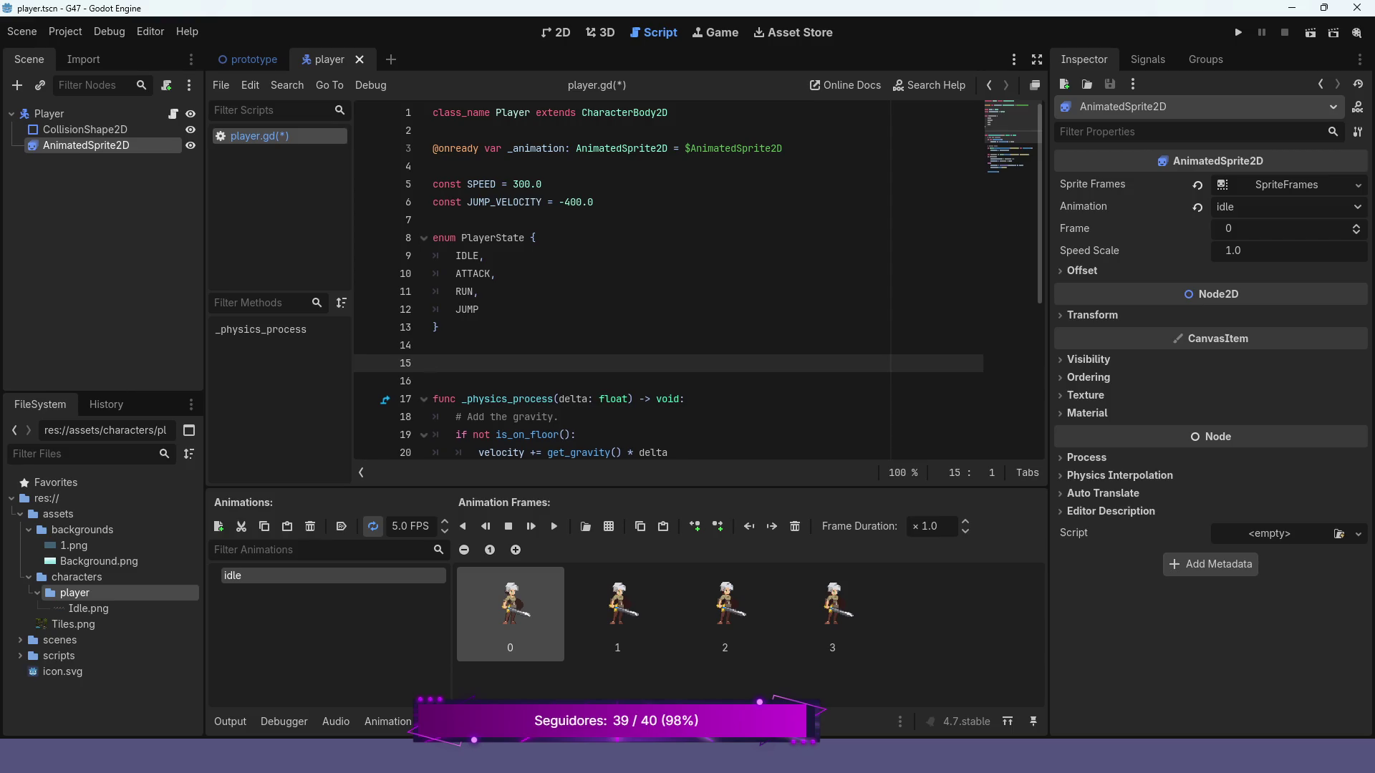
{"action": "type", "text": "var "}
{"action": "type", "text": "state: "}
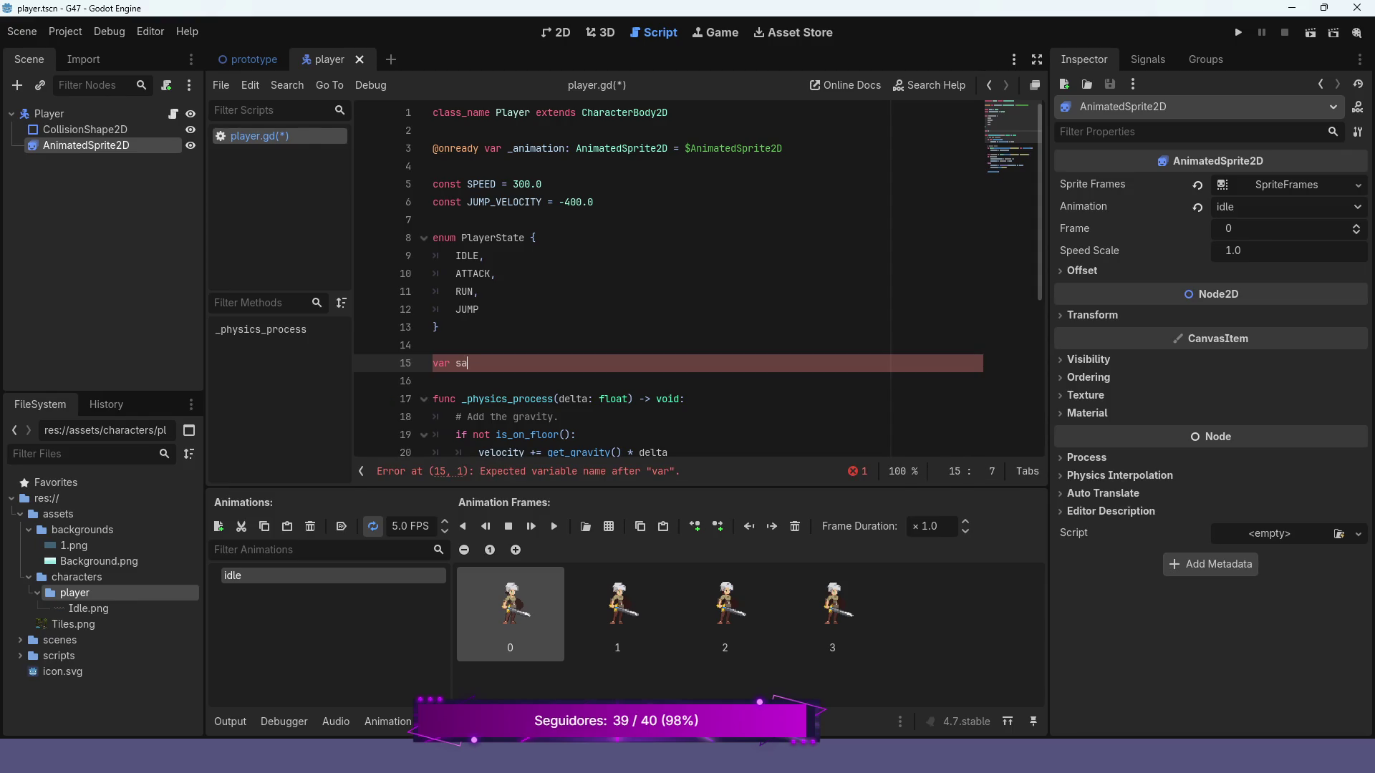
{"action": "type", "text": "Pl"}
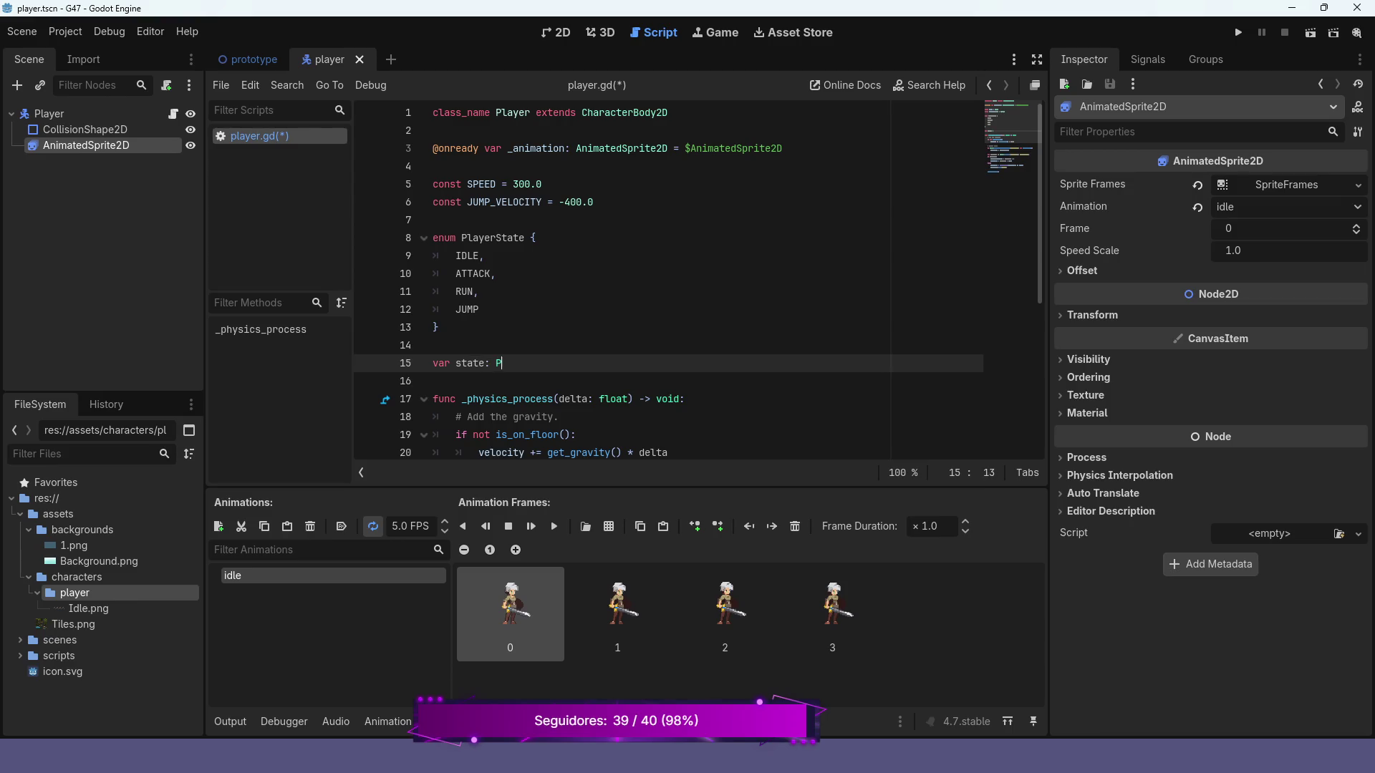
{"action": "key", "text": "Return"}
{"action": "key", "text": "ctrl+space"}
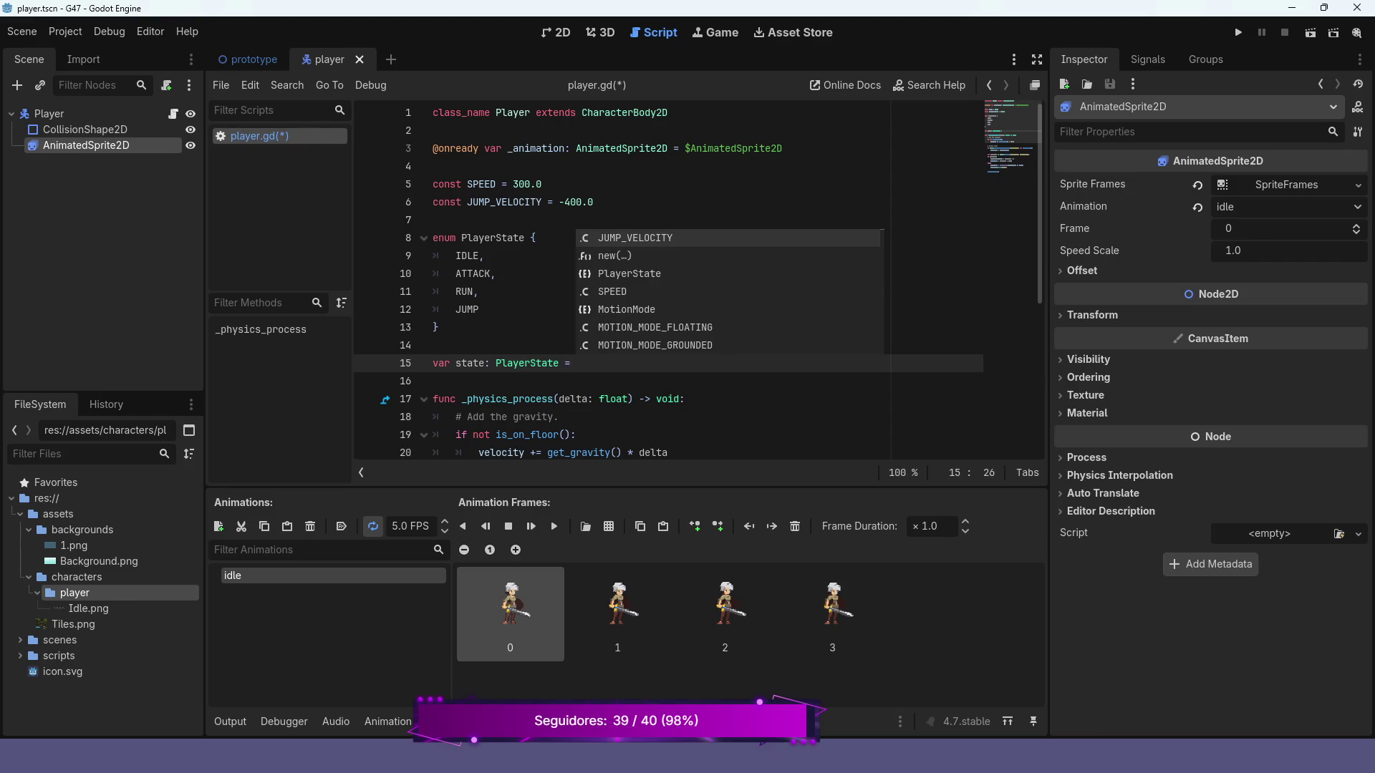
{"action": "type", "text": "Pl"}
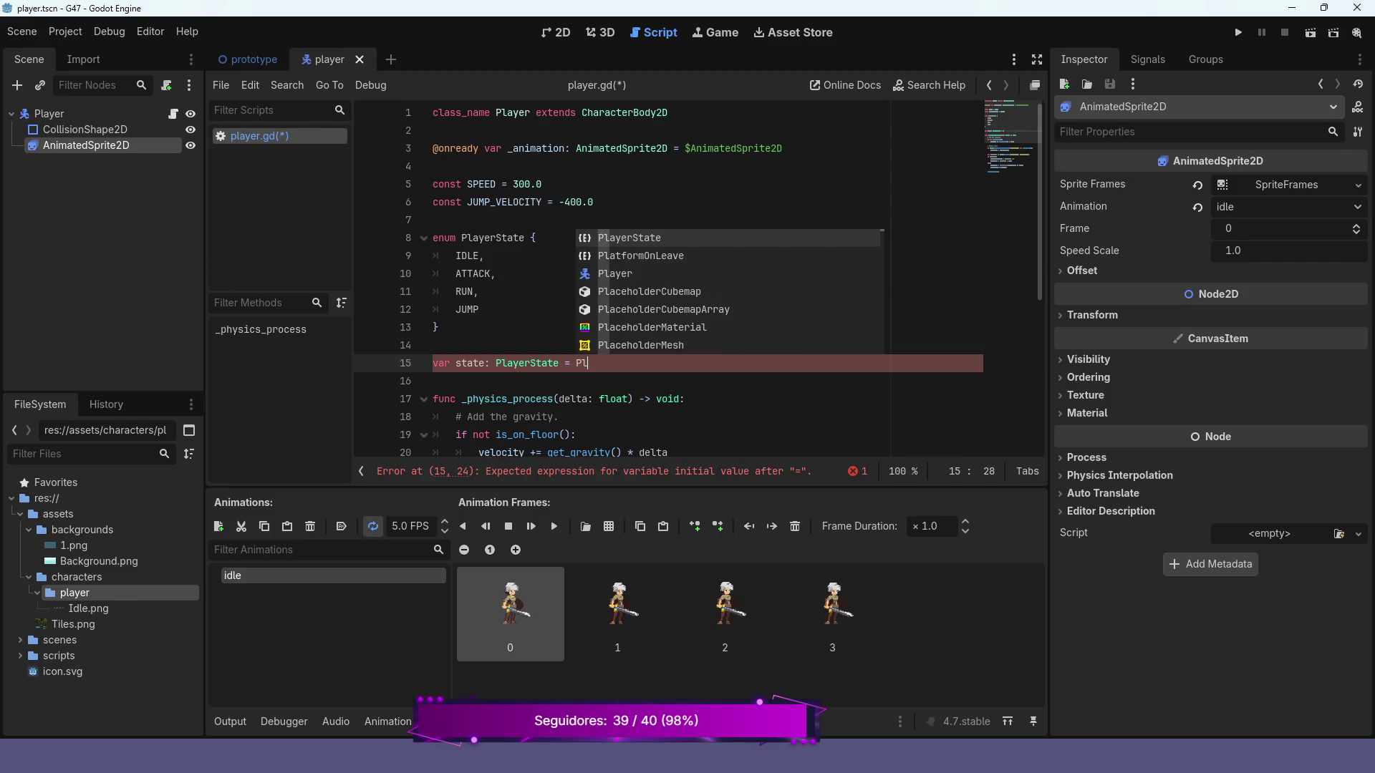
{"action": "key", "text": "Return"}
{"action": "type", "text": "."}
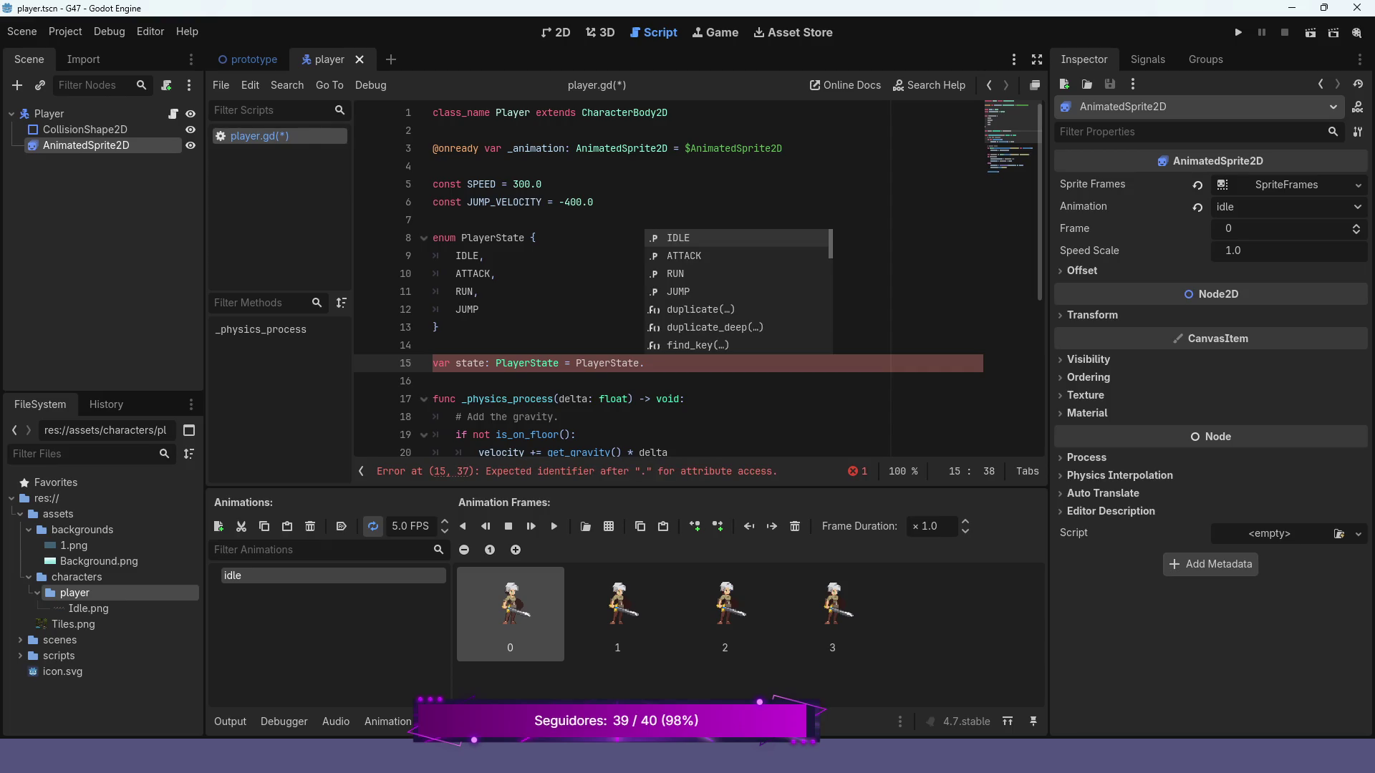
{"action": "key", "text": "Return"}
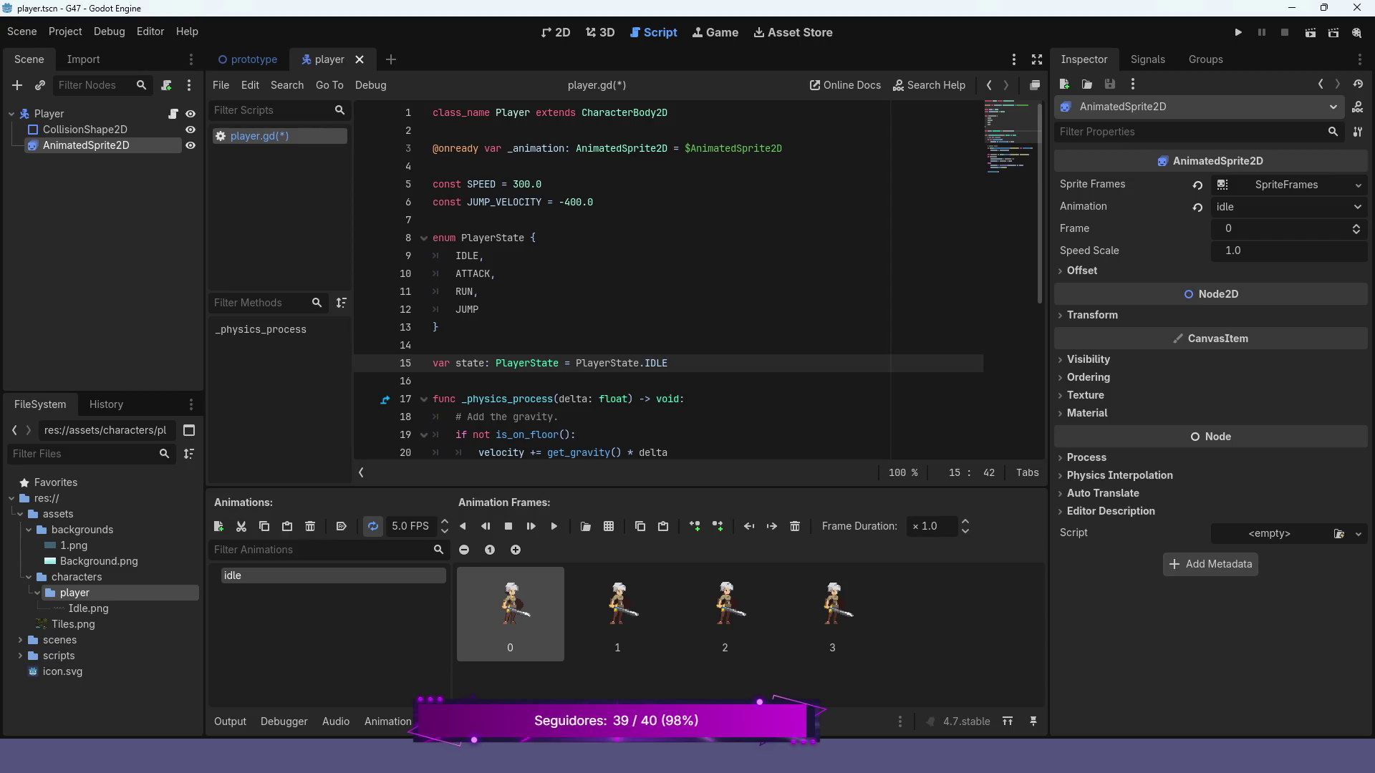
{"action": "scroll", "coordinate": [698, 279], "scroll_direction": "down", "scroll_amount": 2}
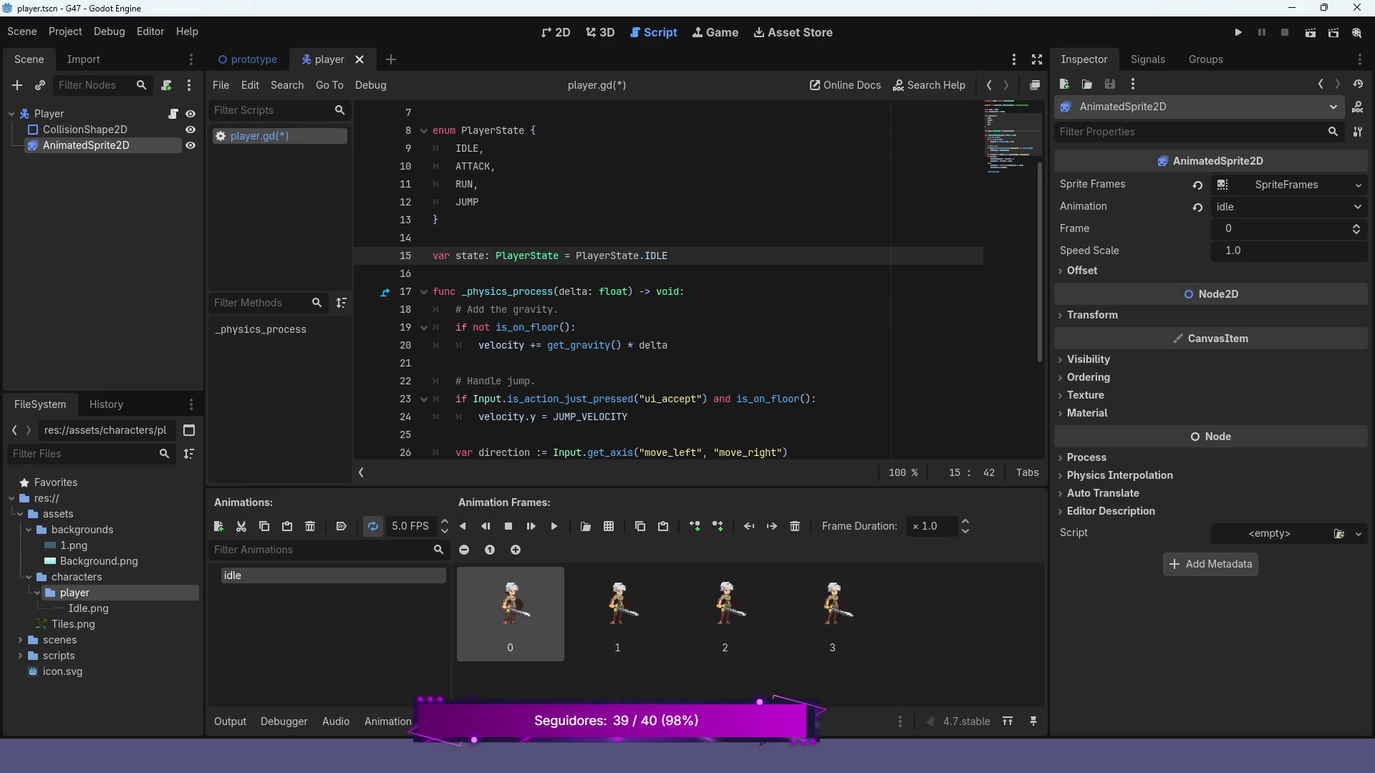
- Add a top-level func play_anim() -> void with a pass body after move_and_slide()
{"action": "scroll", "coordinate": [698, 284], "scroll_direction": "down", "scroll_amount": 1}
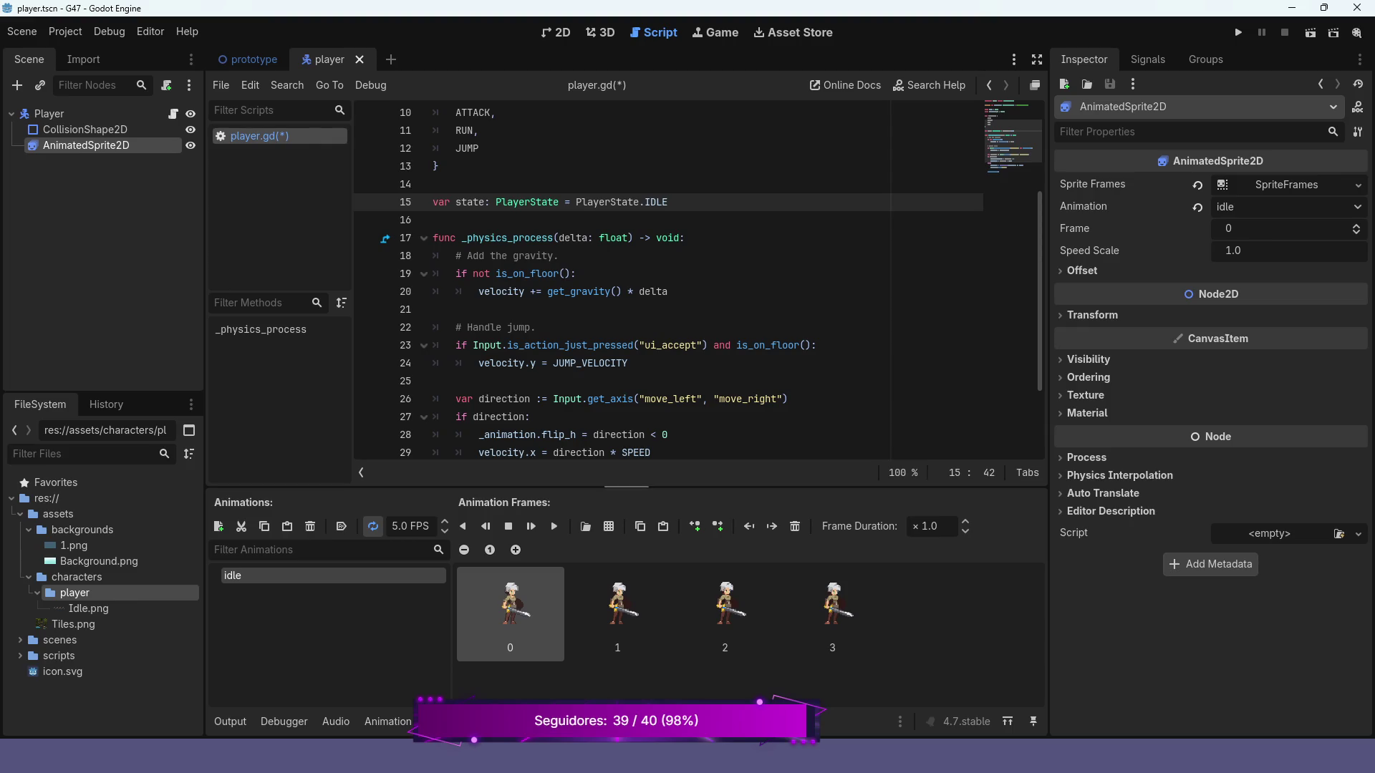
{"action": "scroll", "coordinate": [698, 286], "scroll_direction": "down", "scroll_amount": 1}
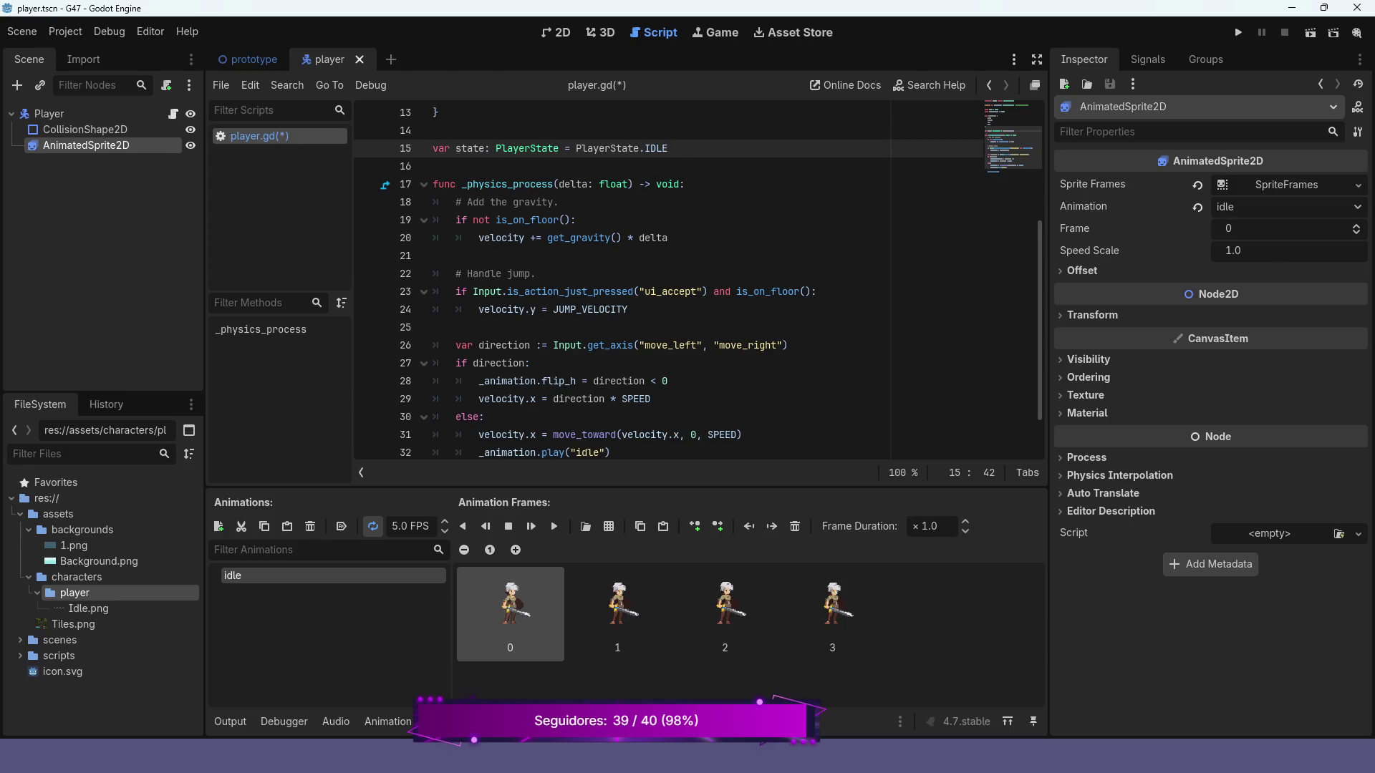
{"action": "scroll", "coordinate": [698, 287], "scroll_direction": "up", "scroll_amount": 2}
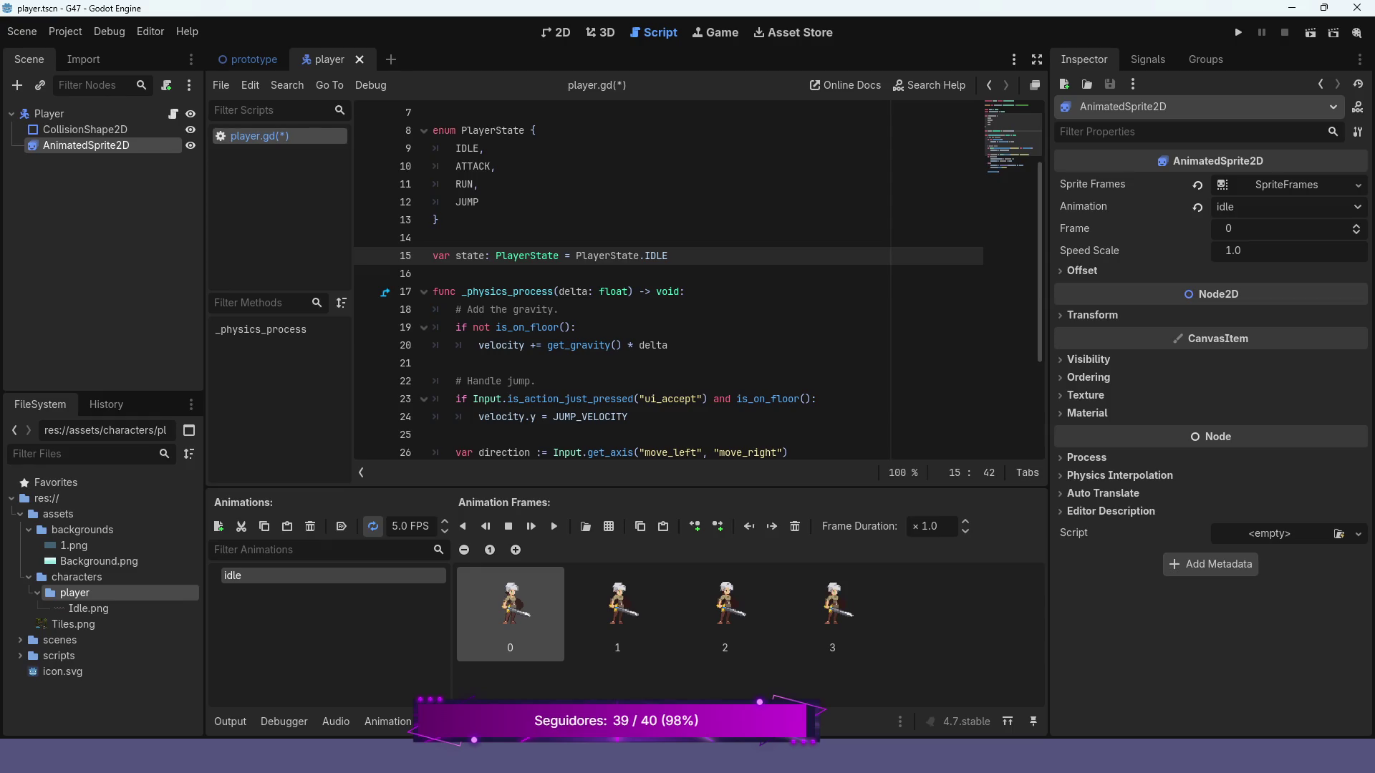
{"action": "scroll", "coordinate": [698, 286], "scroll_direction": "down", "scroll_amount": 3}
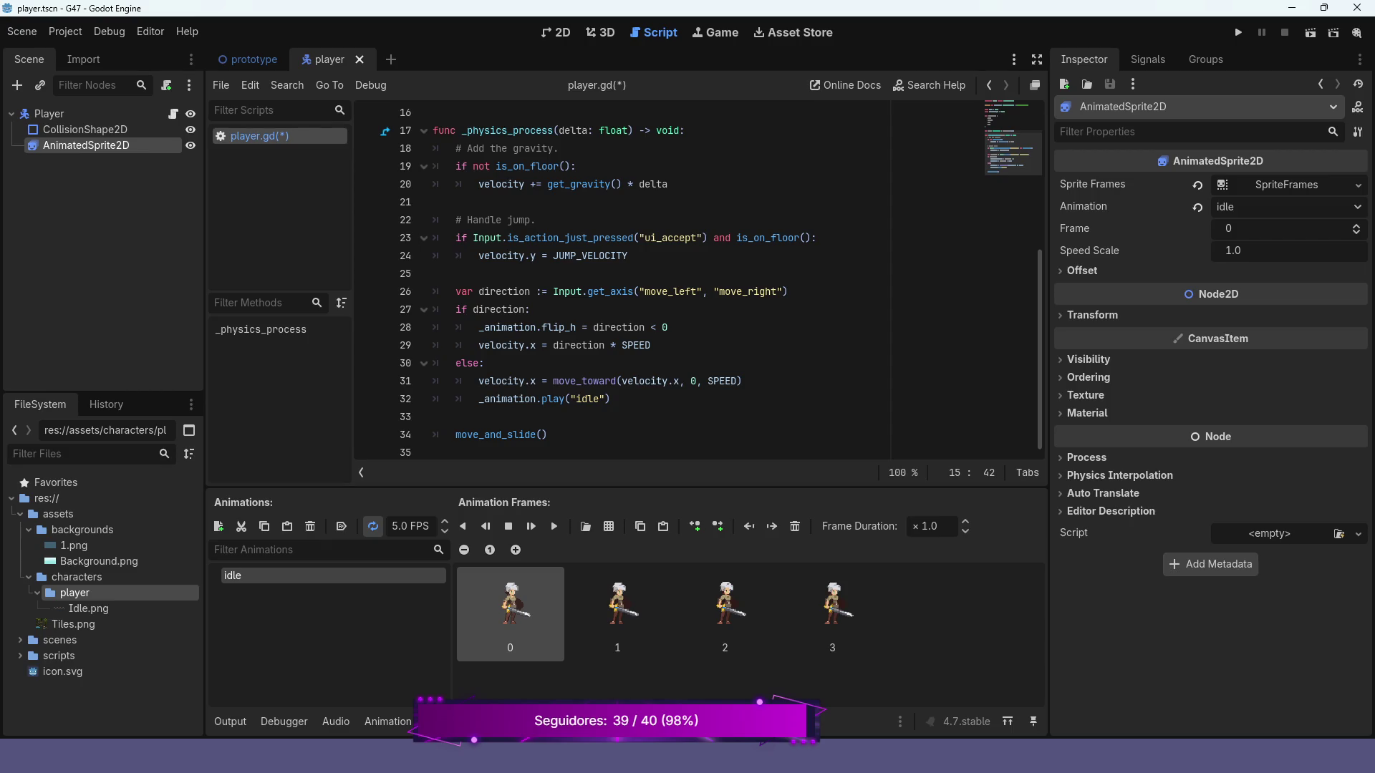
{"action": "scroll", "coordinate": [694, 279], "scroll_direction": "up", "scroll_amount": 3}
{"action": "scroll", "coordinate": [694, 280], "scroll_direction": "down", "scroll_amount": 3}
{"action": "left_click", "coordinate": [547, 434]}
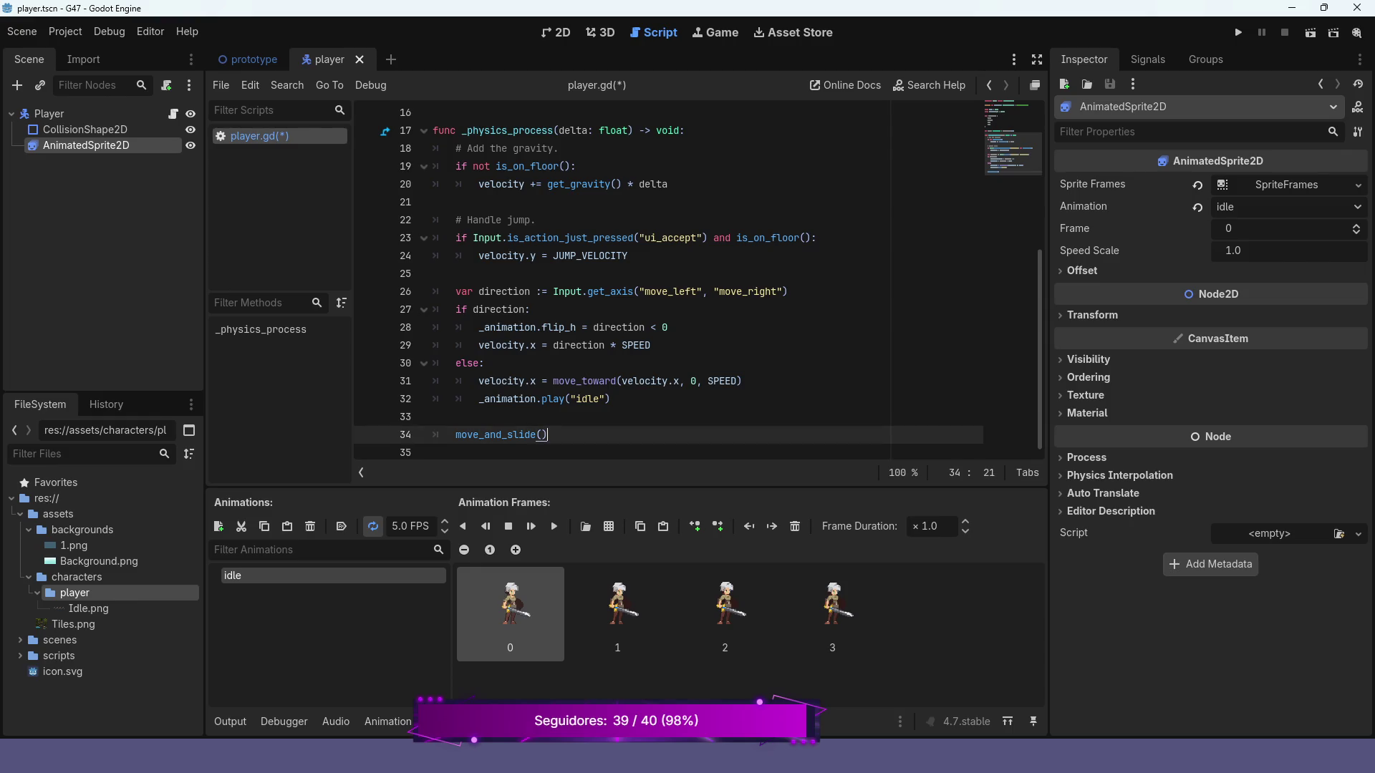
{"action": "key", "text": "Return"}
{"action": "key", "text": "BackSpace"}
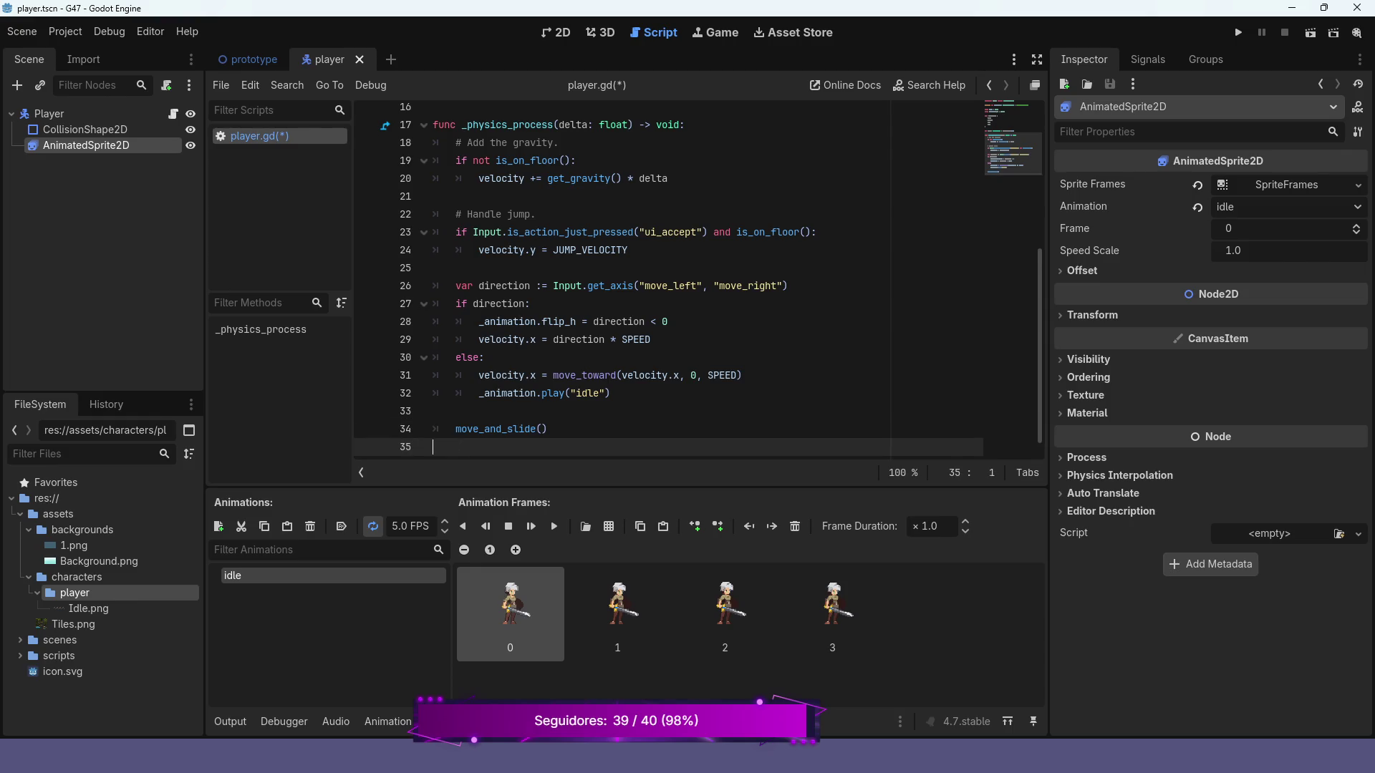
{"action": "key", "text": "Return"}
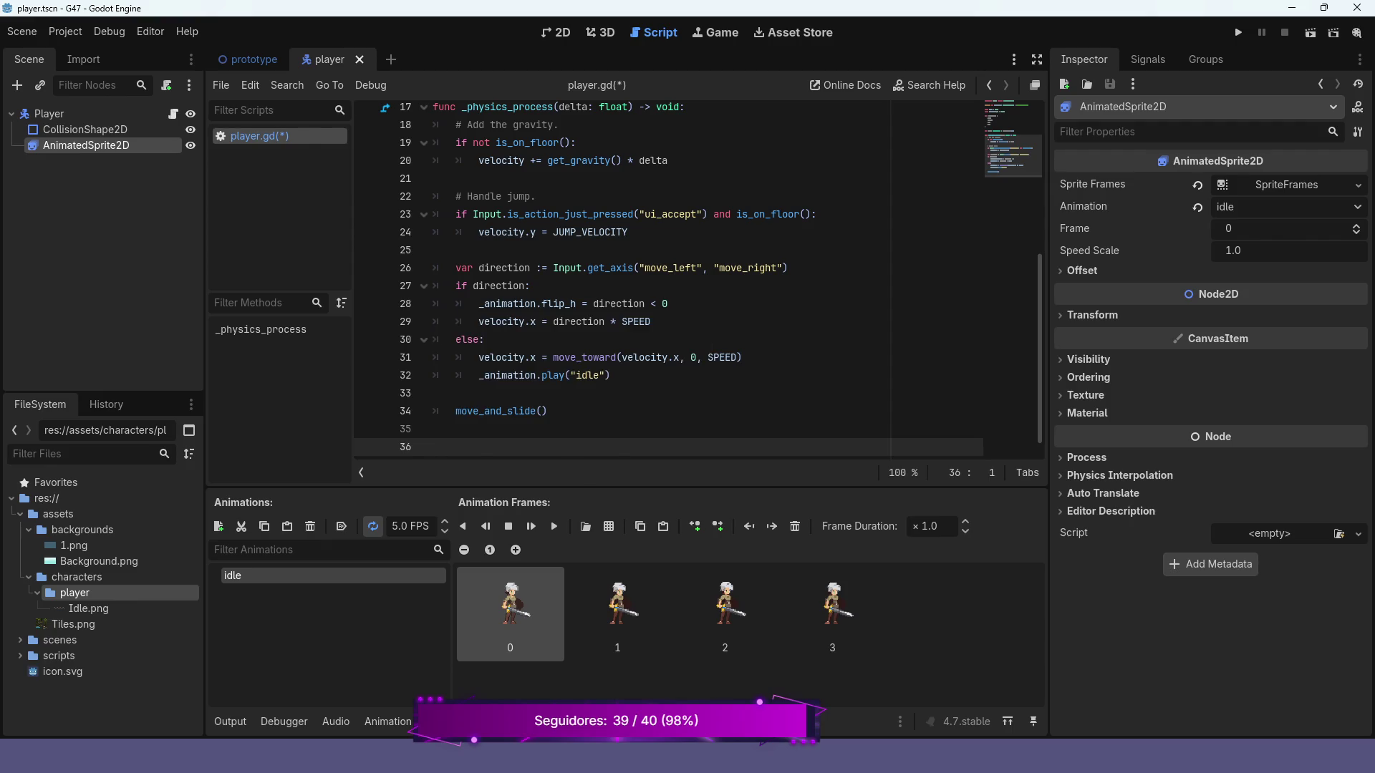
{"action": "type", "text": "func "}
{"action": "type", "text": "play_ani"}
{"action": "type", "text": "m"}
{"action": "type", "text": "()"}
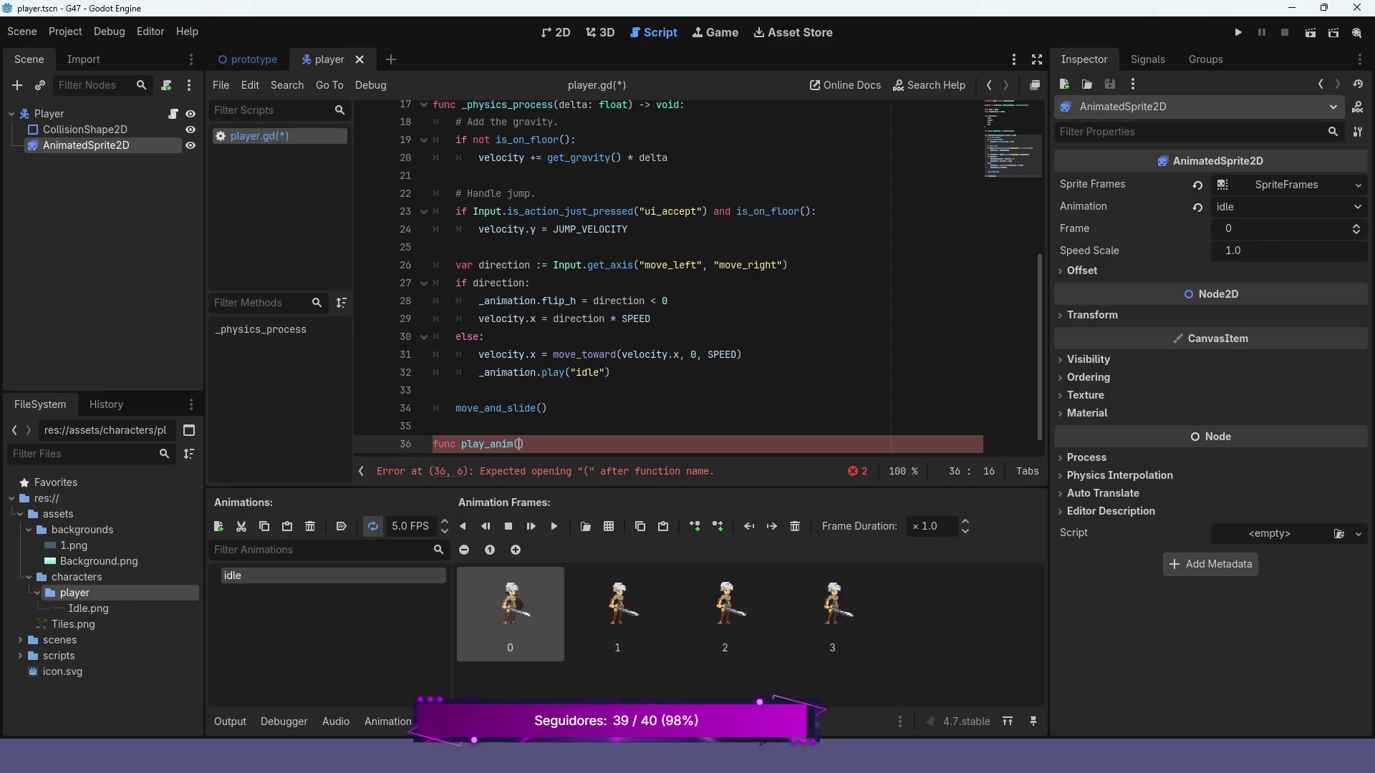
{"action": "type", "text": " -> void:"}
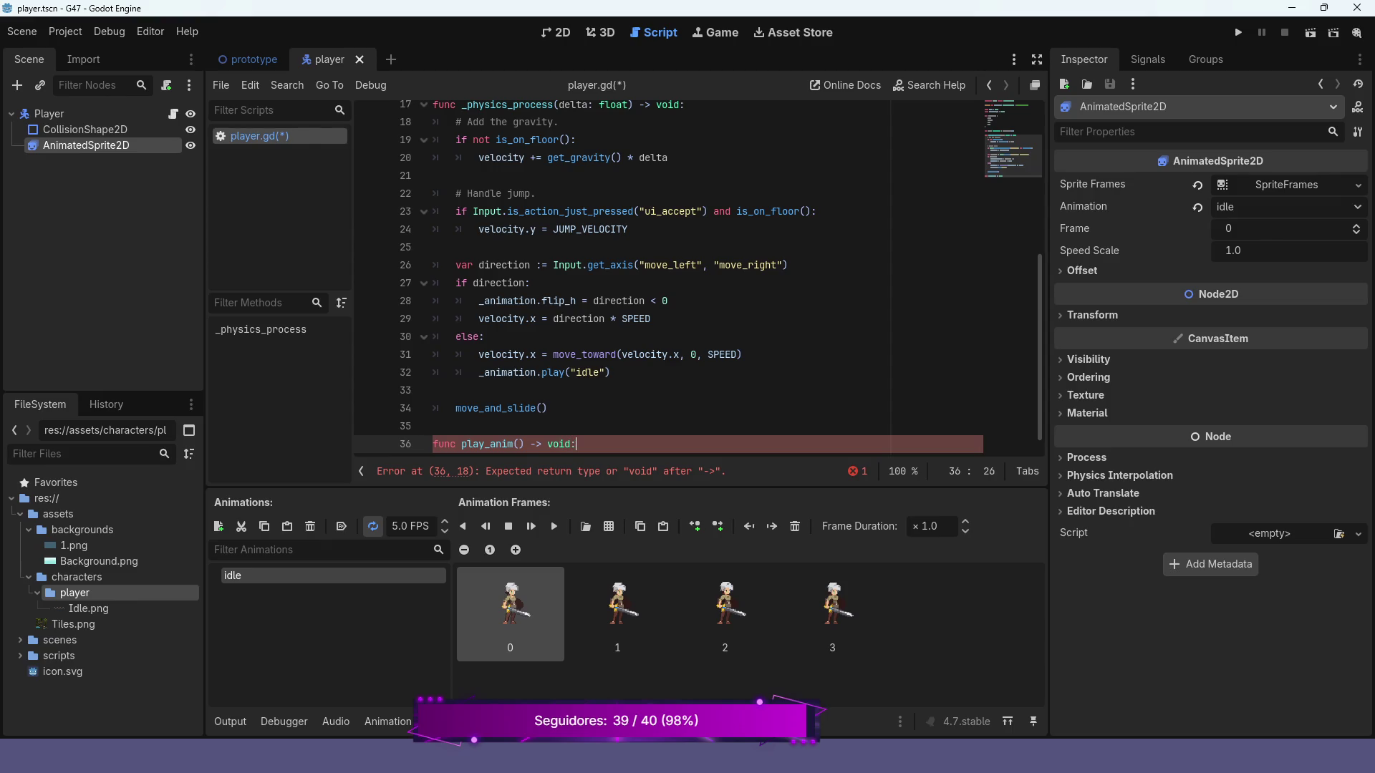
{"action": "key", "text": "Return"}
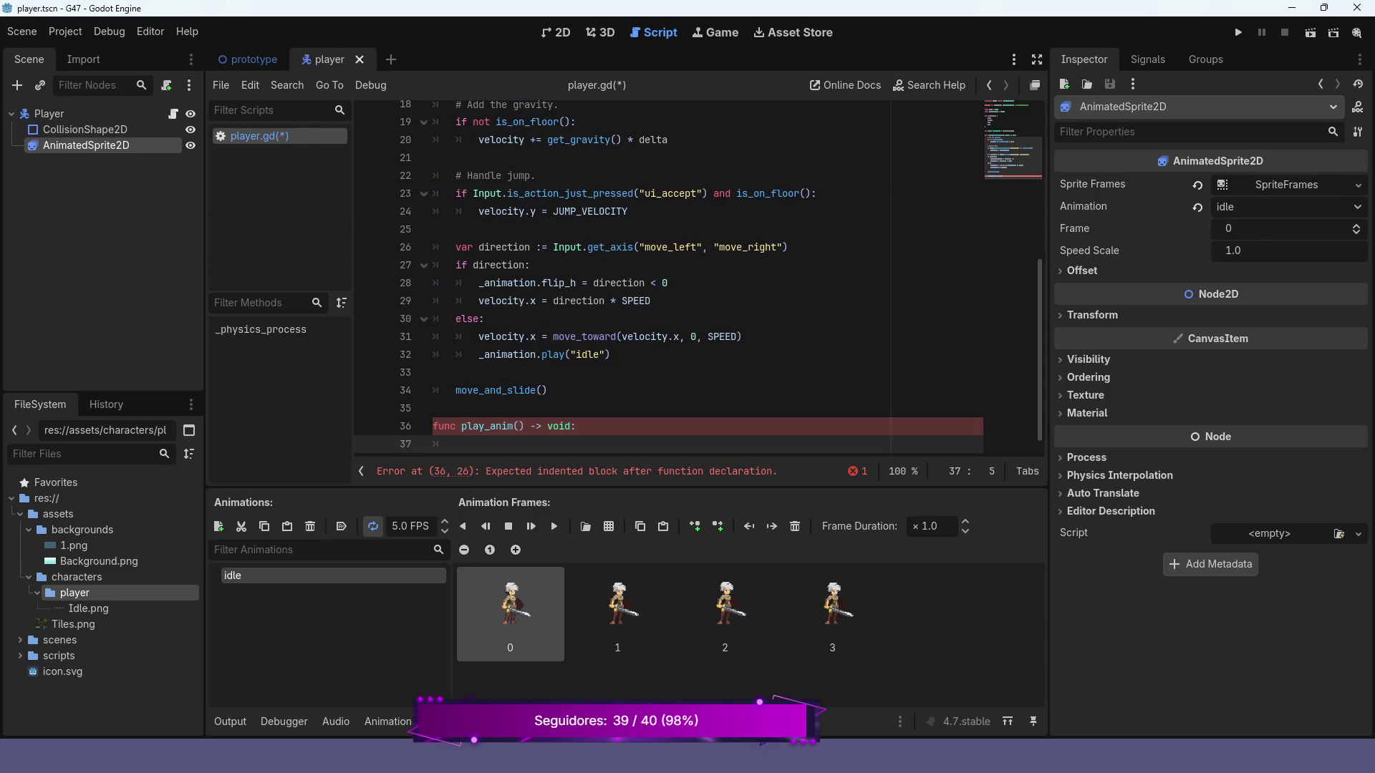
{"action": "type", "text": "pass"}
- Insert an indented blank line just above move_and_slide()
{"action": "key", "text": "Up"}
{"action": "key", "text": "Up"}
{"action": "key", "text": "Up"}
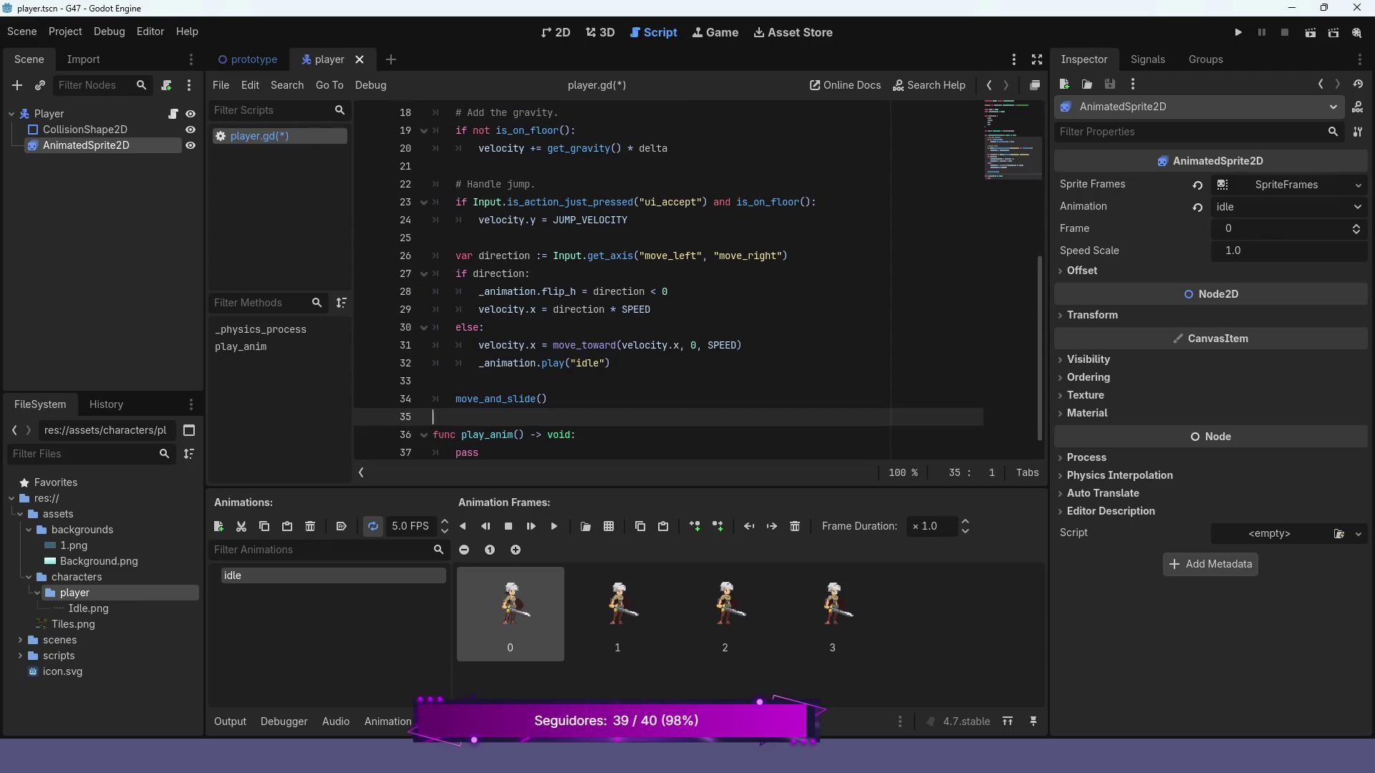
{"action": "key", "text": "Return"}
{"action": "key", "text": "Tab"}
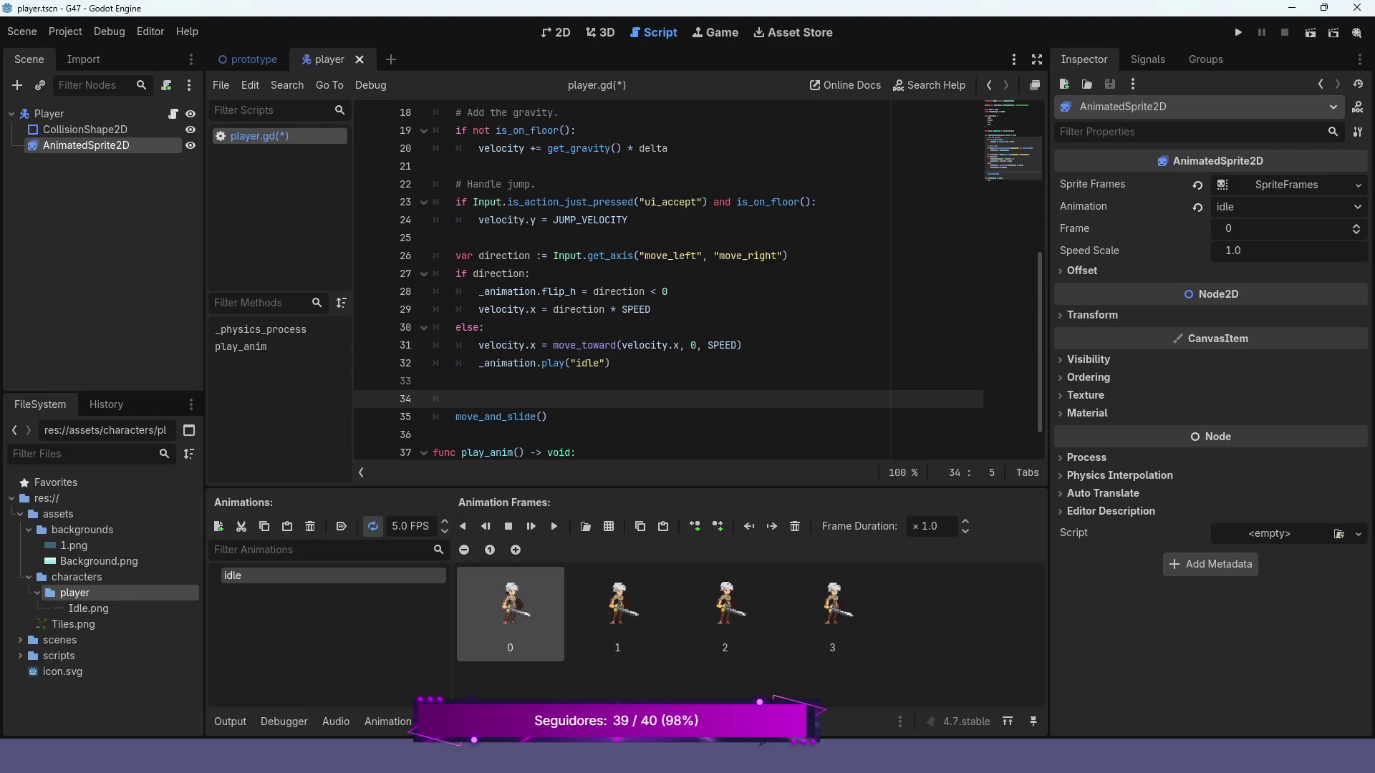
- Call play_anim() on the line right before move_and_slide()
{"action": "type", "text": "pla"}
{"action": "key", "text": "Return"}
{"action": "scroll", "coordinate": [698, 284], "scroll_direction": "down", "scroll_amount": 1}
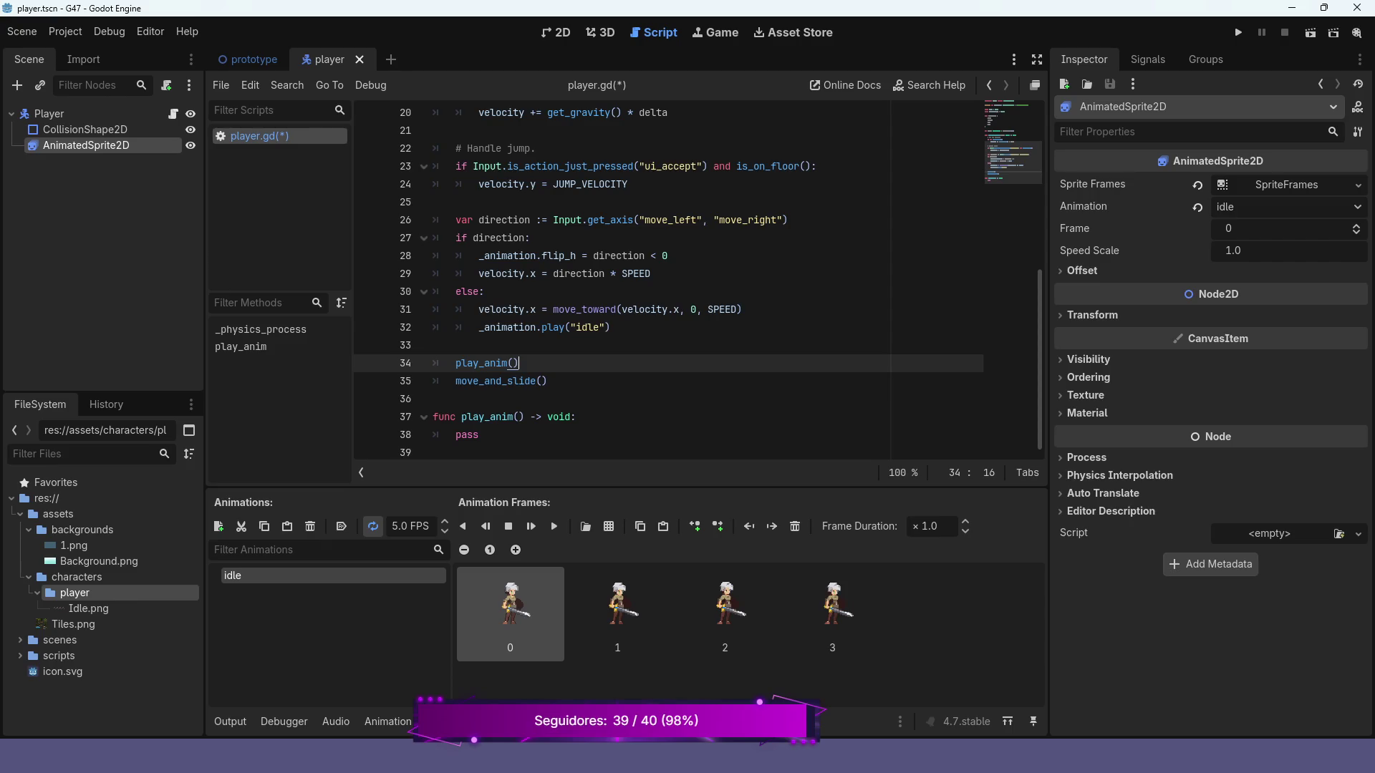
- Try writing a switch statement in play_anim, then restore its pass-only body
{"action": "left_click", "coordinate": [478, 435]}
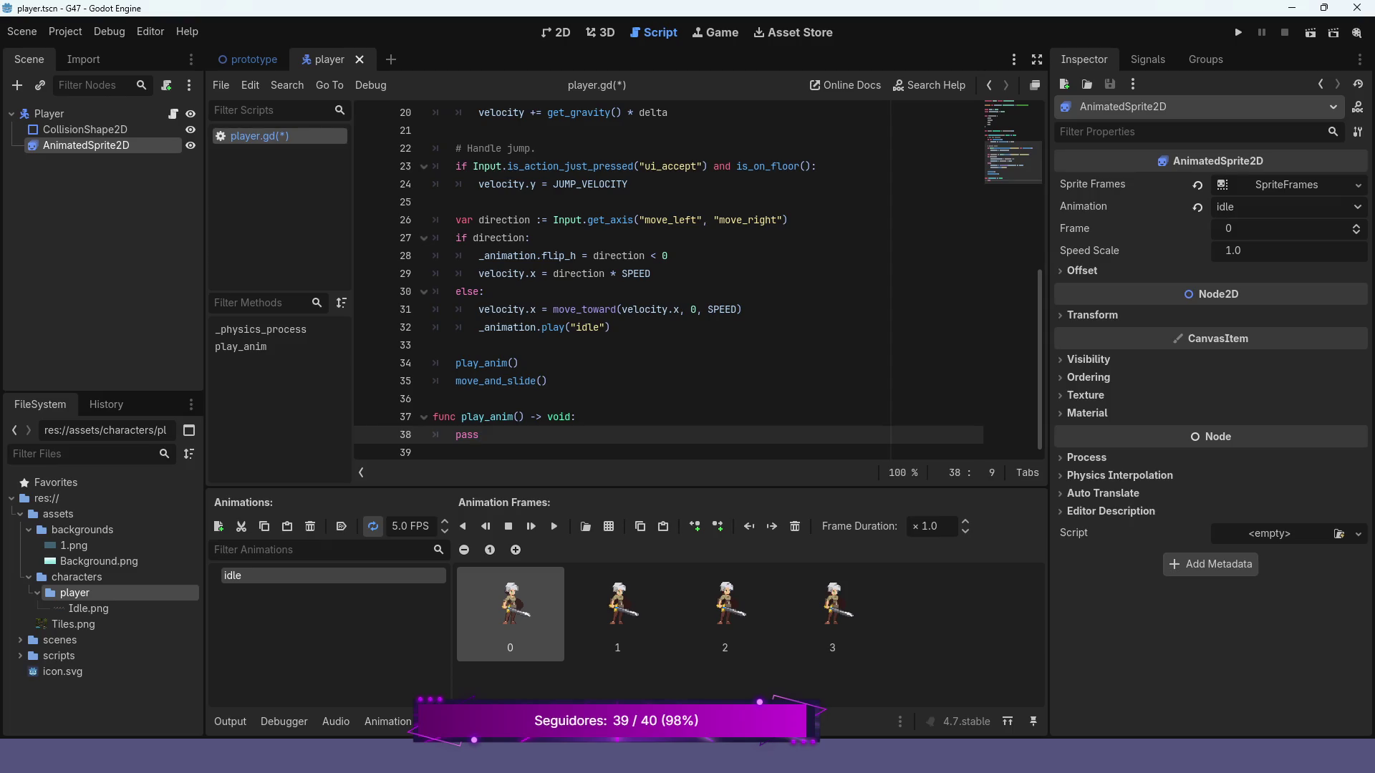
{"action": "key", "text": "BackSpace"}
{"action": "key", "text": "BackSpace"}
{"action": "key", "text": "BackSpace"}
{"action": "type", "text": "sw"}
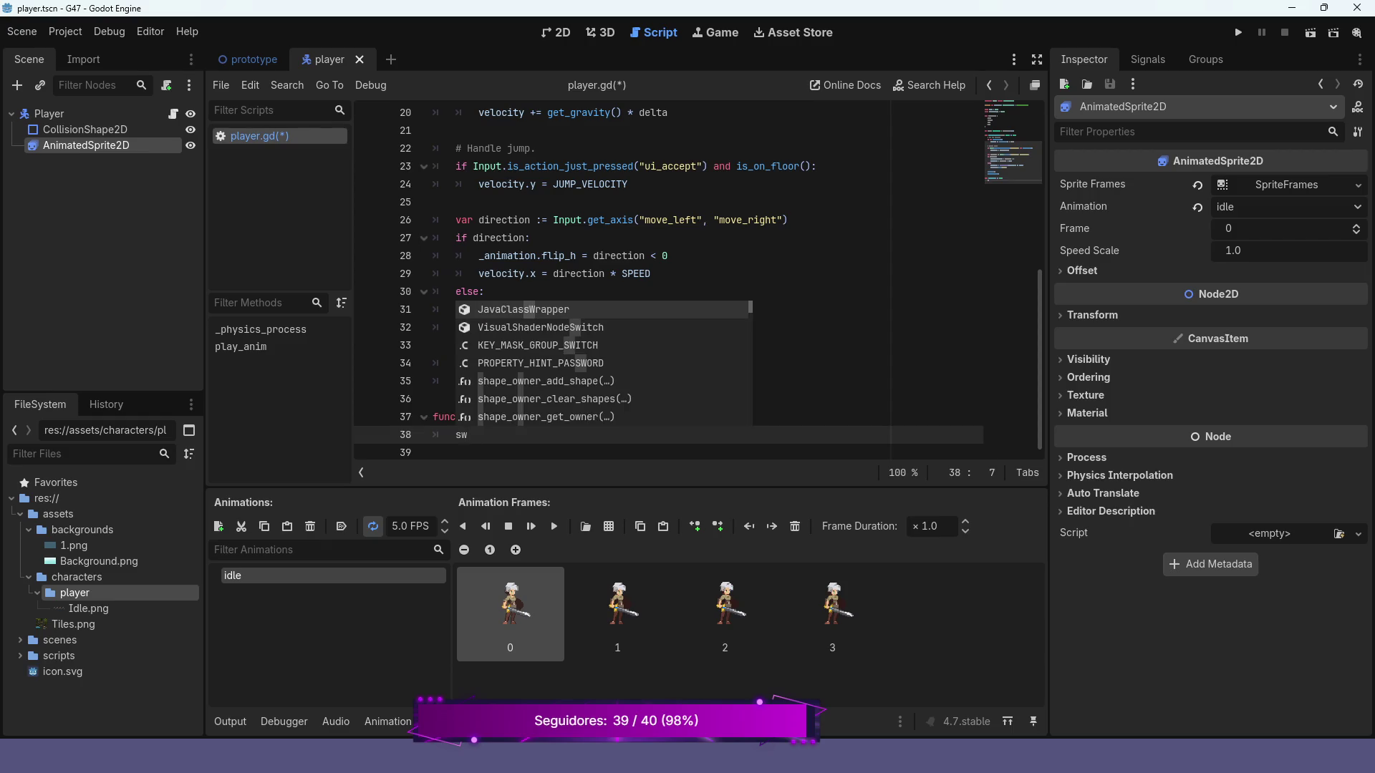
{"action": "type", "text": "itch"}
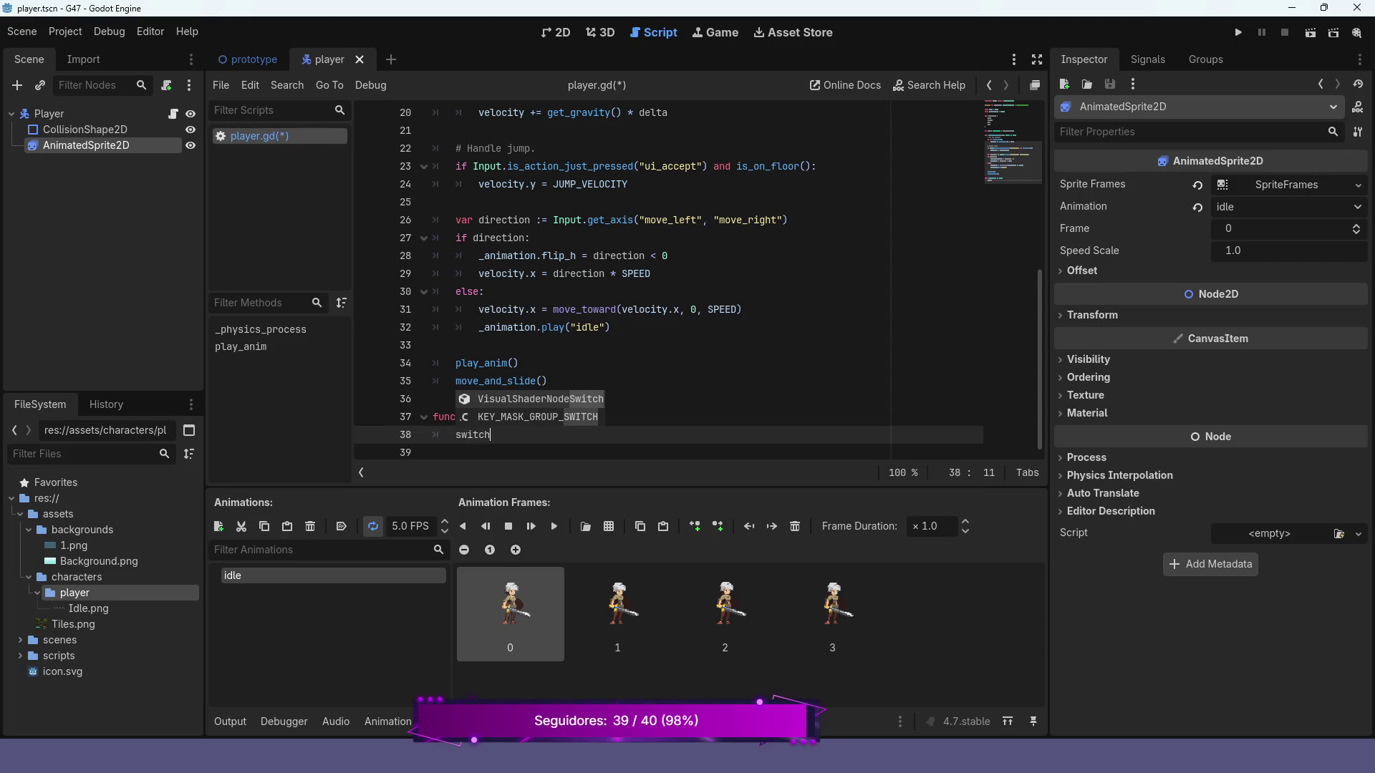
{"action": "key", "text": "BackSpace"}
{"action": "key", "text": "BackSpace"}
{"action": "key", "text": "BackSpace"}
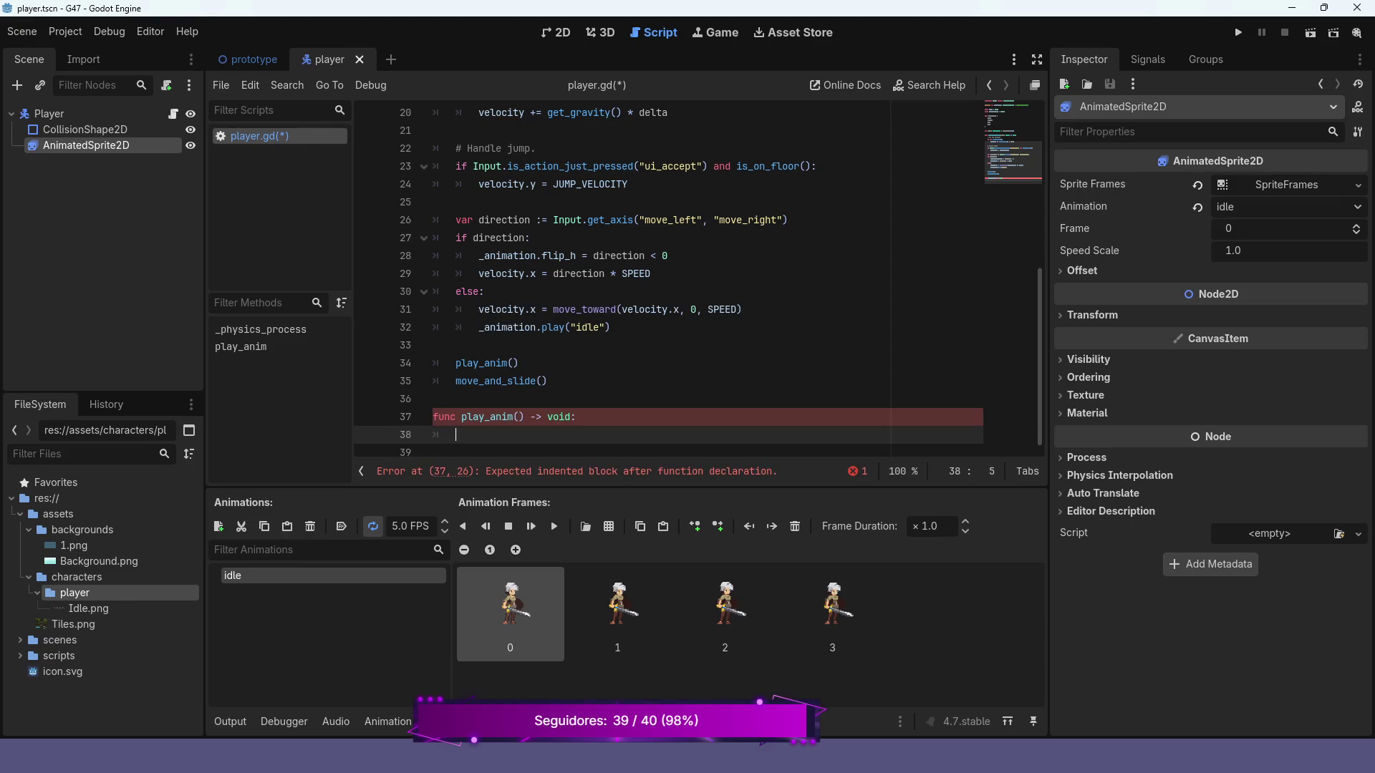
{"action": "type", "text": "switch"}
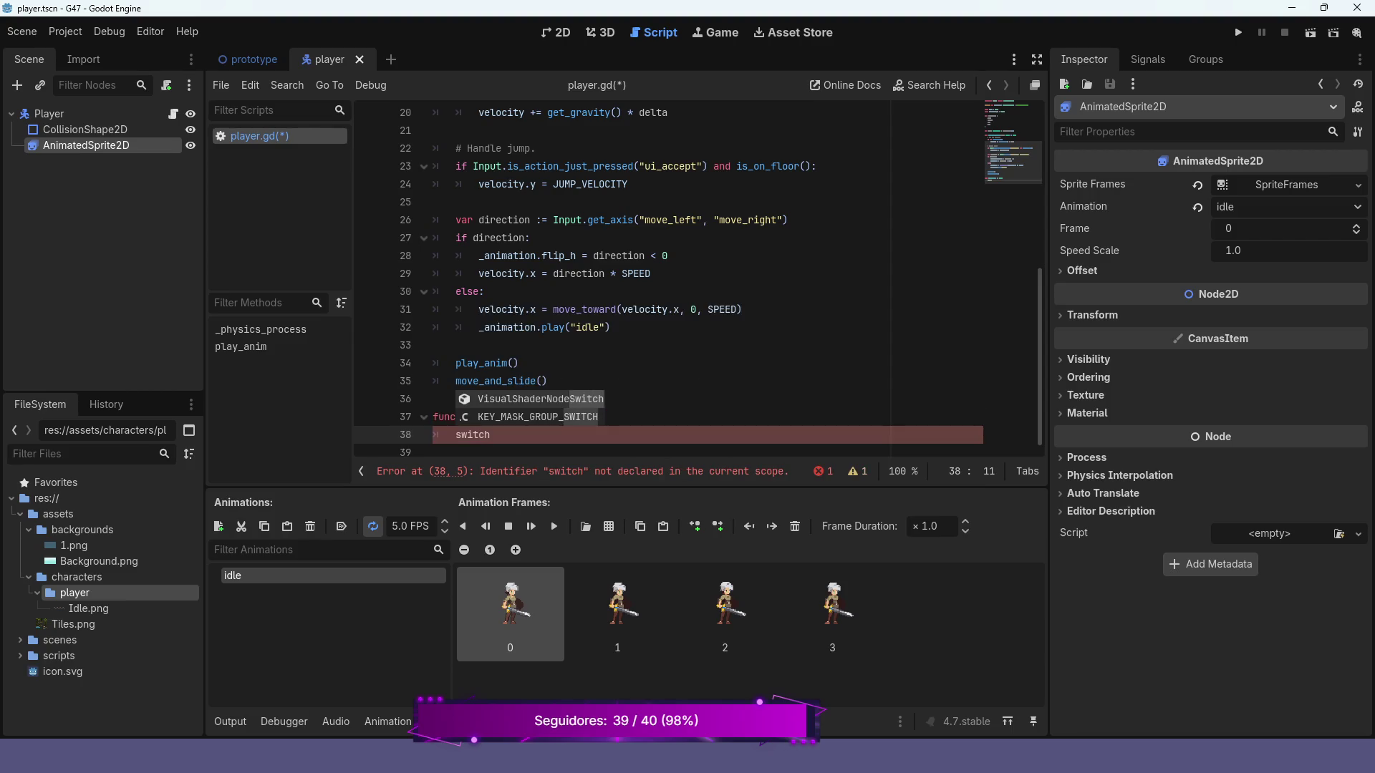
{"action": "type", "text": " cas"}
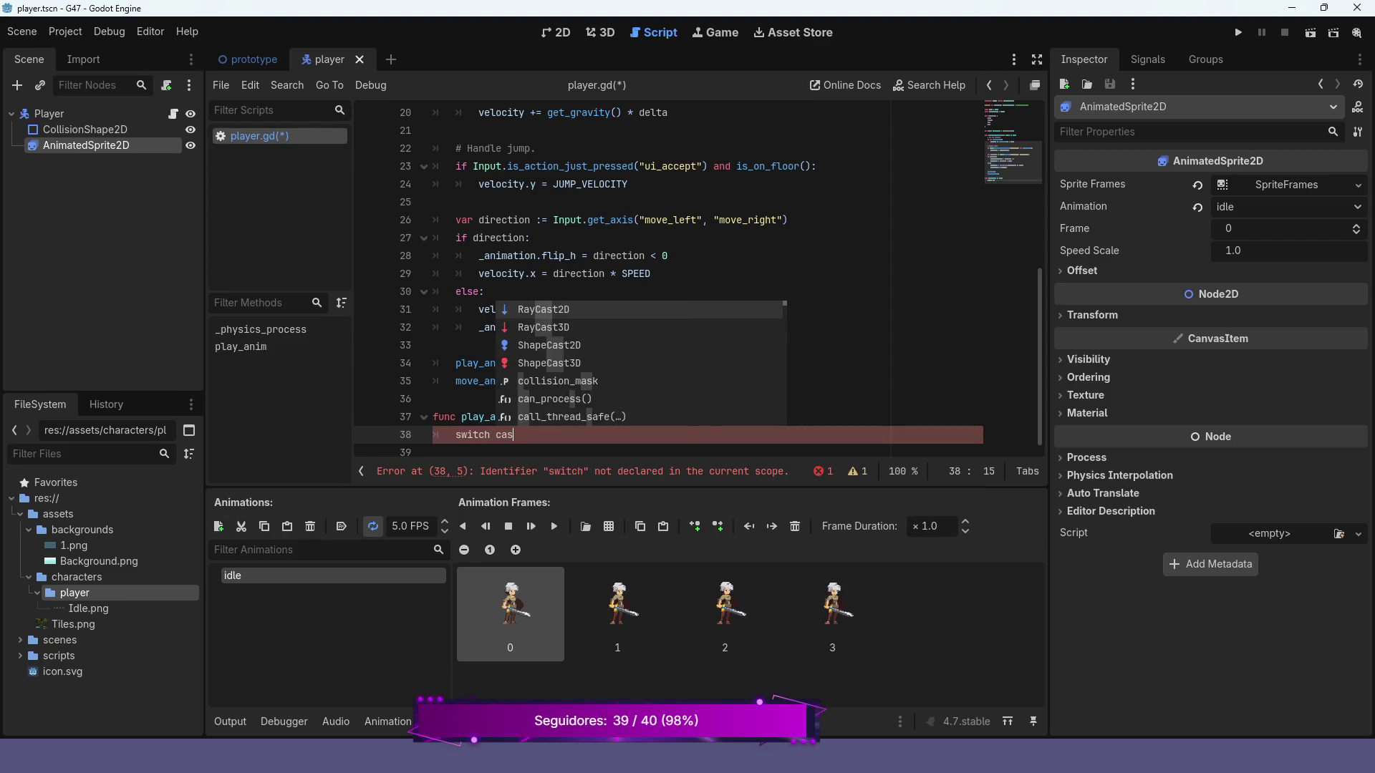
{"action": "type", "text": "e:"}
{"action": "key", "text": "BackSpace"}
{"action": "key", "text": "BackSpace"}
{"action": "key", "text": "BackSpace"}
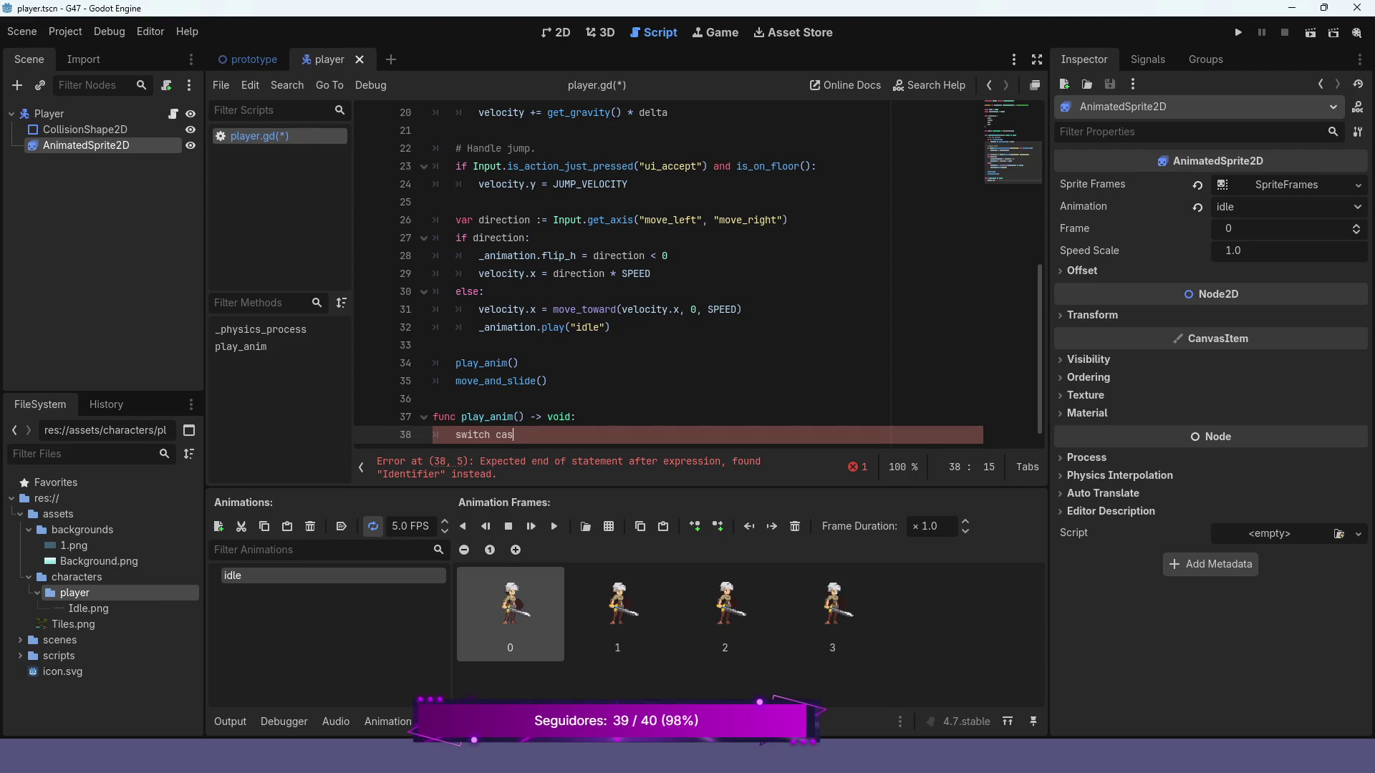
{"action": "key", "text": "BackSpace"}
{"action": "key", "text": "BackSpace"}
{"action": "key", "text": "BackSpace"}
{"action": "type", "text": "pass"}
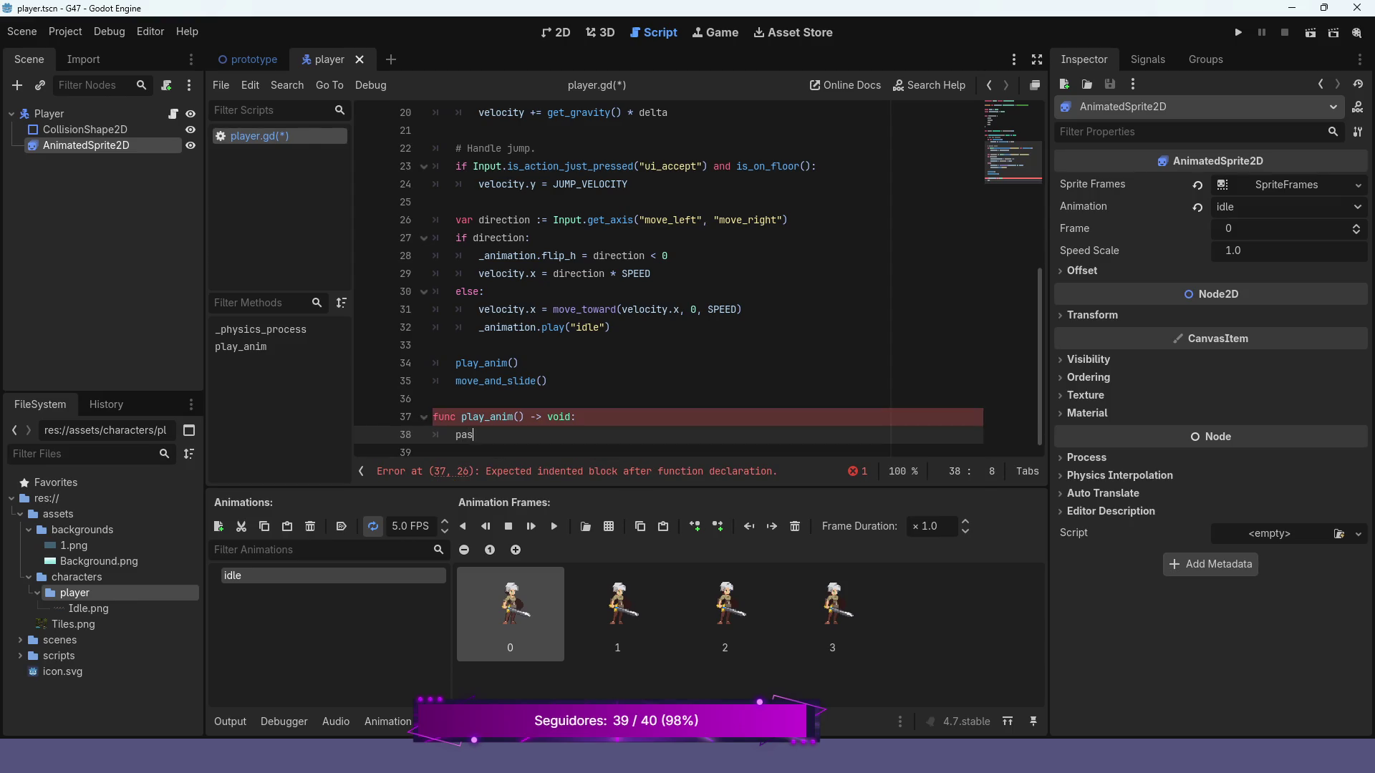
{"action": "key", "text": "Up"}
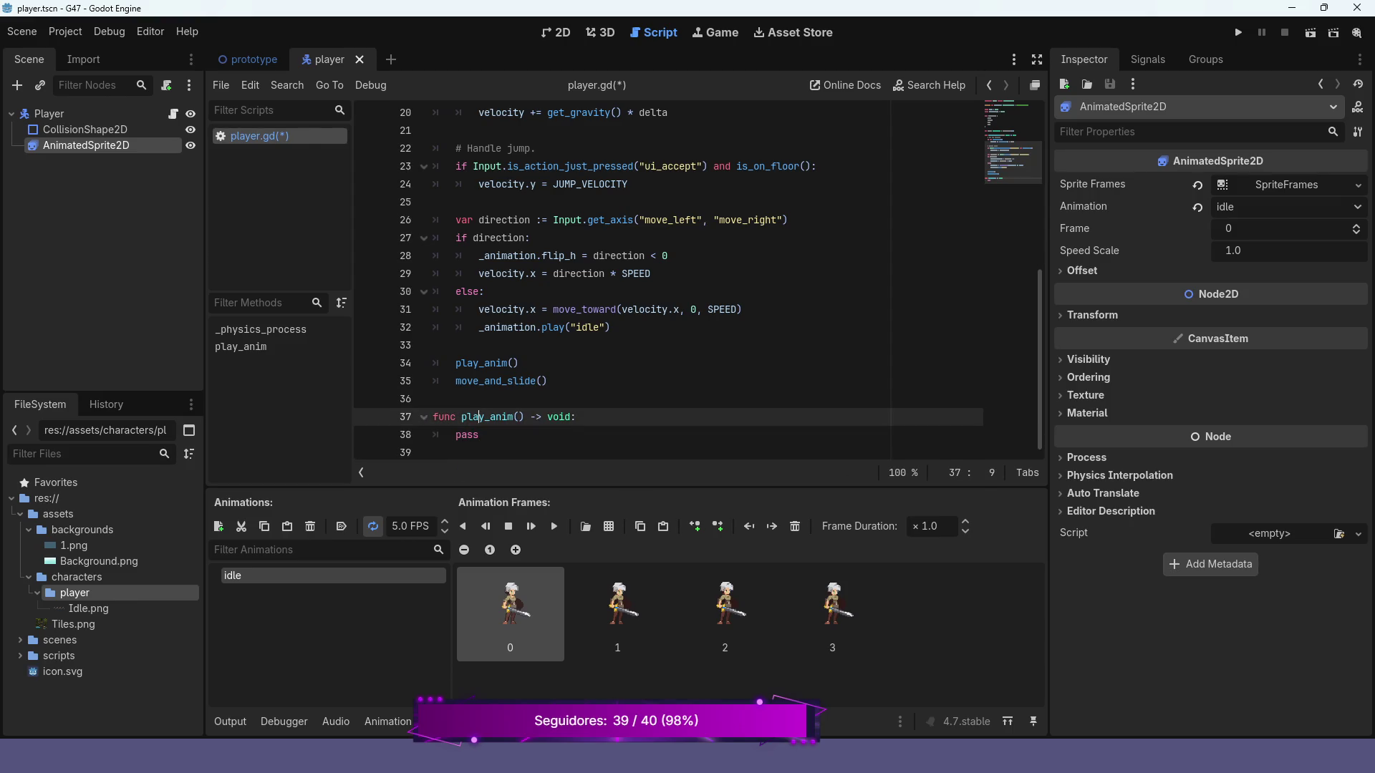
{"action": "scroll", "coordinate": [695, 279], "scroll_direction": "up", "scroll_amount": 2}
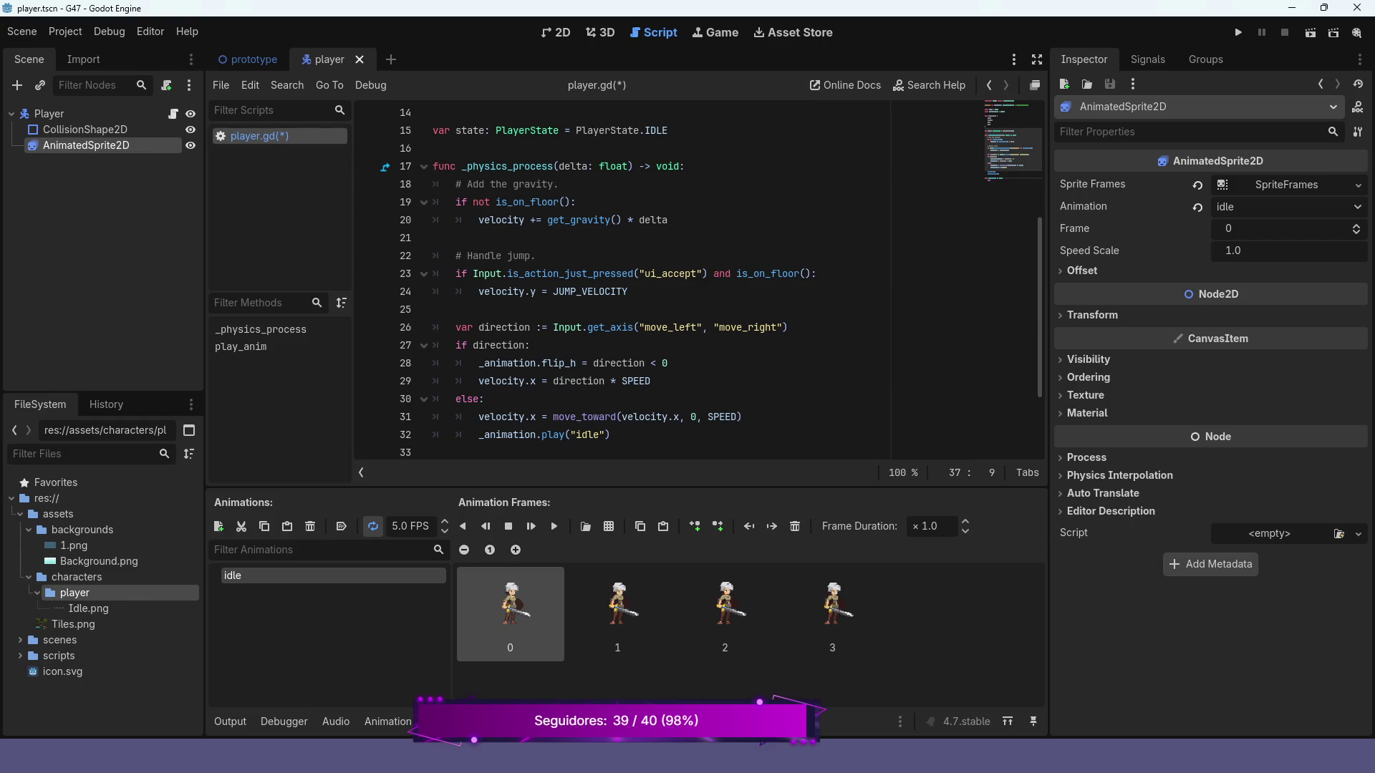
{"action": "scroll", "coordinate": [695, 279], "scroll_direction": "down", "scroll_amount": 2}
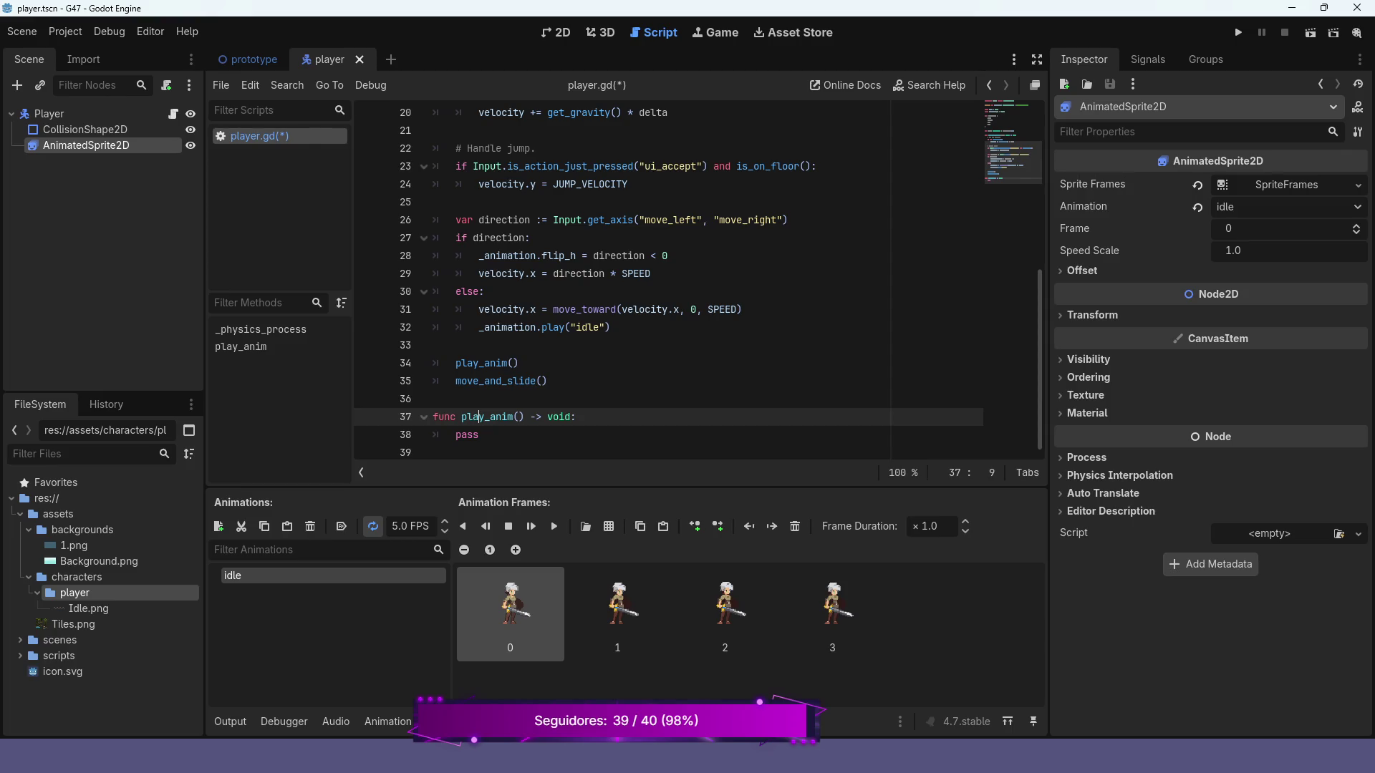
{"action": "scroll", "coordinate": [694, 279], "scroll_direction": "up", "scroll_amount": 2}
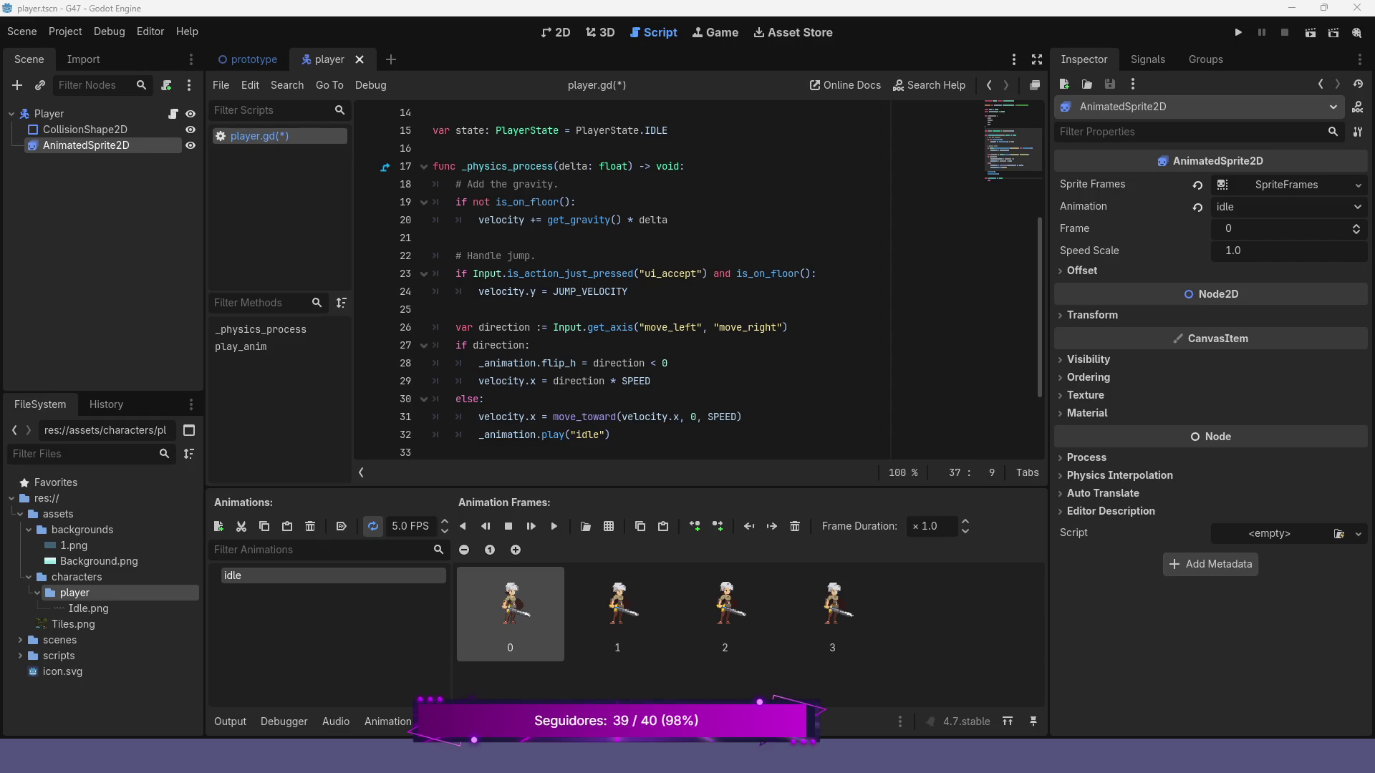
- Replace pass in play_anim with 'match state:' and 'PlayerState.IDLE: _animation.play("idle")'
{"action": "scroll", "coordinate": [666, 279], "scroll_direction": "down", "scroll_amount": 2}
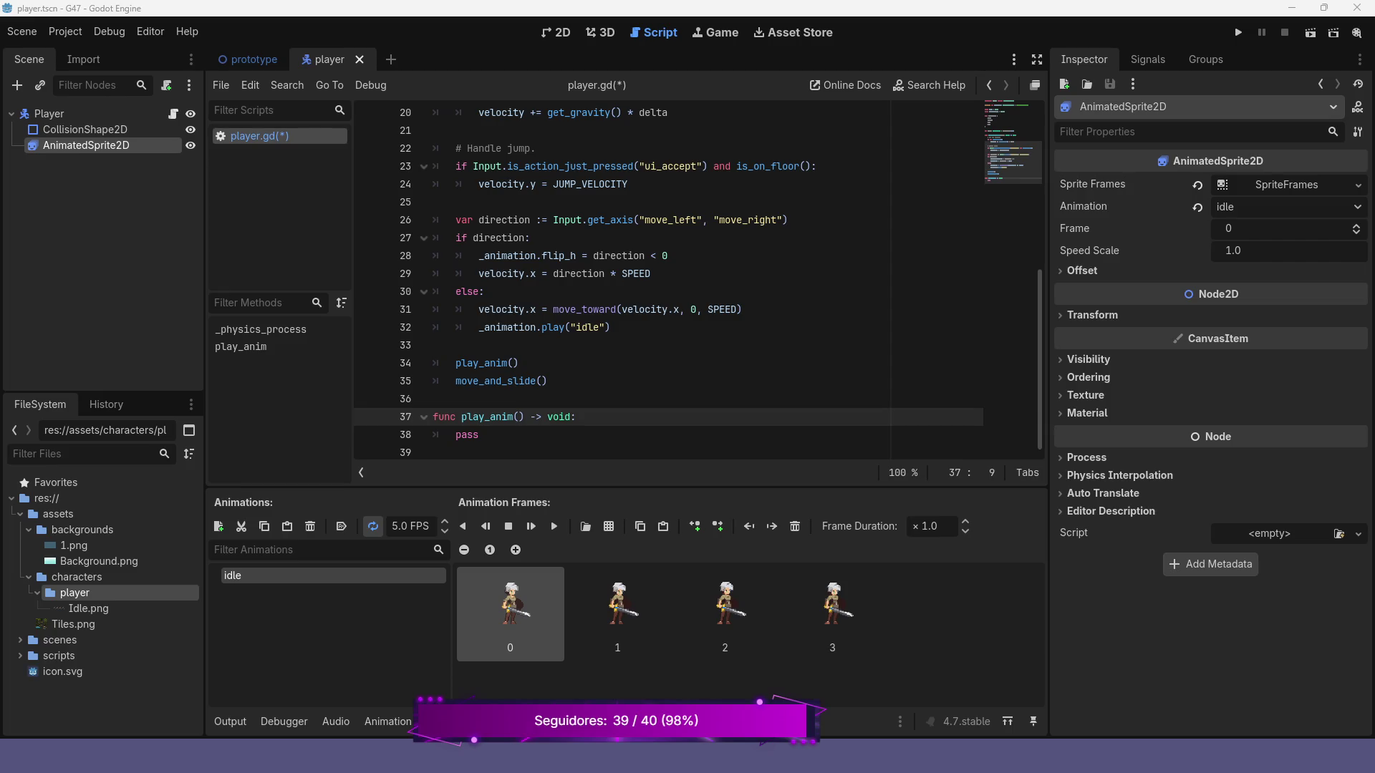
{"action": "left_click", "coordinate": [478, 435]}
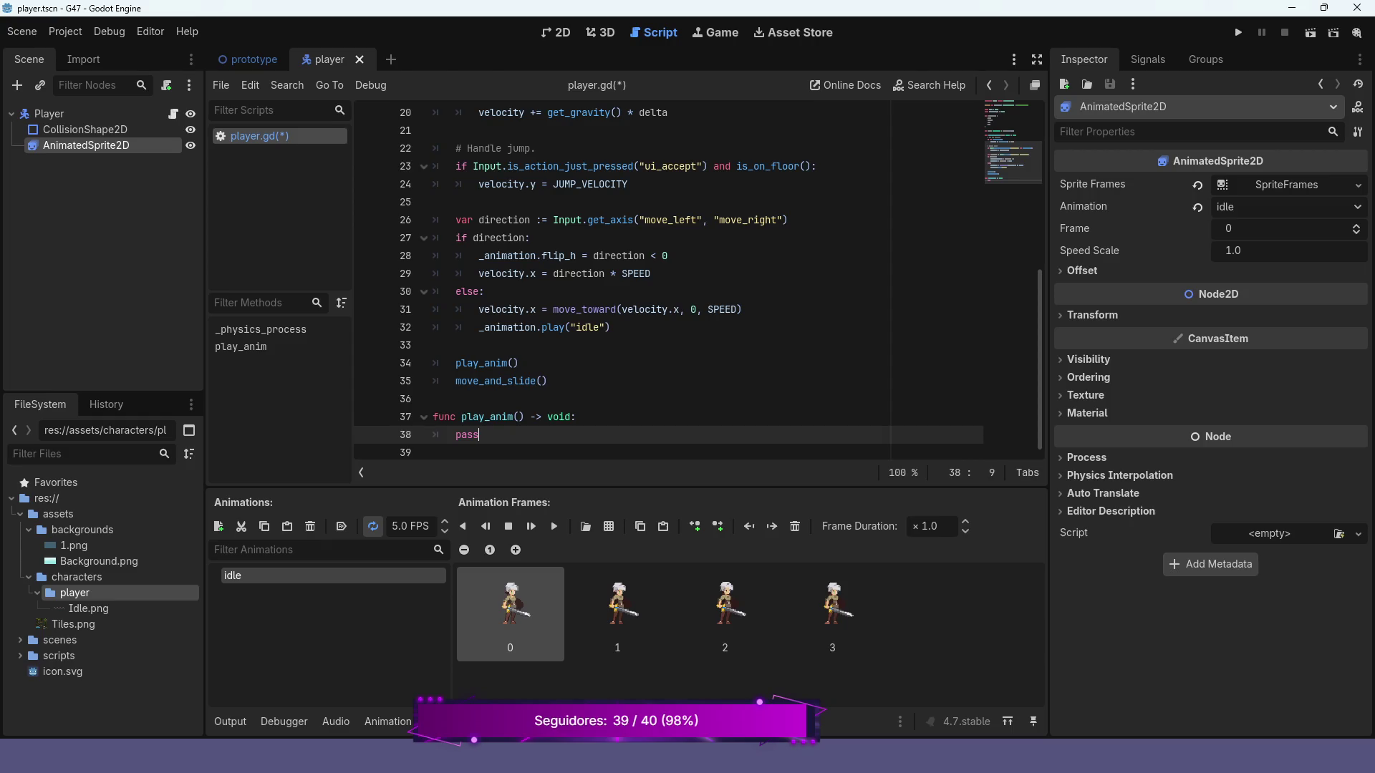
{"action": "key", "text": "BackSpace"}
{"action": "key", "text": "BackSpace"}
{"action": "key", "text": "BackSpace"}
{"action": "type", "text": "mat"}
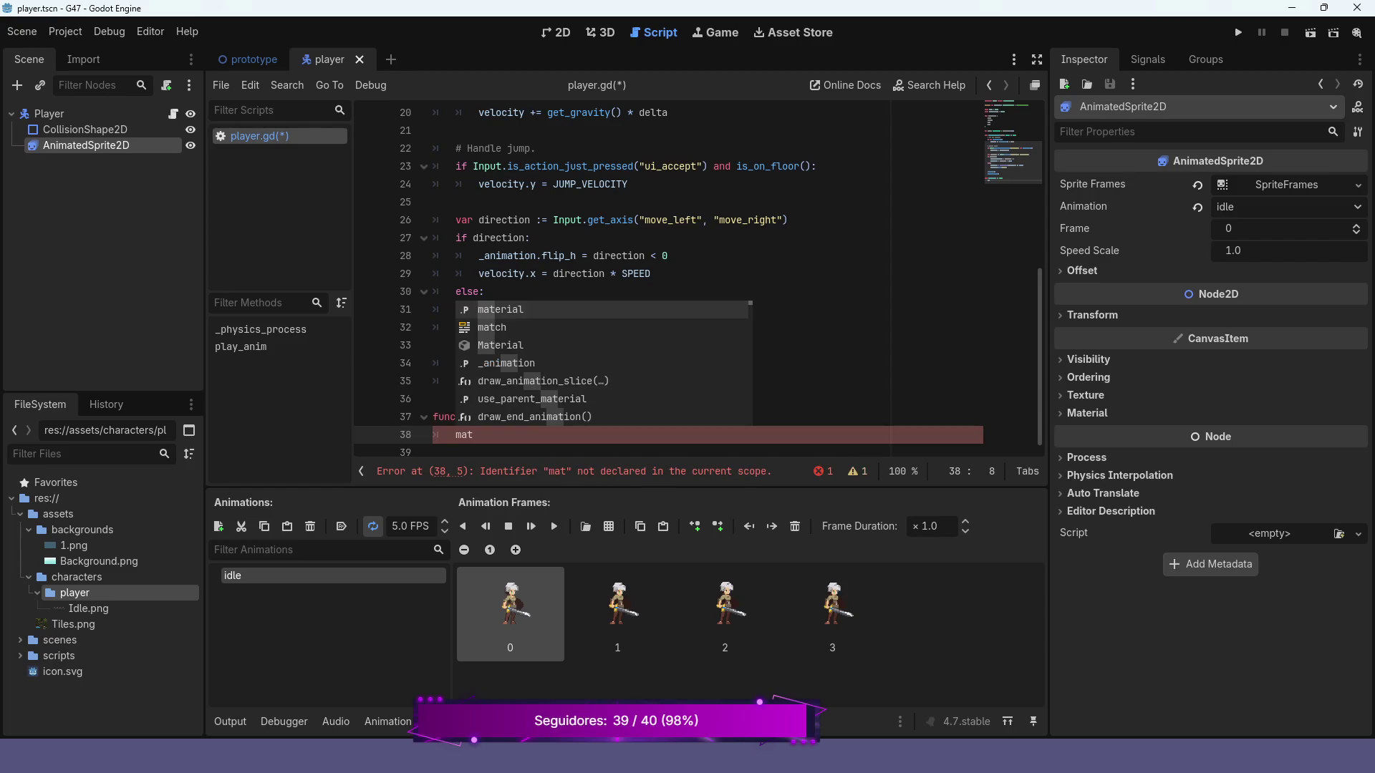
{"action": "key", "text": "Down"}
{"action": "key", "text": "Return"}
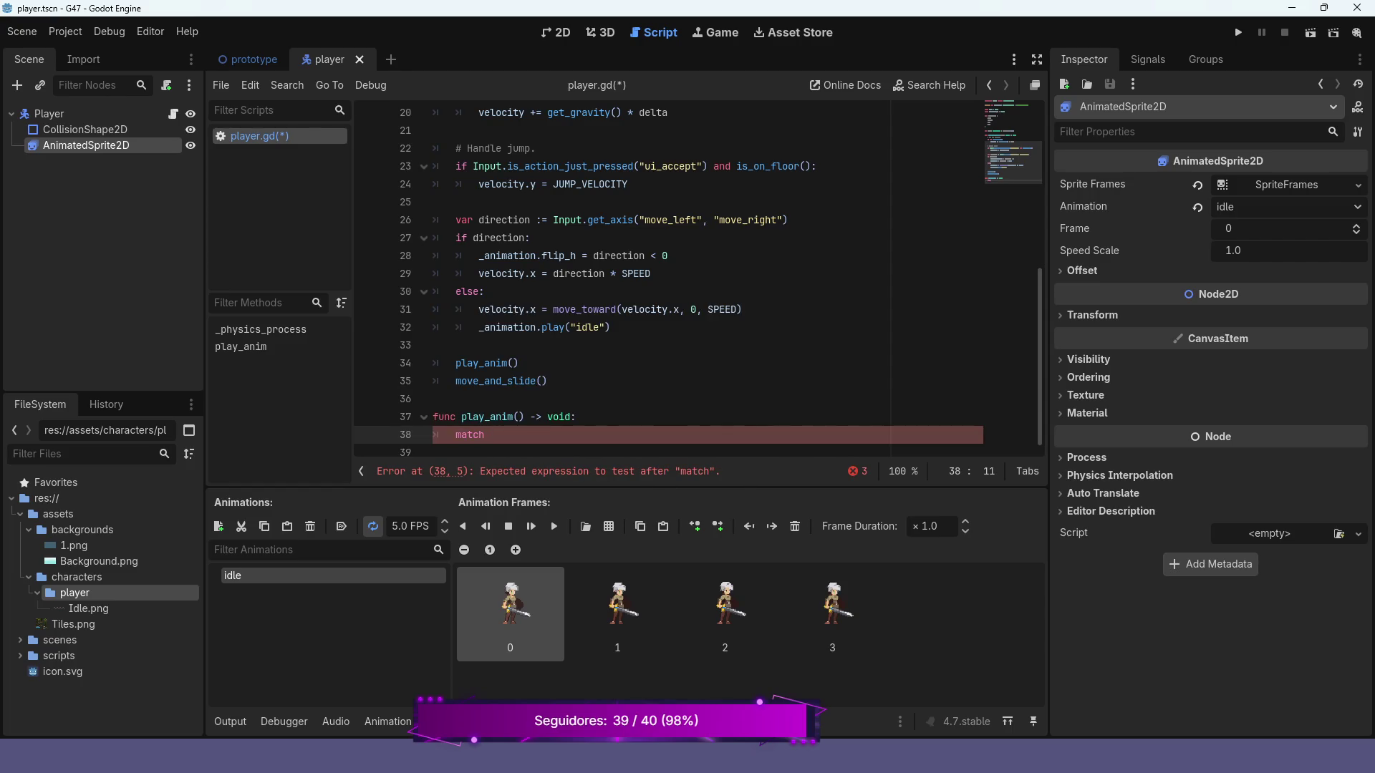
{"action": "type", "text": "state:"}
{"action": "key", "text": "Return"}
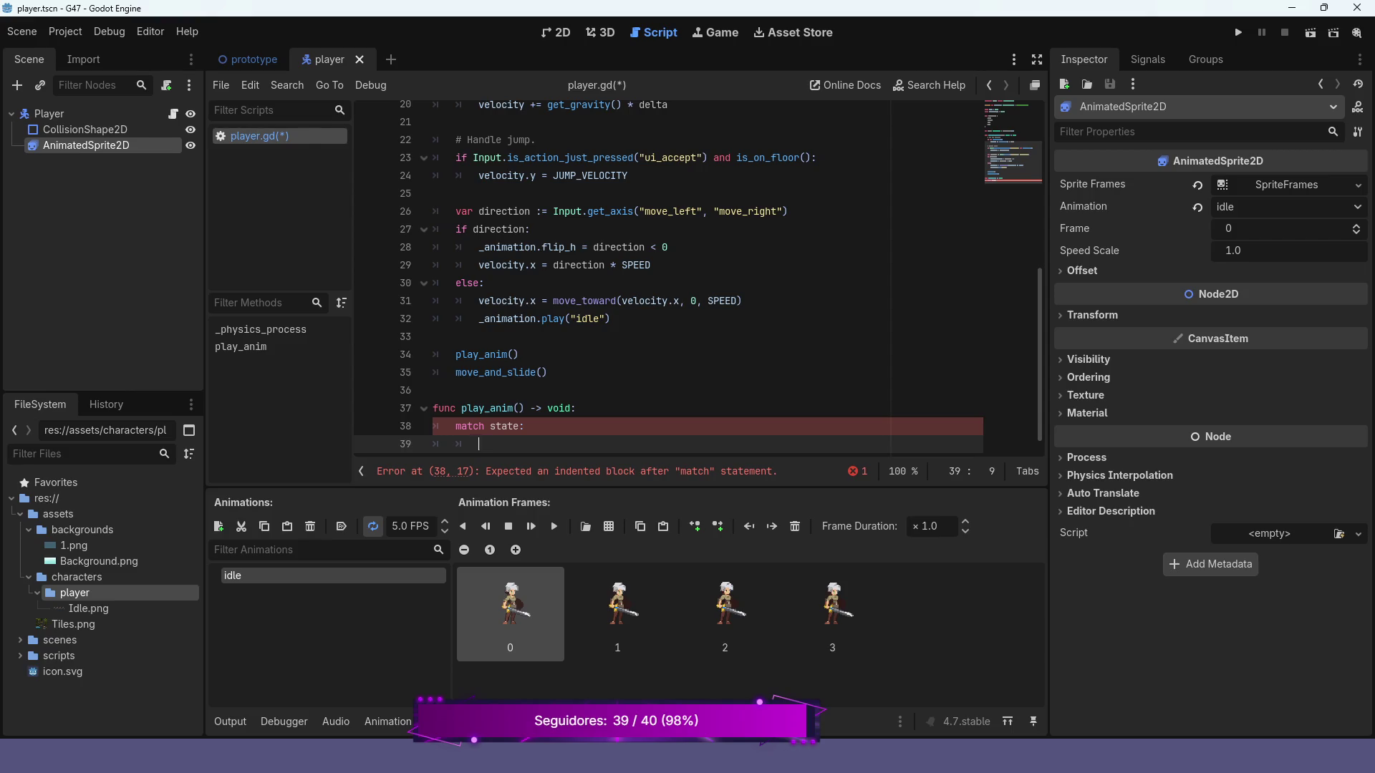
{"action": "type", "text": "PlayerState."}
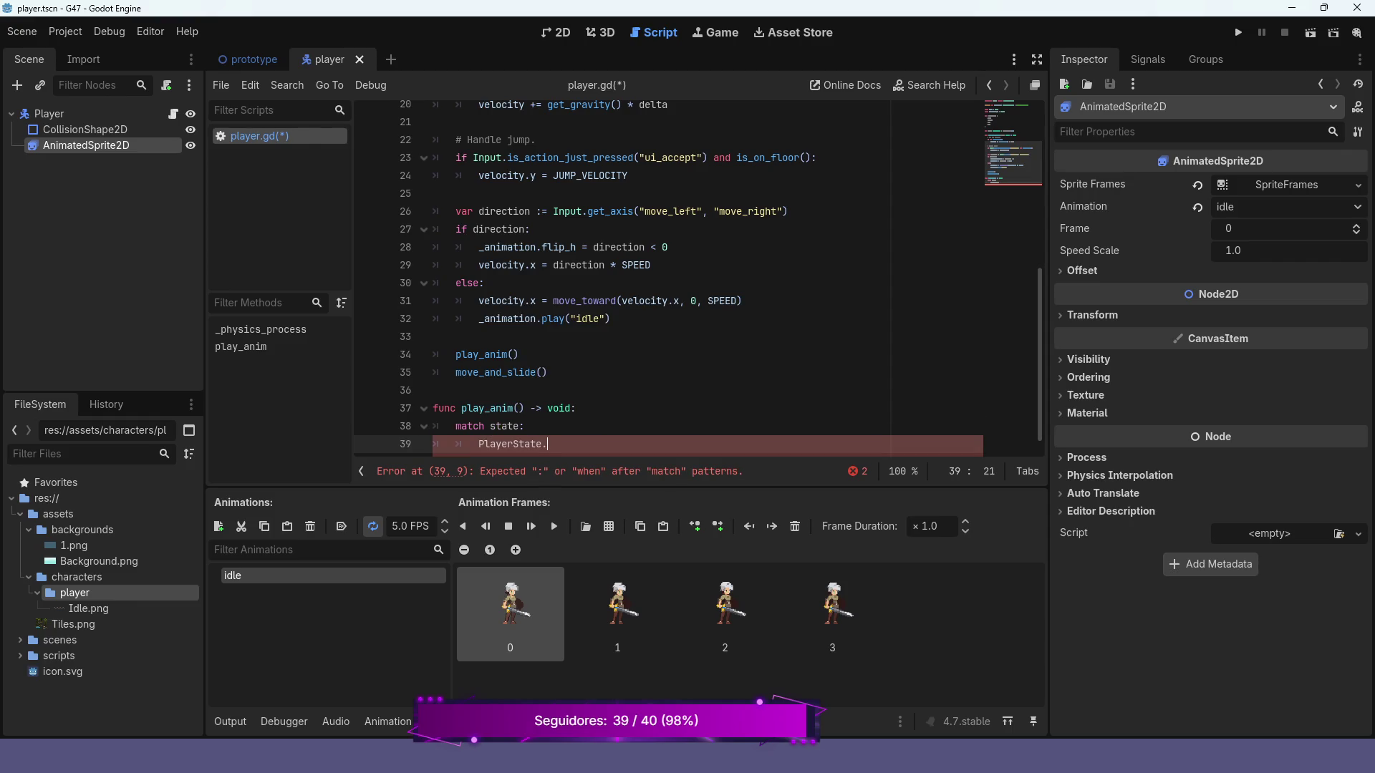
{"action": "key", "text": "Return"}
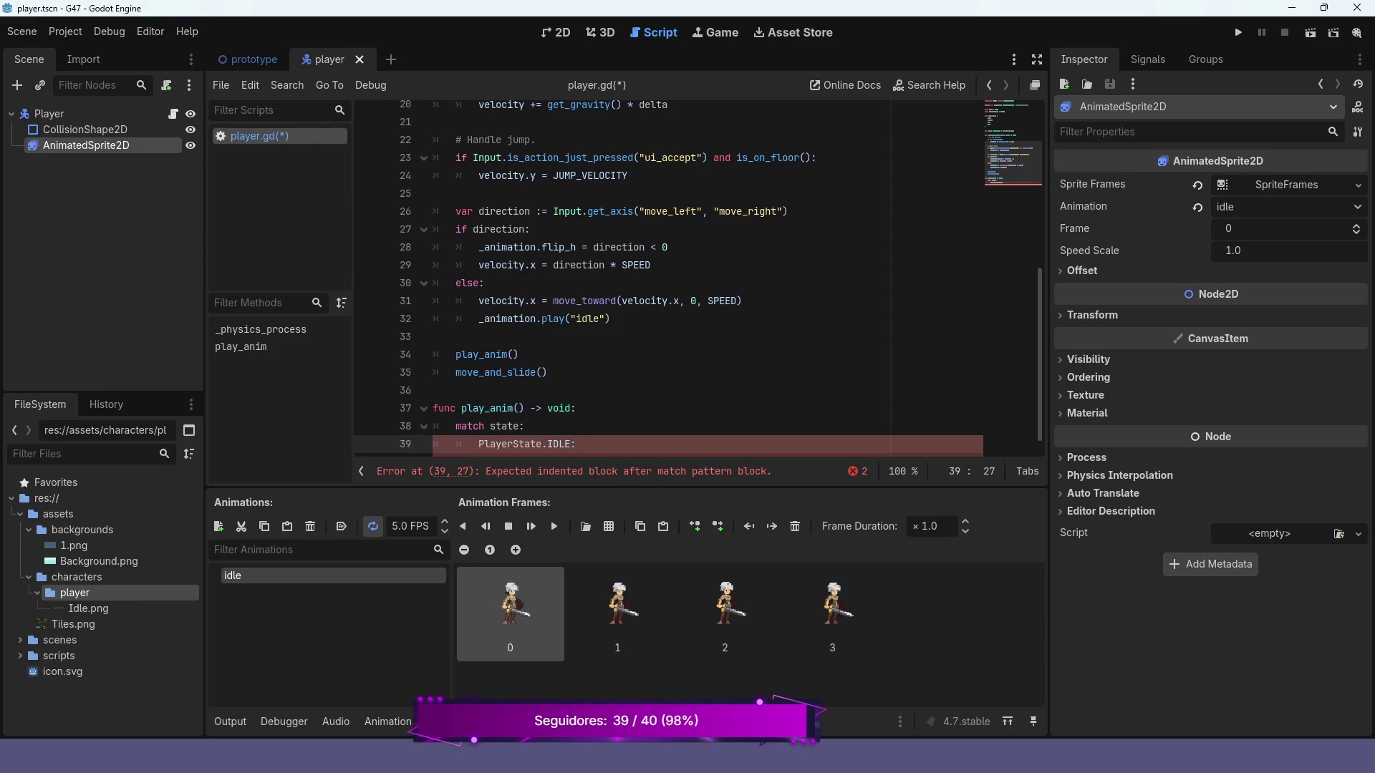
{"action": "type", "text": "_"}
{"action": "key", "text": "Return"}
{"action": "type", "text": "."}
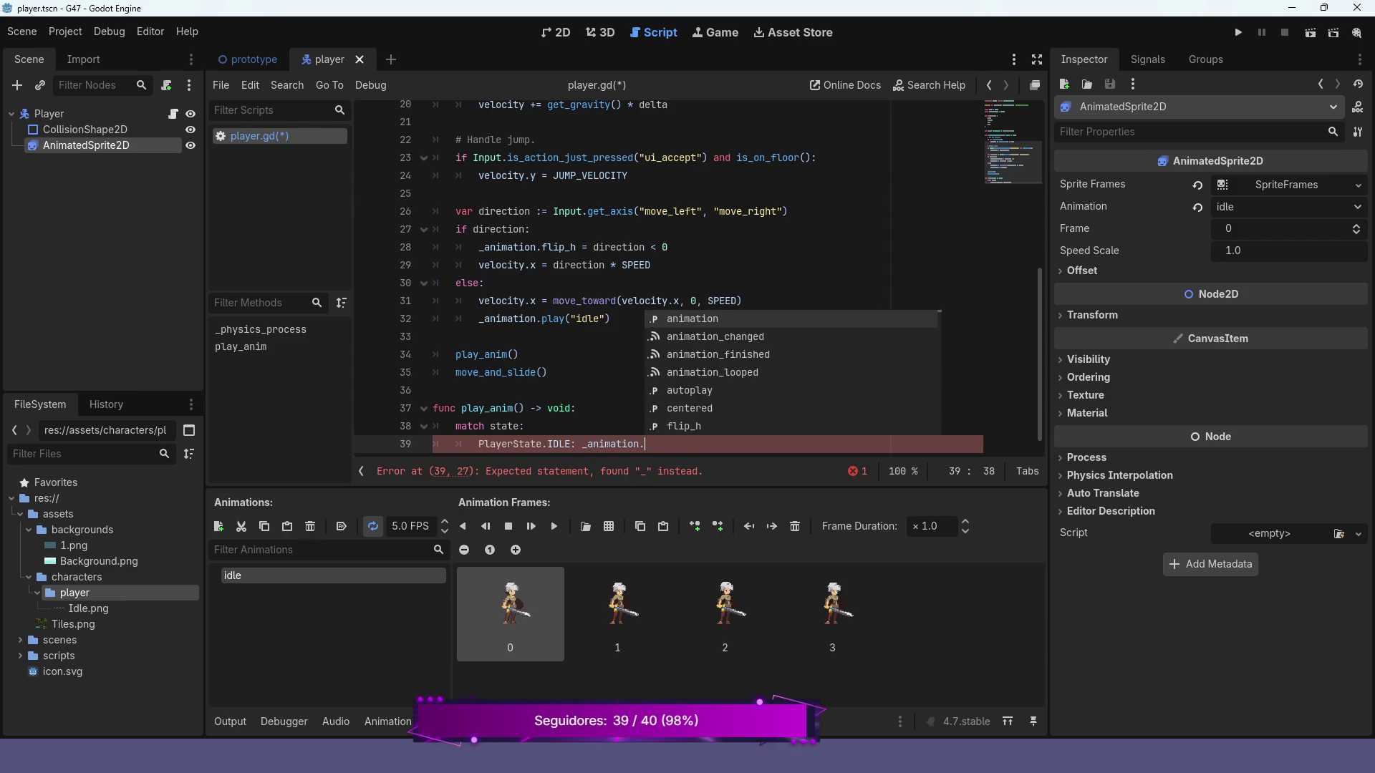
{"action": "type", "text": "pl"}
{"action": "key", "text": "Return"}
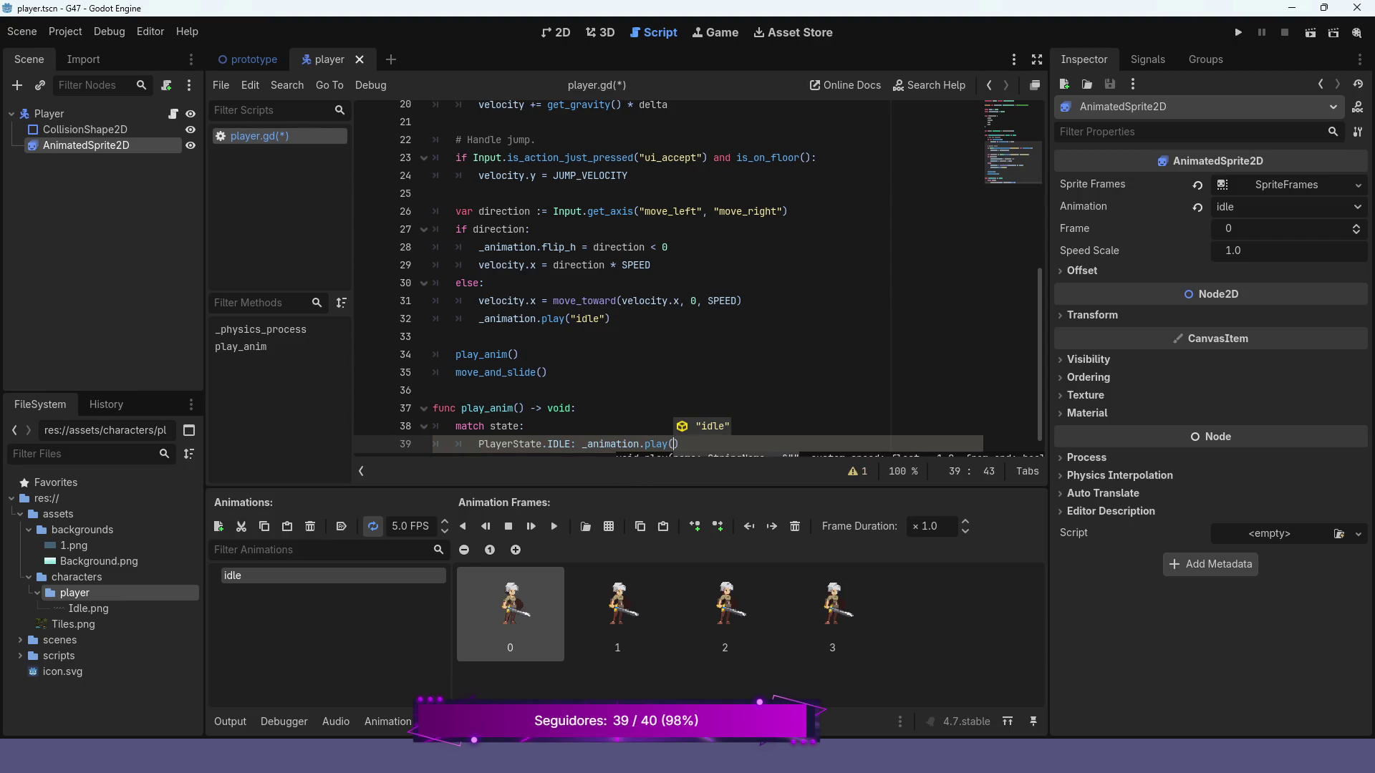
{"action": "key", "text": "Return"}
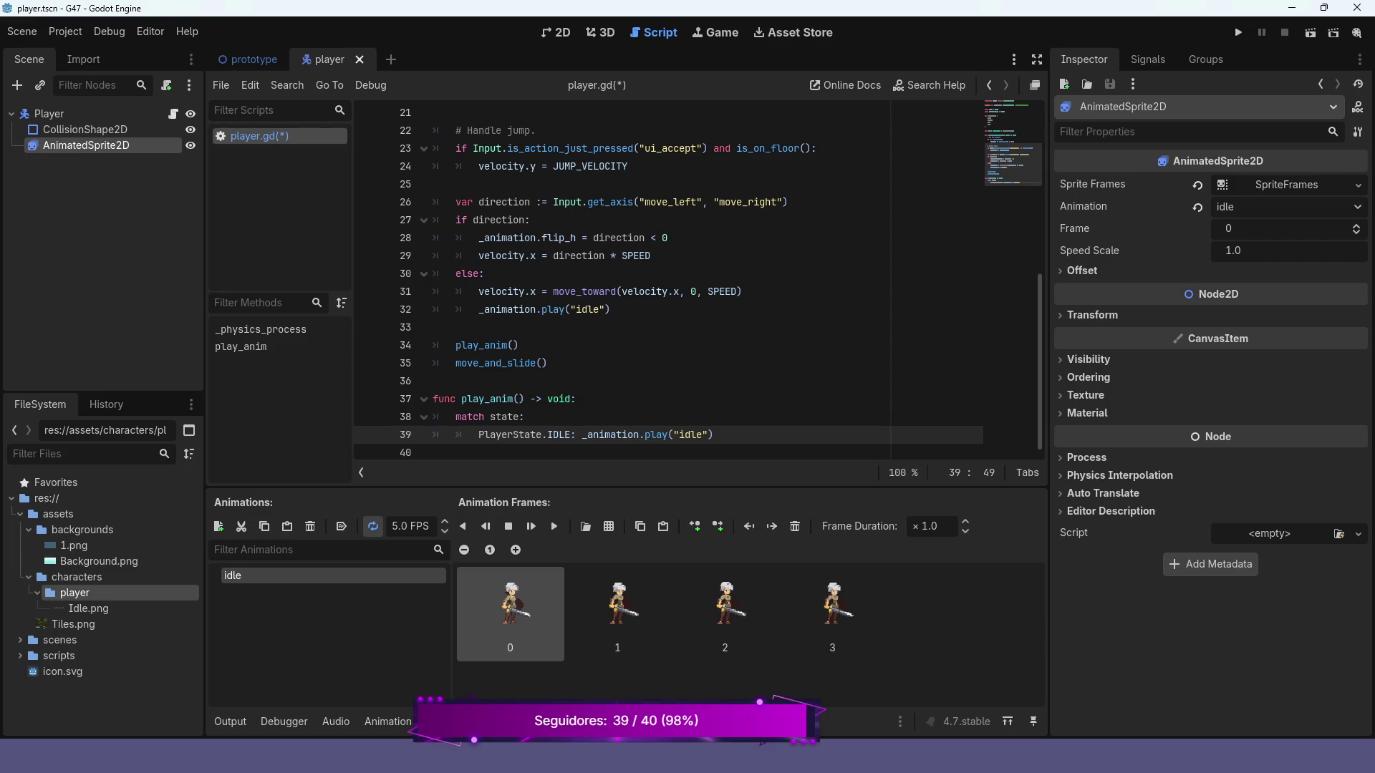
- Compare with the existing idle play call, then add blank lines below the match block
{"action": "left_click", "coordinate": [610, 309]}
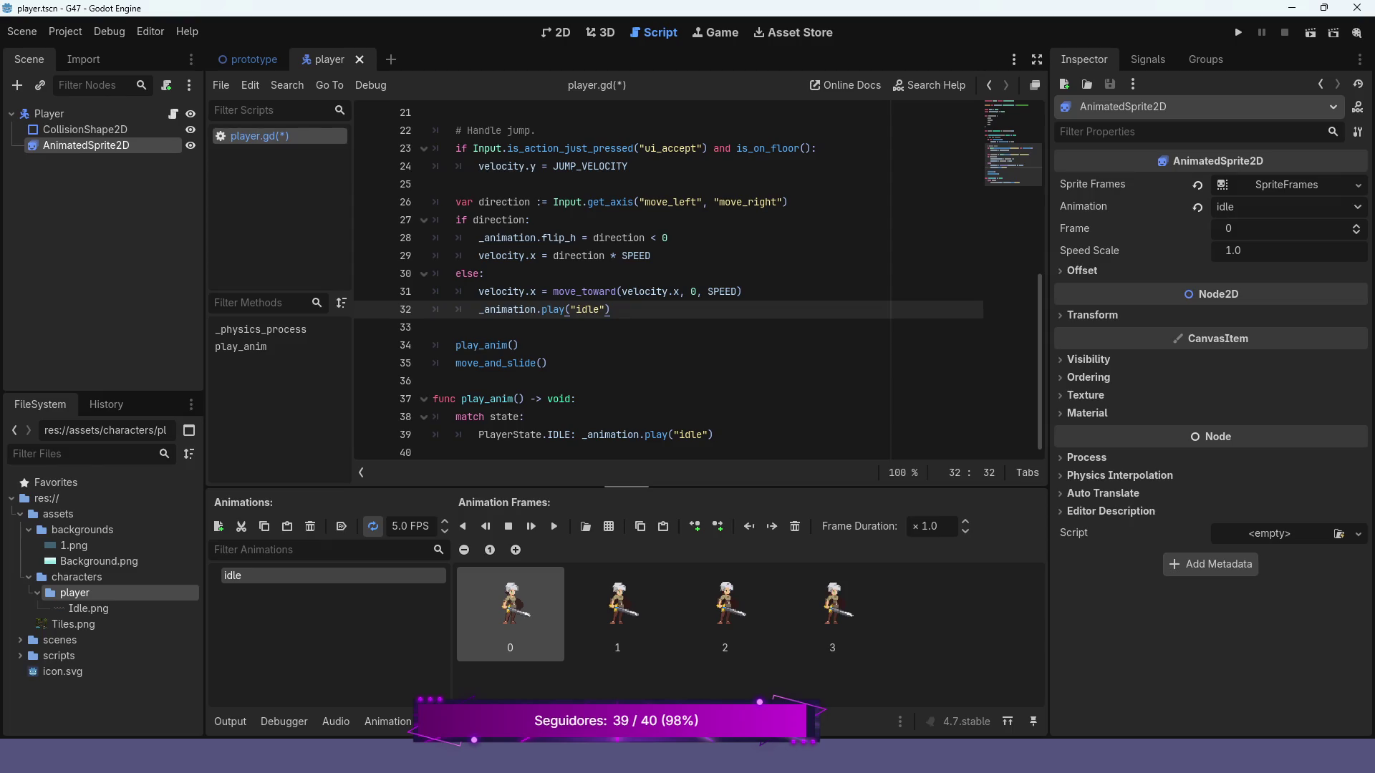
{"action": "left_click", "coordinate": [713, 435]}
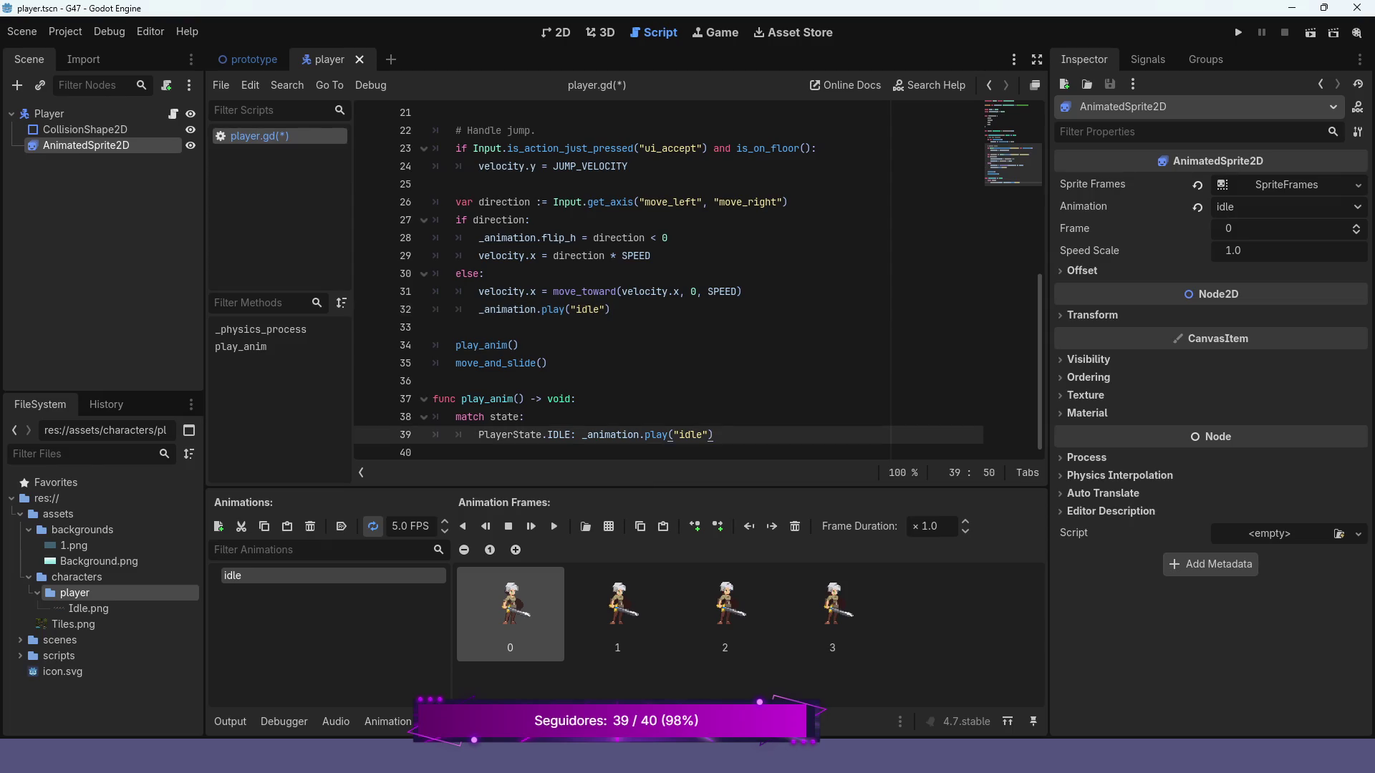
{"action": "key", "text": "Return"}
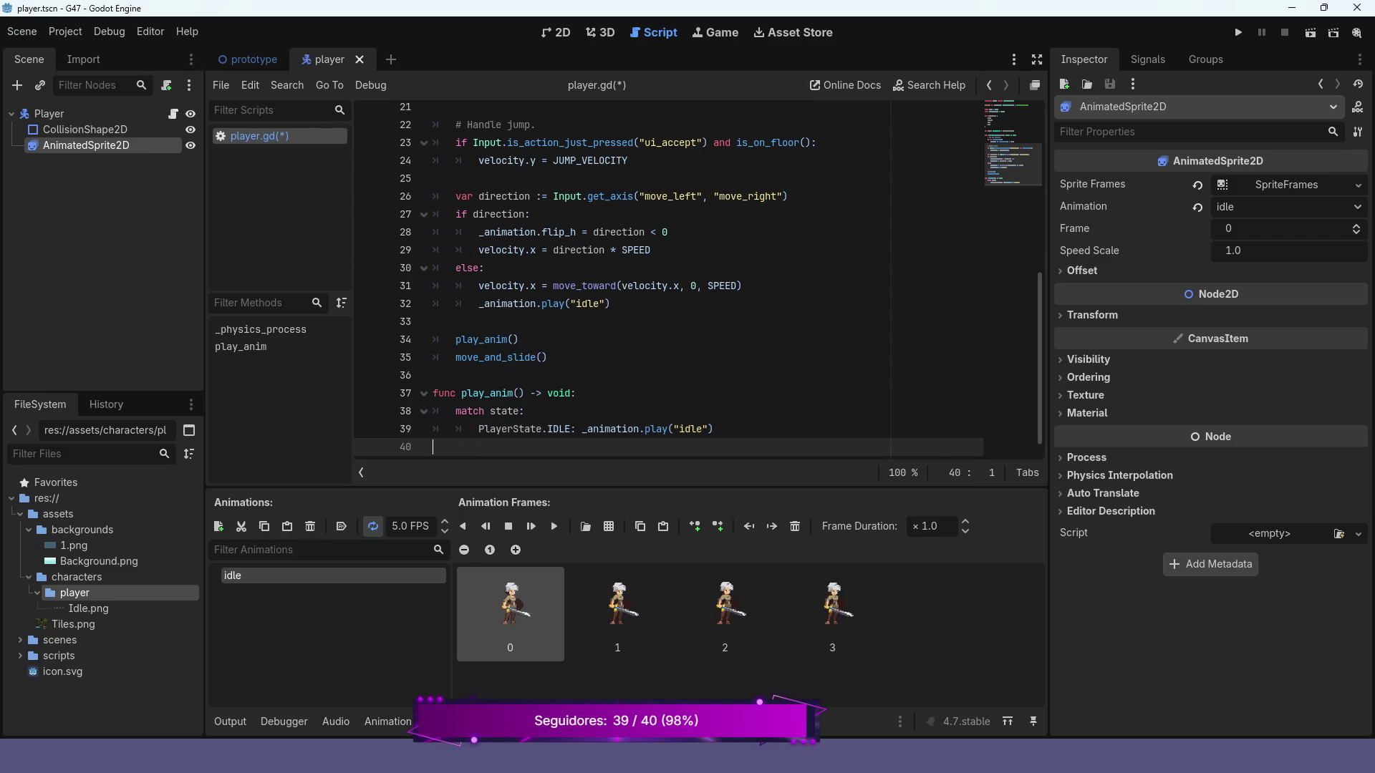
{"action": "key", "text": "Return"}
- Write func update_state(new_state: PlayerState) -> void with the body state = new_state
{"action": "type", "text": "func "}
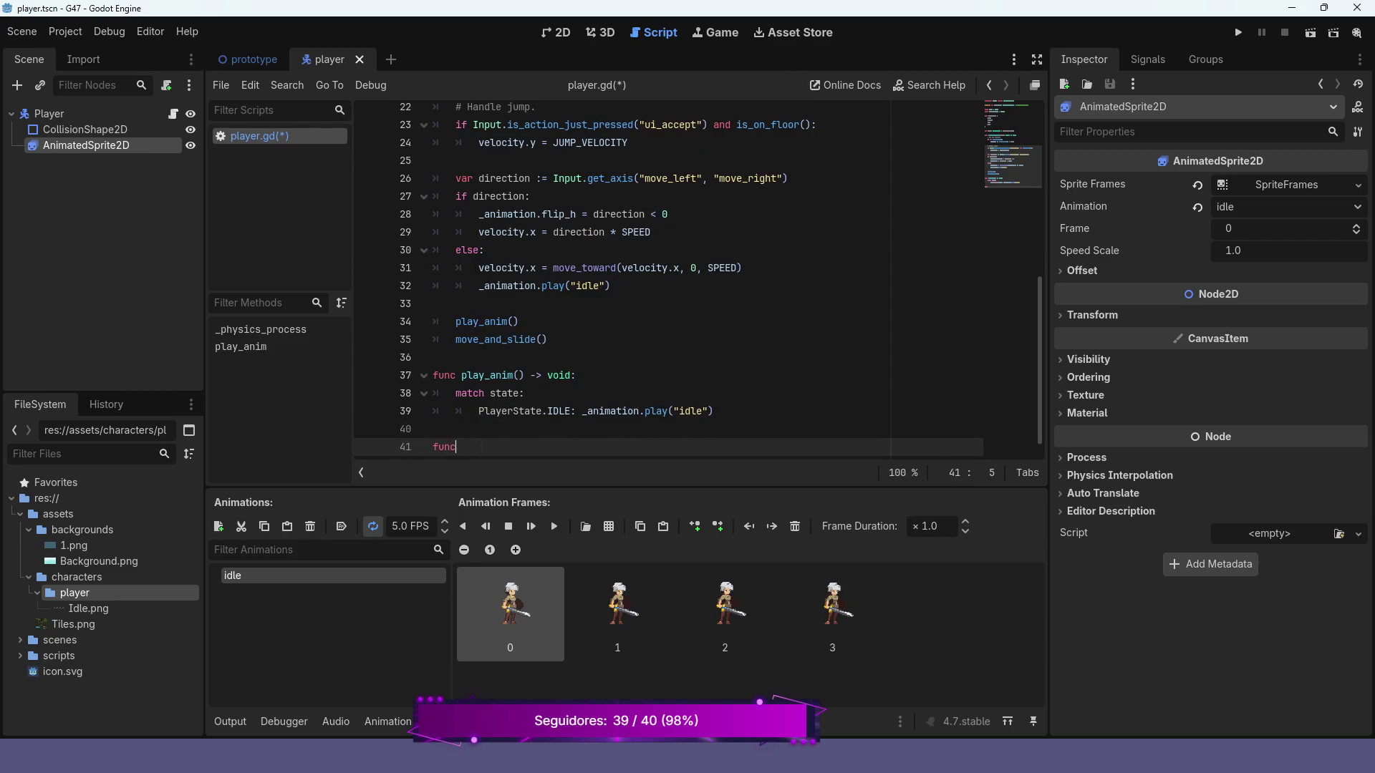
{"action": "type", "text": "update_state"}
{"action": "type", "text": "("}
{"action": "type", "text": ") ->"}
{"action": "type", "text": " void:"}
{"action": "left_click", "coordinate": [536, 444]}
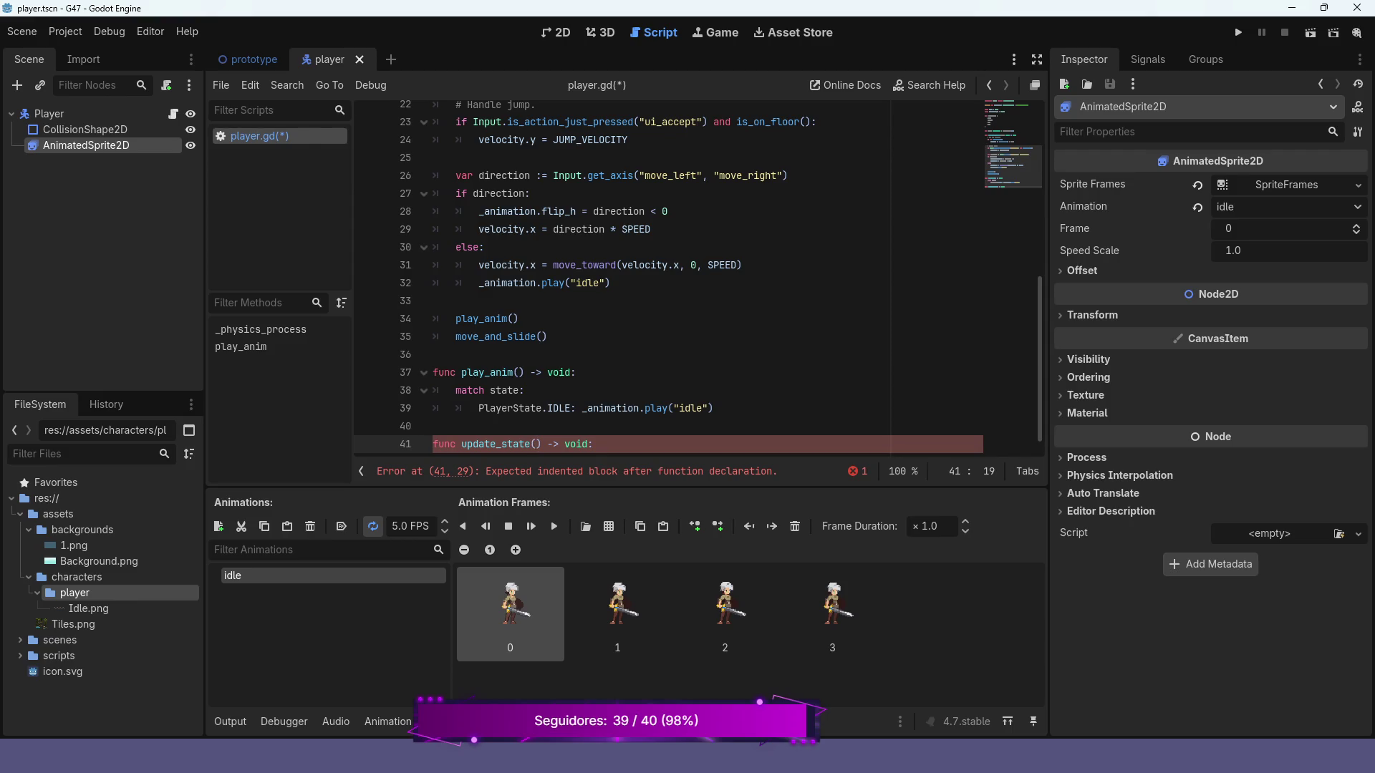
{"action": "type", "text": "new"}
{"action": "type", "text": "_state: "}
{"action": "type", "text": "Pla"}
{"action": "key", "text": "Return"}
{"action": "key", "text": "Return"}
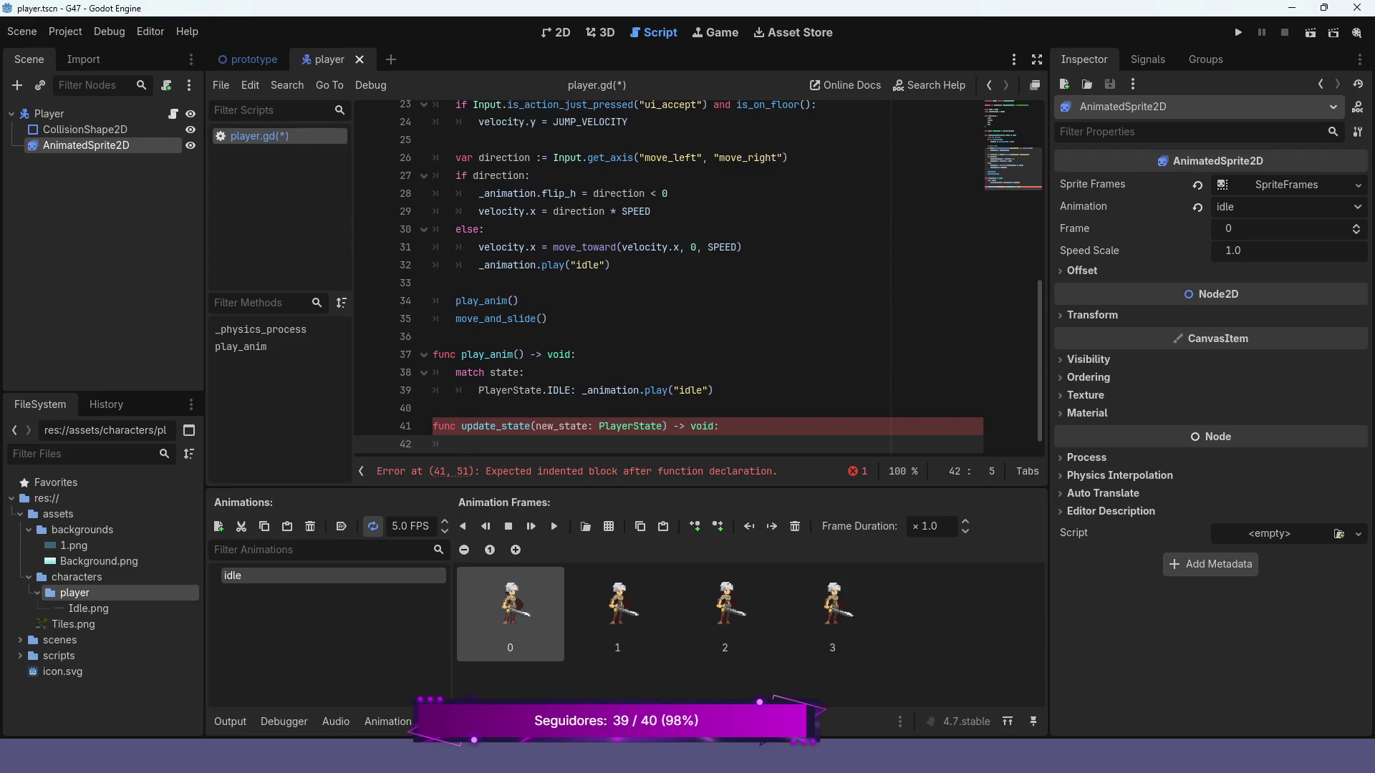
{"action": "type", "text": "p"}
{"action": "key", "text": "BackSpace"}
{"action": "type", "text": "sa"}
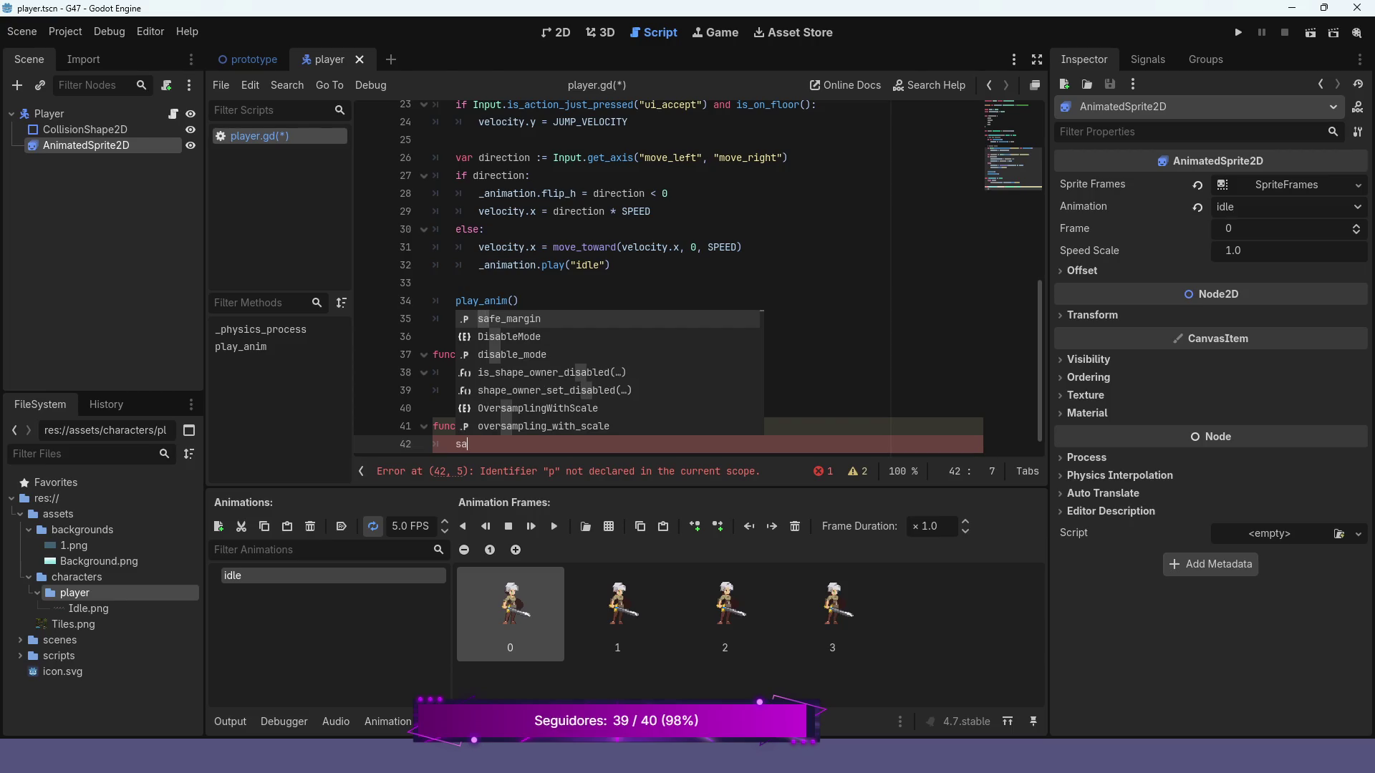
{"action": "type", "text": "tate"}
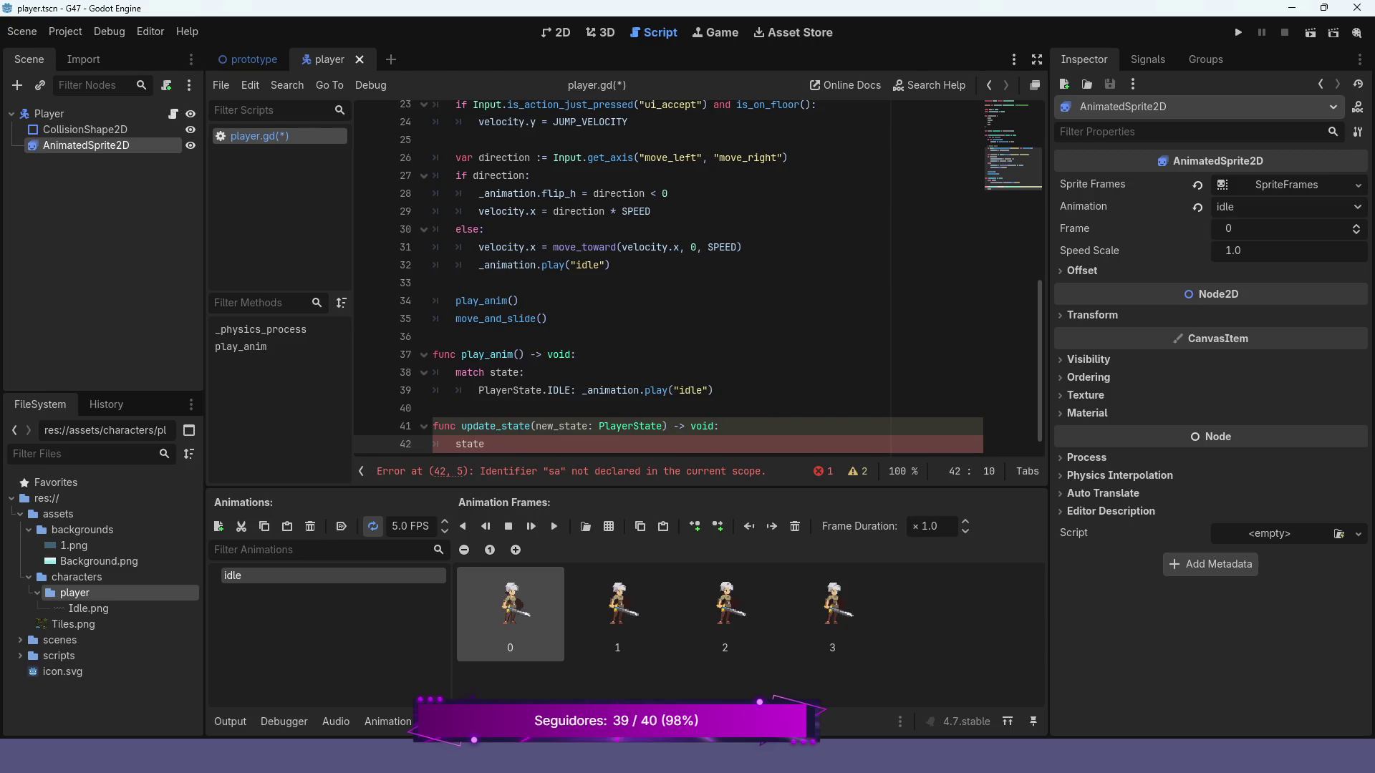
{"action": "type", "text": " = new_state"}
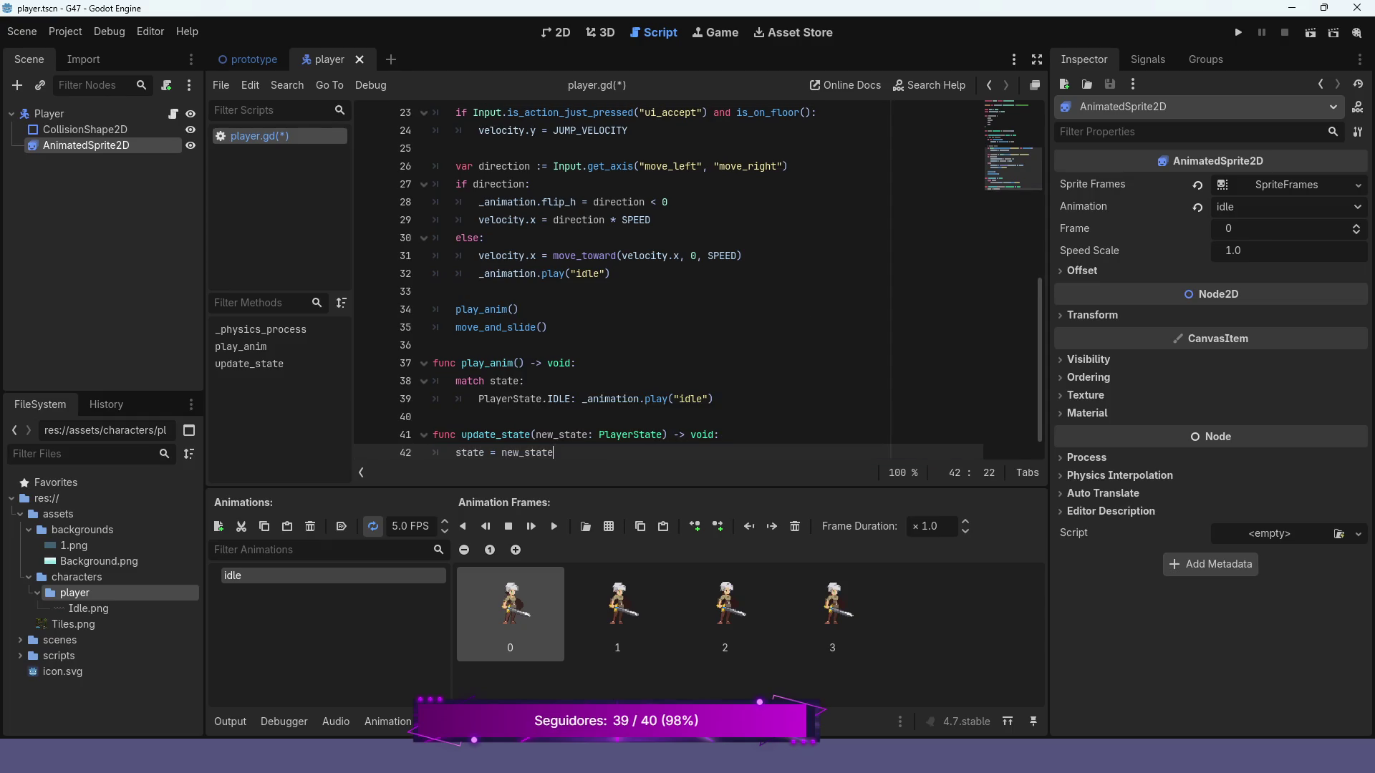
{"action": "key", "text": "Up"}
{"action": "key", "text": "Up"}
{"action": "key", "text": "Up"}
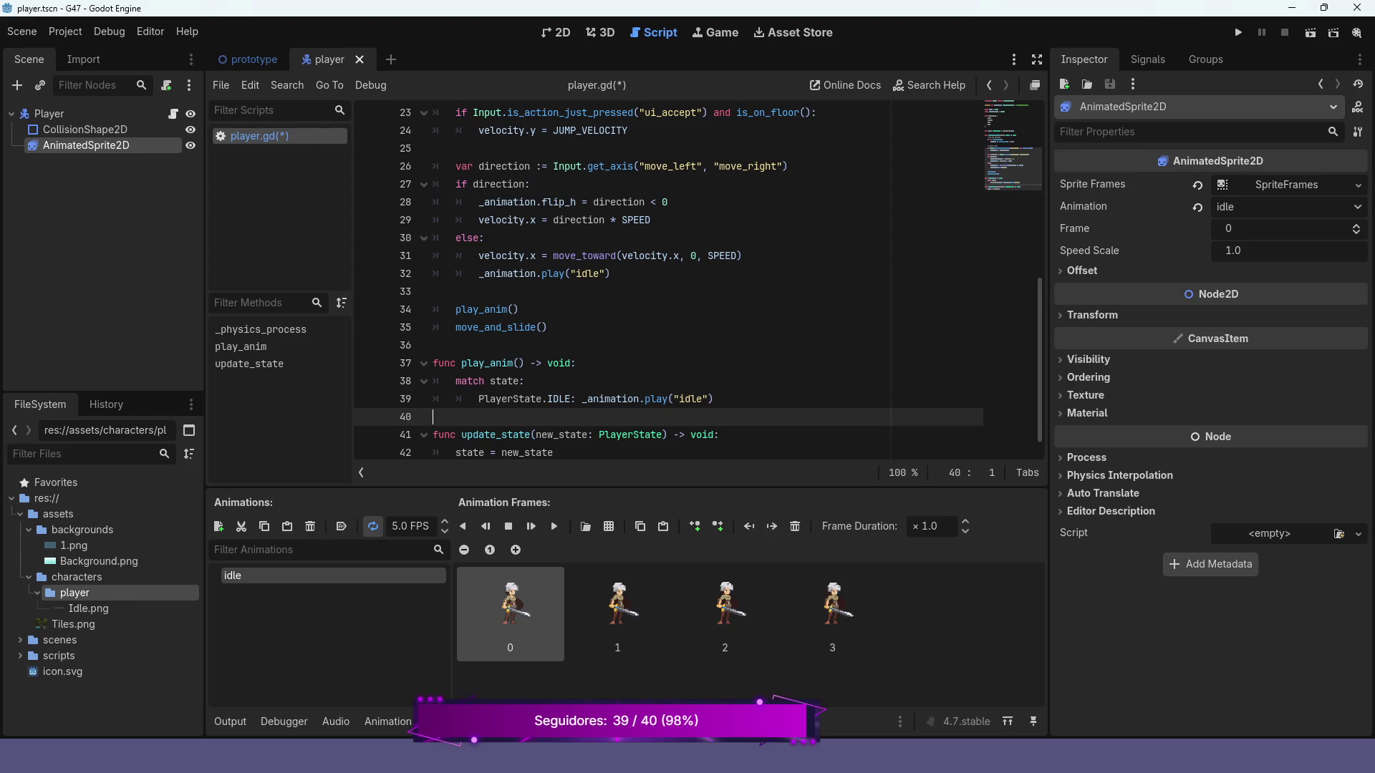
- Add update_state(PlayerState.IDLE) to the else branch of the movement code
{"action": "key", "text": "Up"}
{"action": "key", "text": "Up"}
{"action": "key", "text": "Up"}
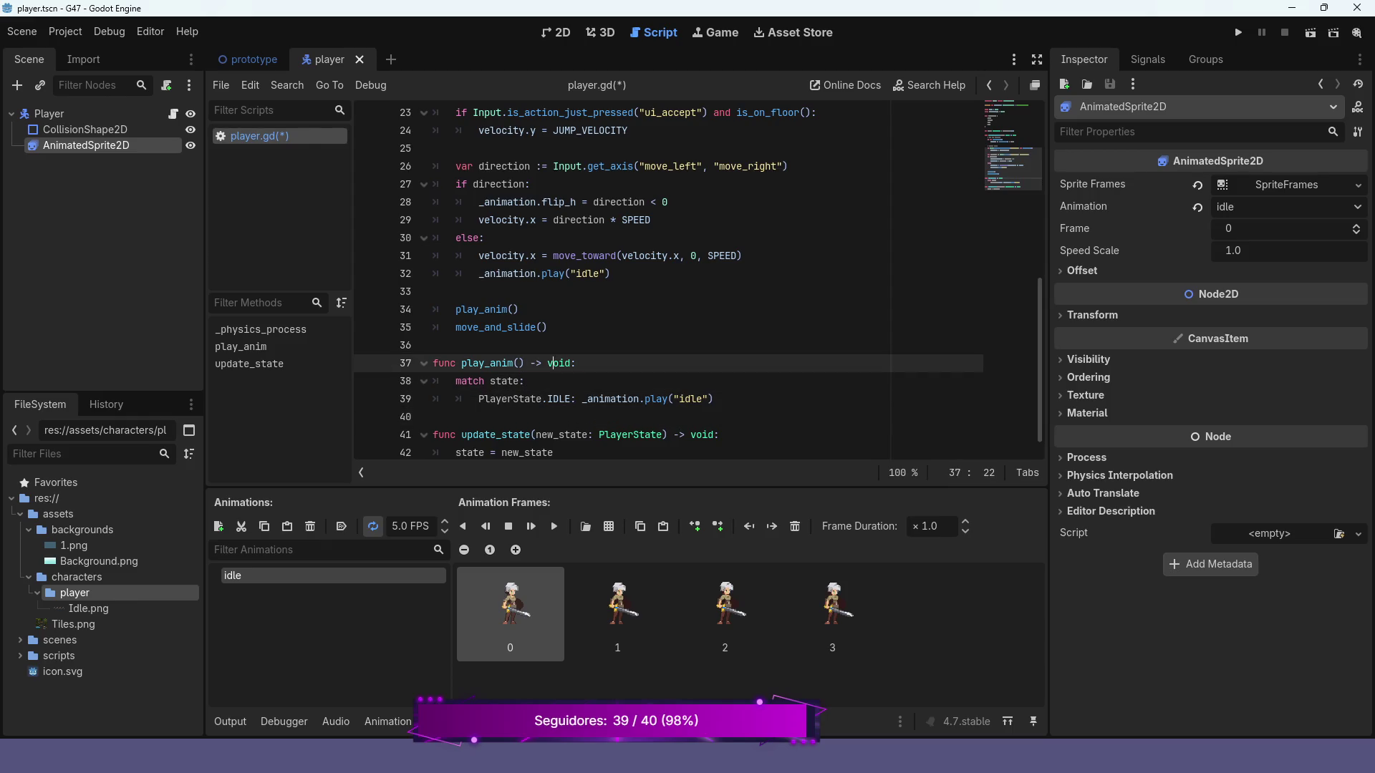
{"action": "key", "text": "Up"}
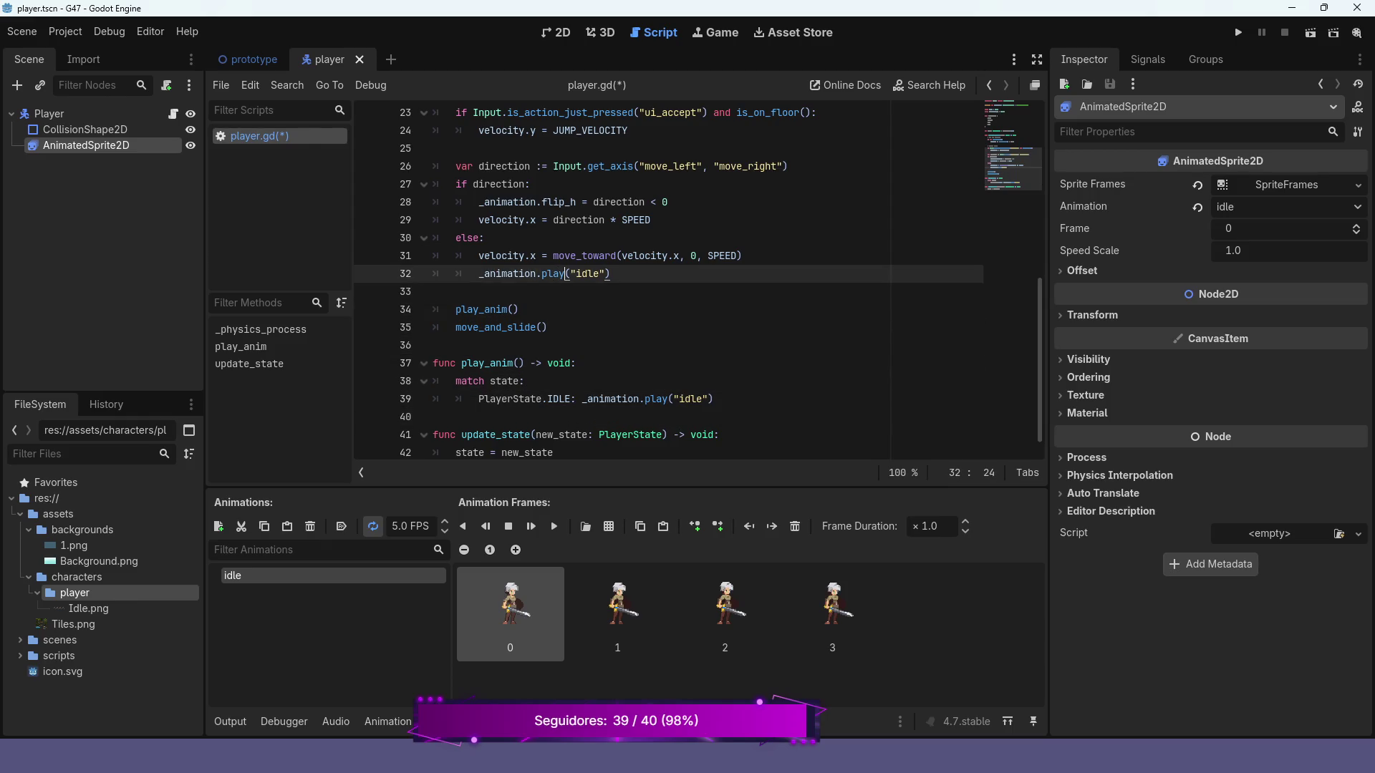
{"action": "key", "text": "Up"}
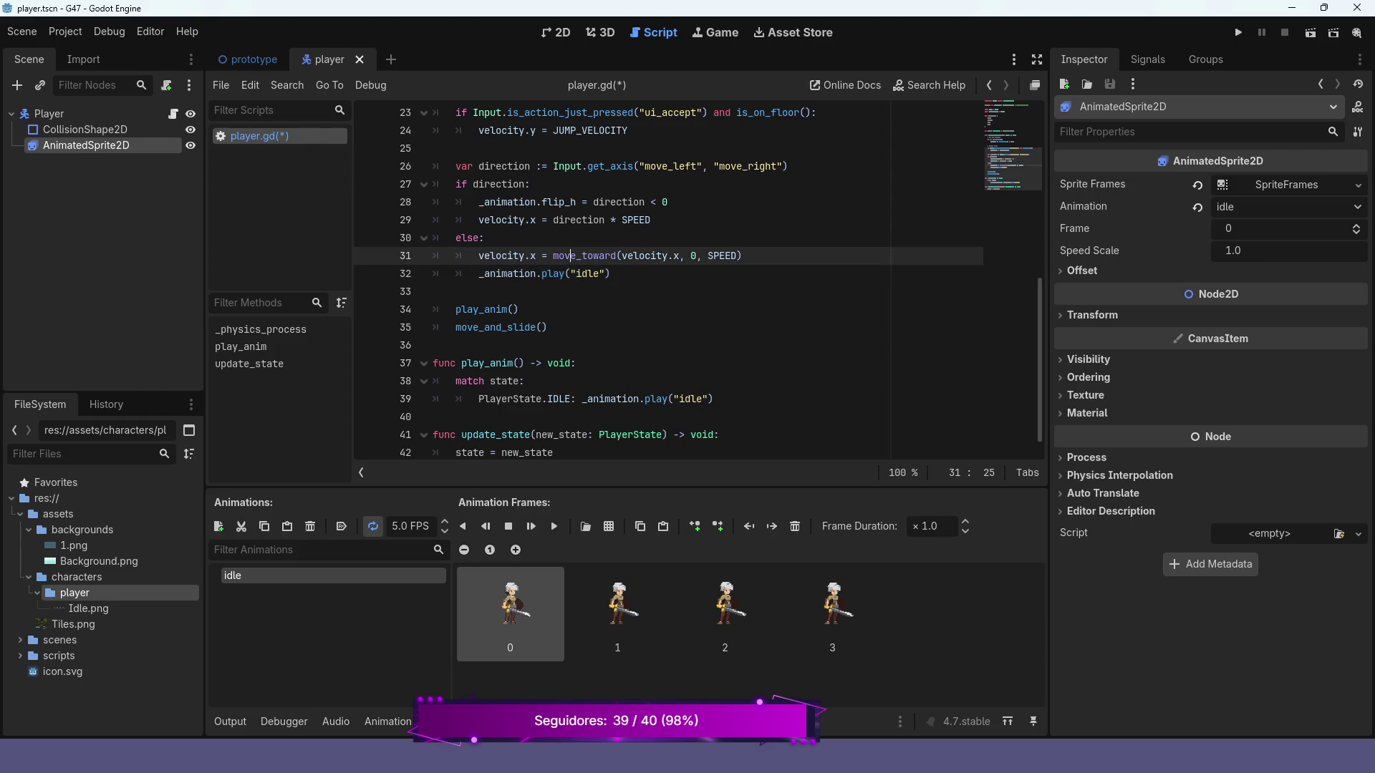
{"action": "key", "text": "Return"}
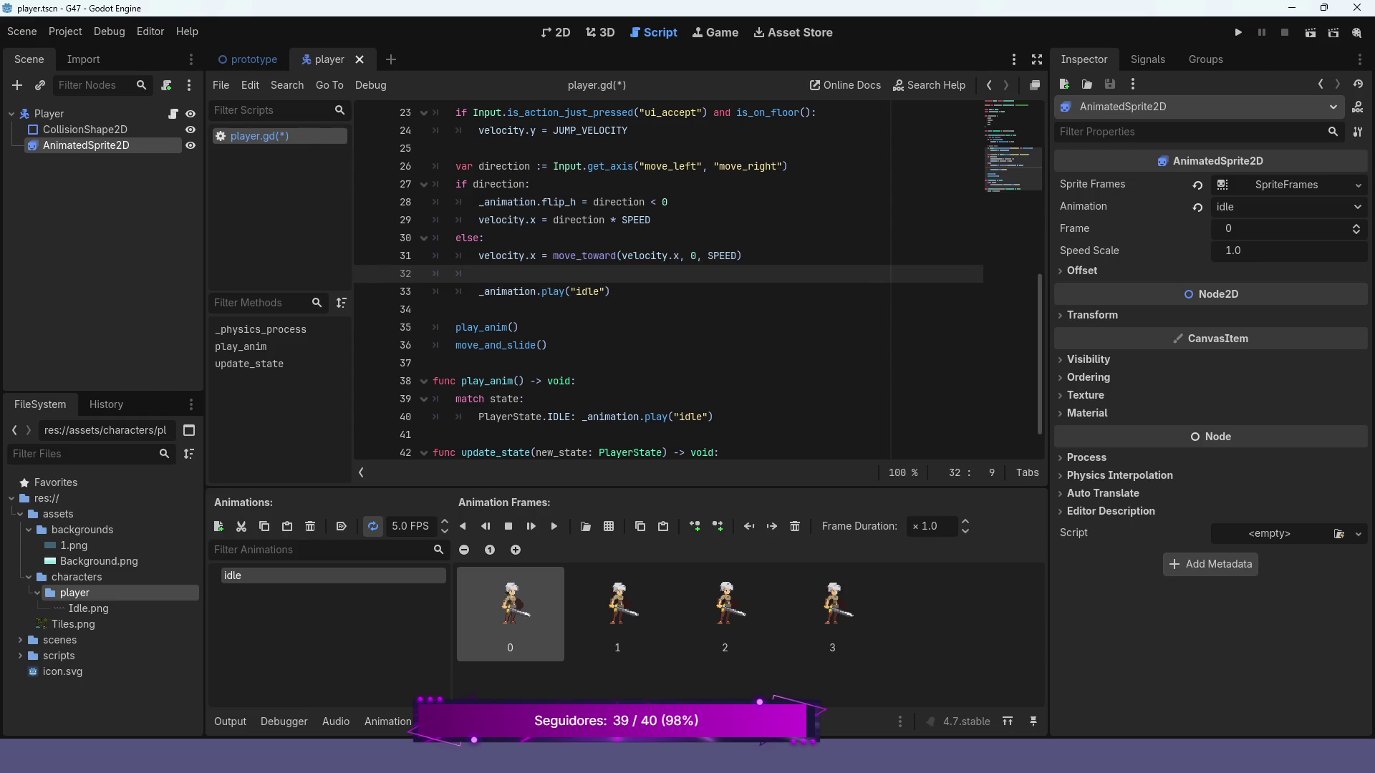
{"action": "type", "text": "up"}
{"action": "key", "text": "Return"}
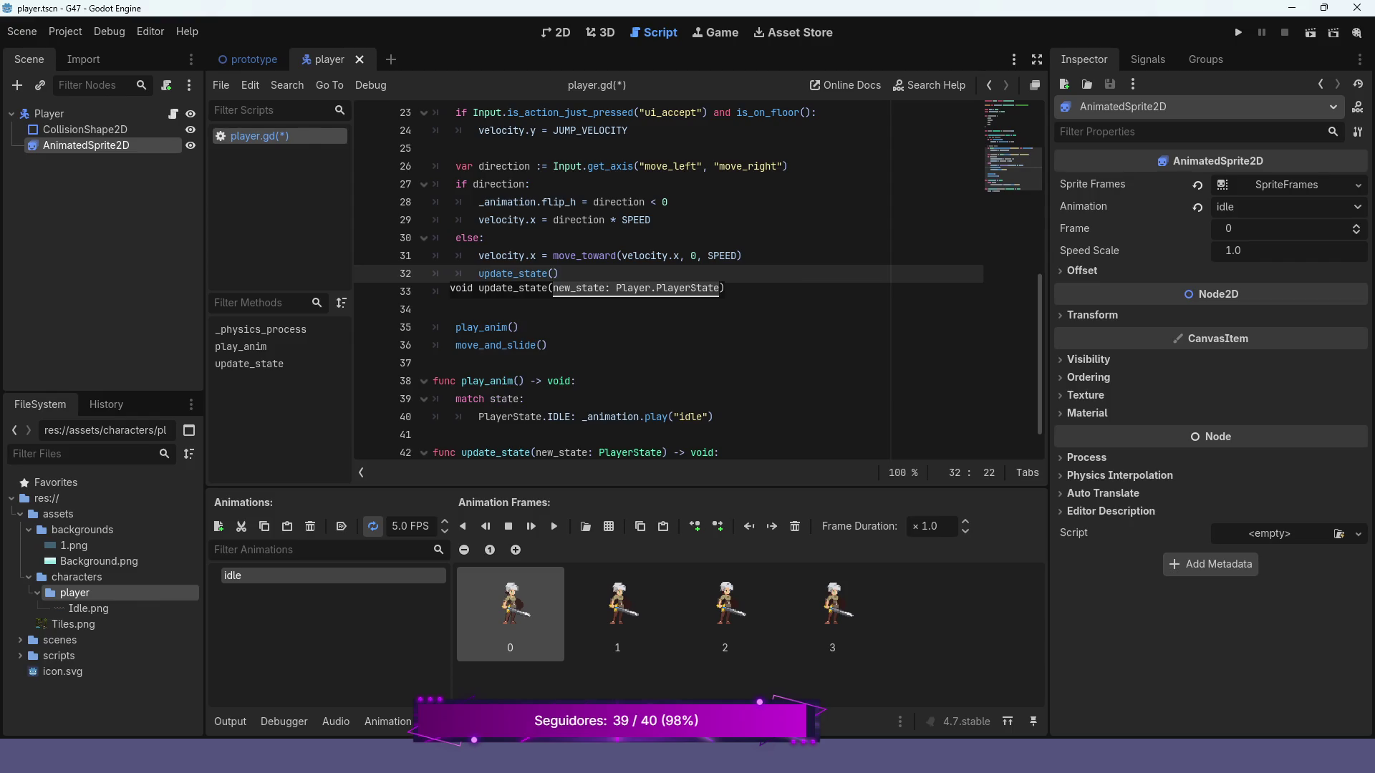
{"action": "type", "text": "Pla"}
{"action": "key", "text": "Return"}
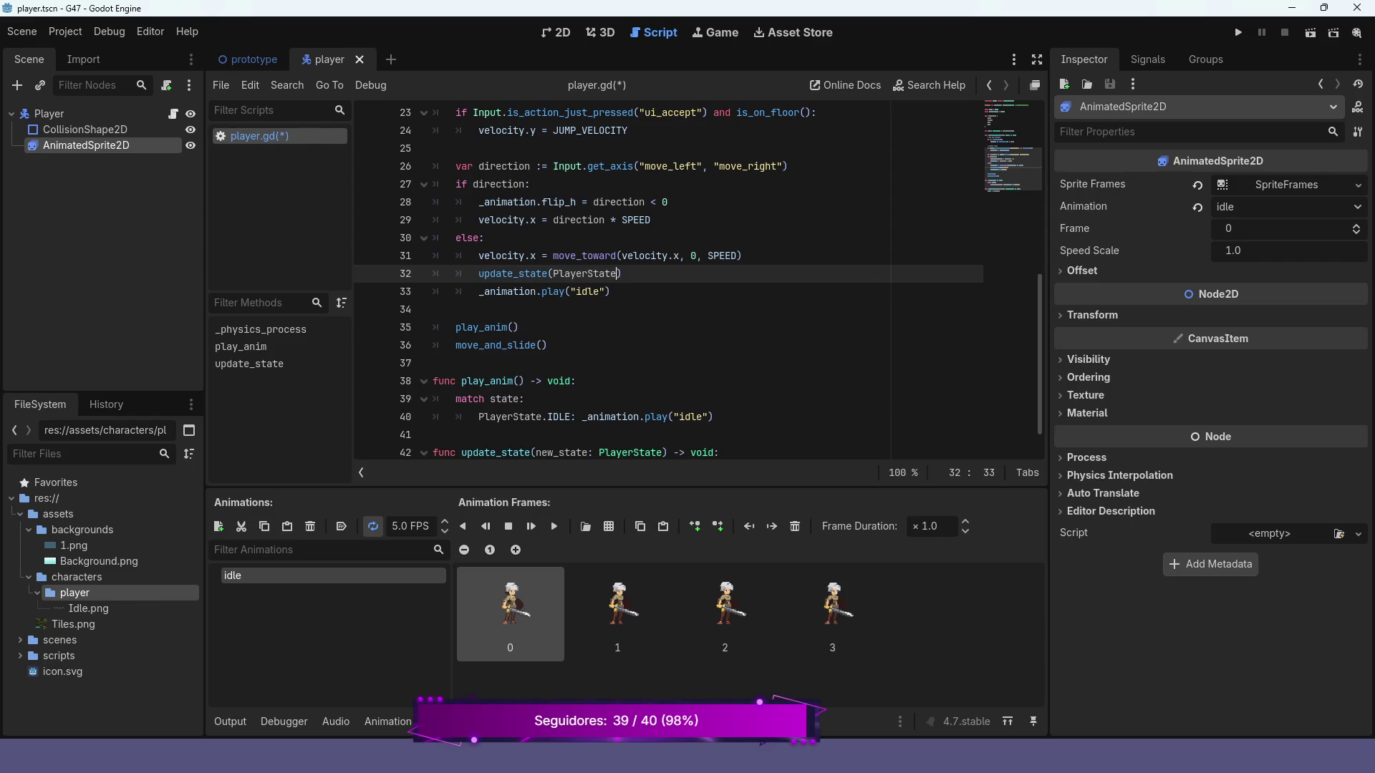
{"action": "type", "text": "."}
{"action": "key", "text": "Return"}
{"action": "left_click", "coordinate": [609, 292]}
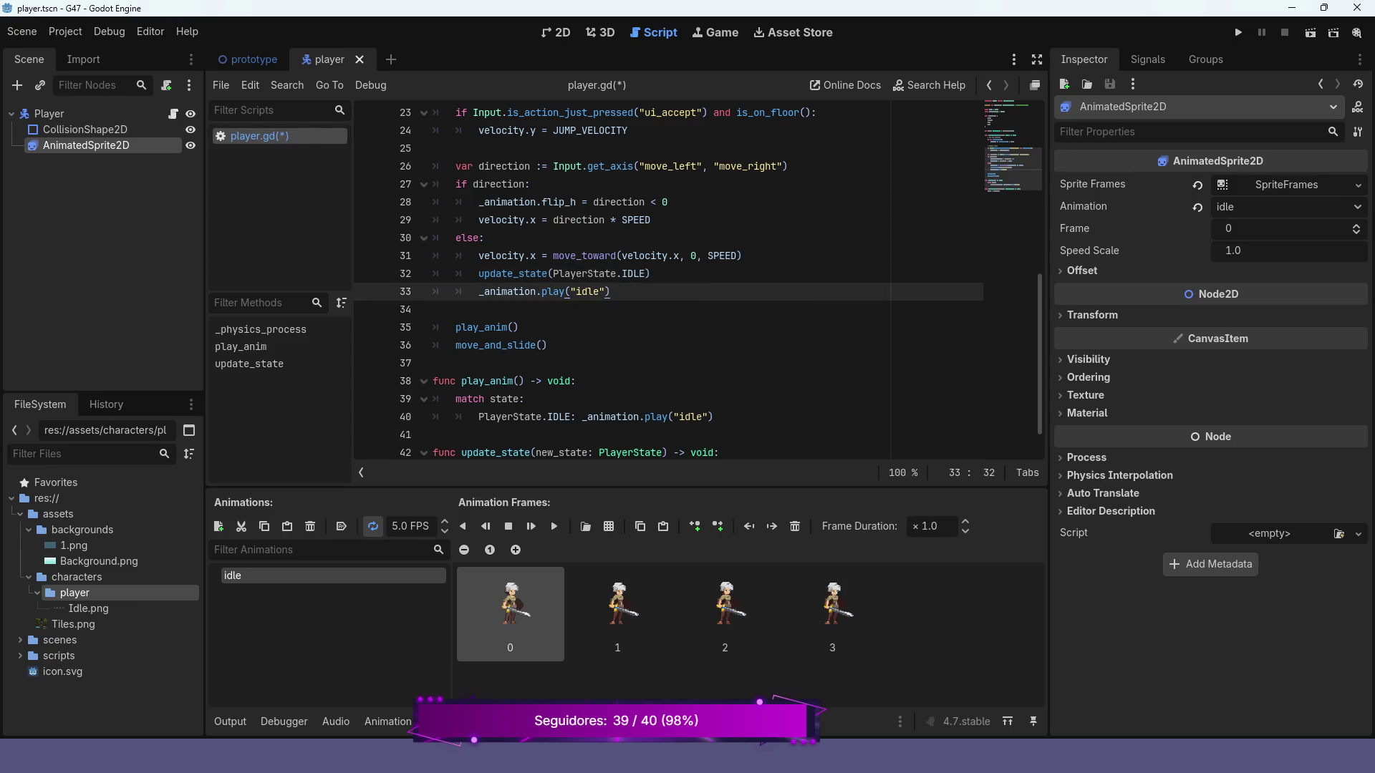
- Add update_state(PlayerState.RUN) to the moving branch and comment out _animation.play("idle")
{"action": "left_click", "coordinate": [650, 220]}
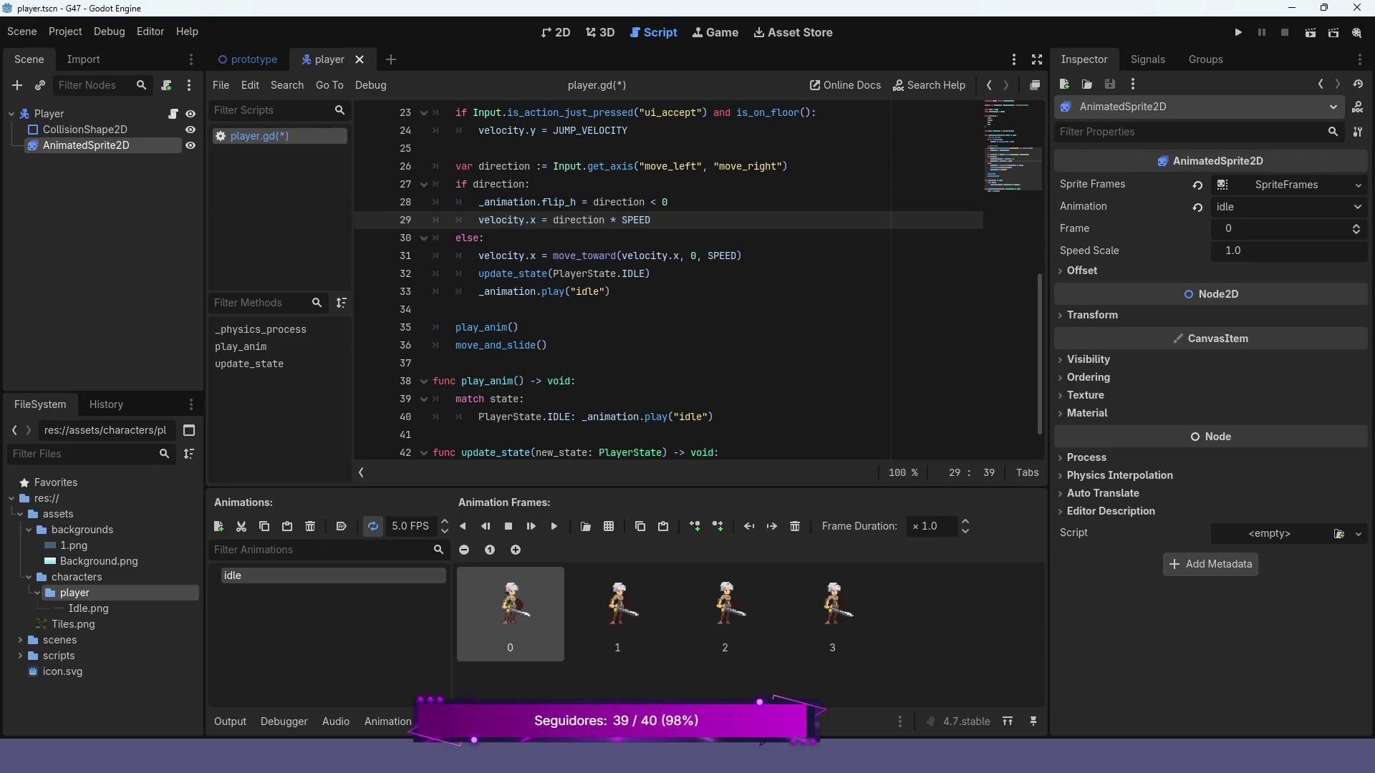
{"action": "key", "text": "Return"}
{"action": "type", "text": "upd"}
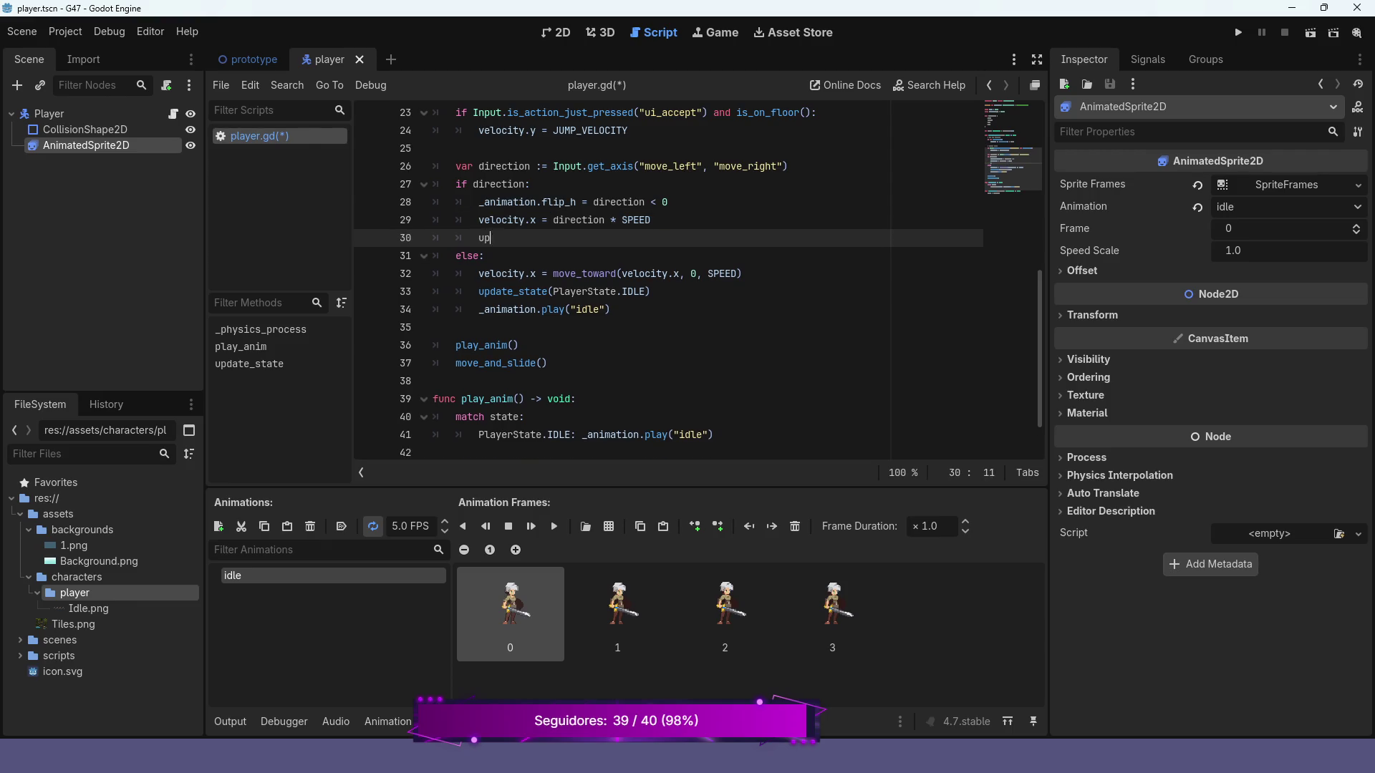
{"action": "key", "text": "Return"}
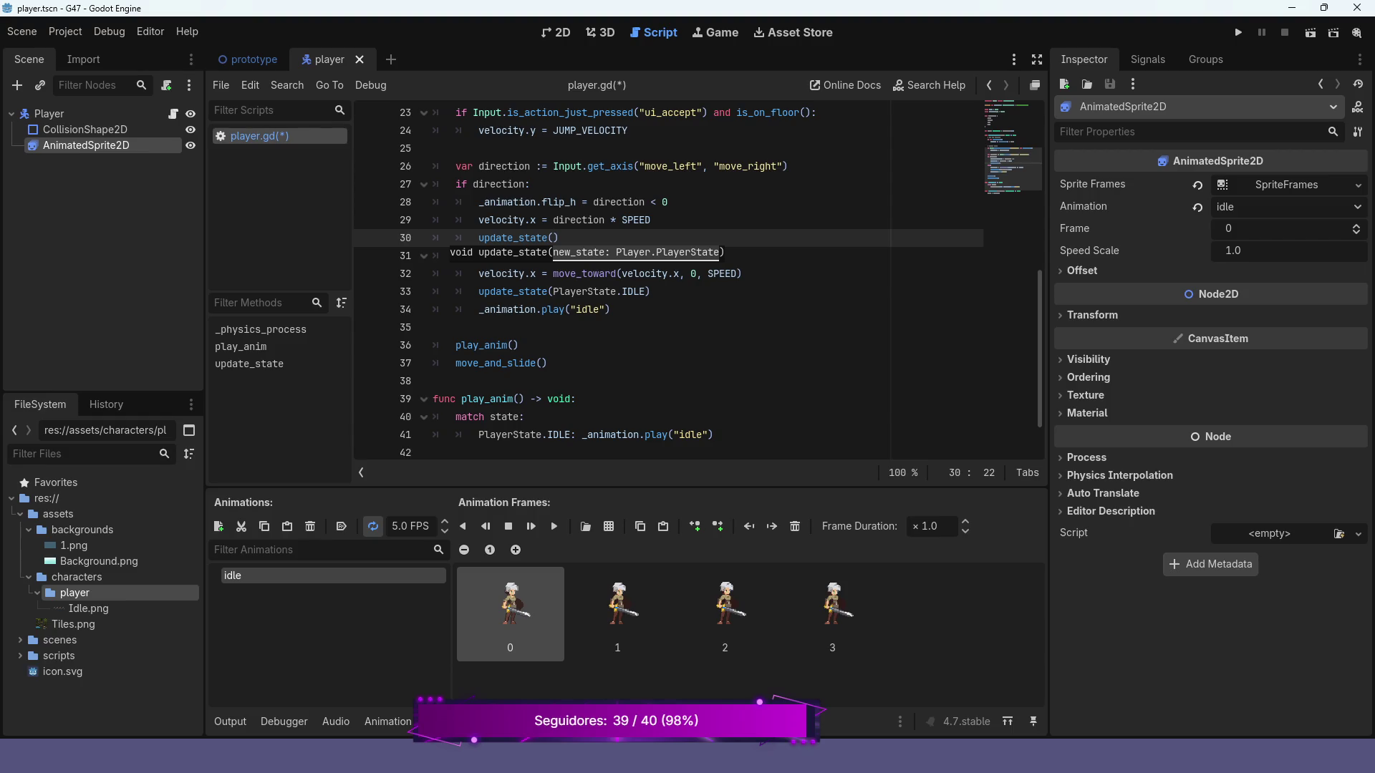
{"action": "type", "text": "PlayerState."}
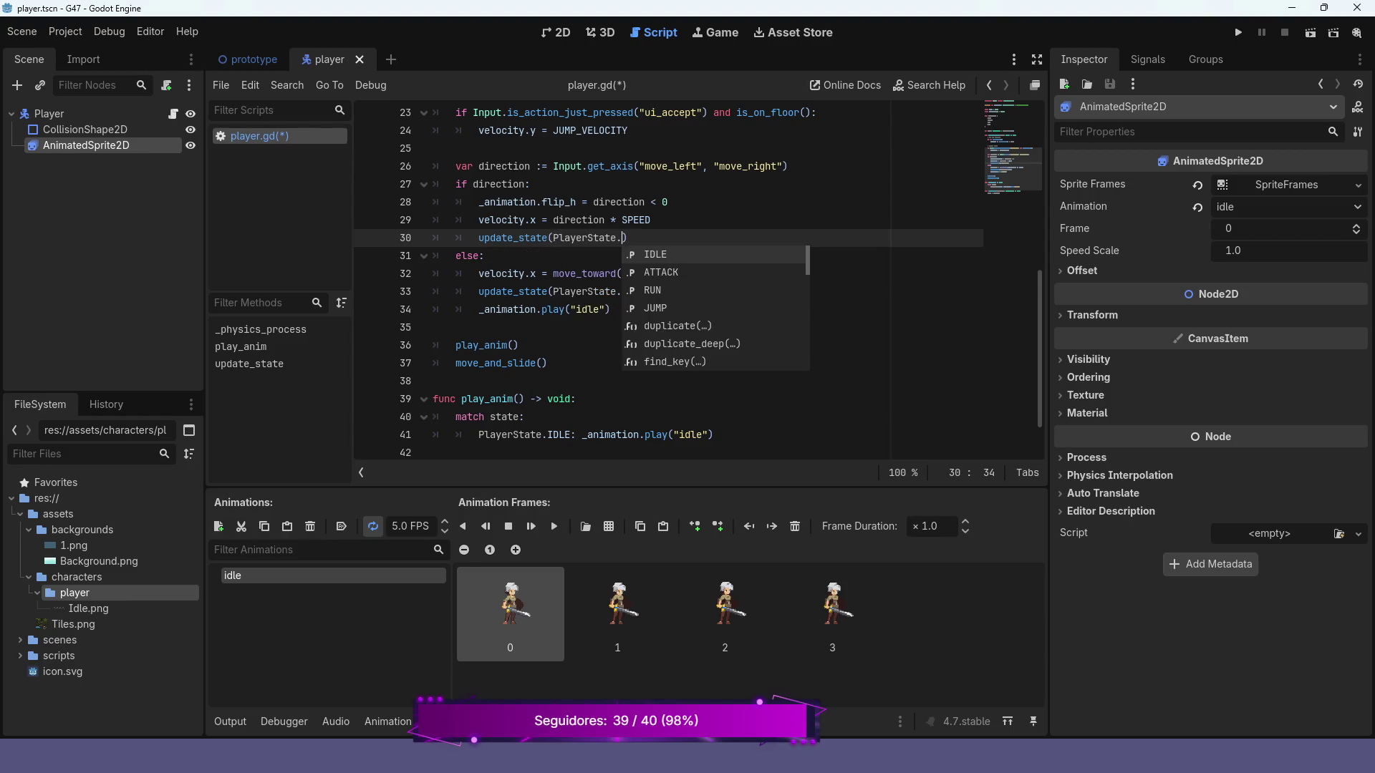
{"action": "key", "text": "Down"}
{"action": "key", "text": "Down"}
{"action": "key", "text": "Return"}
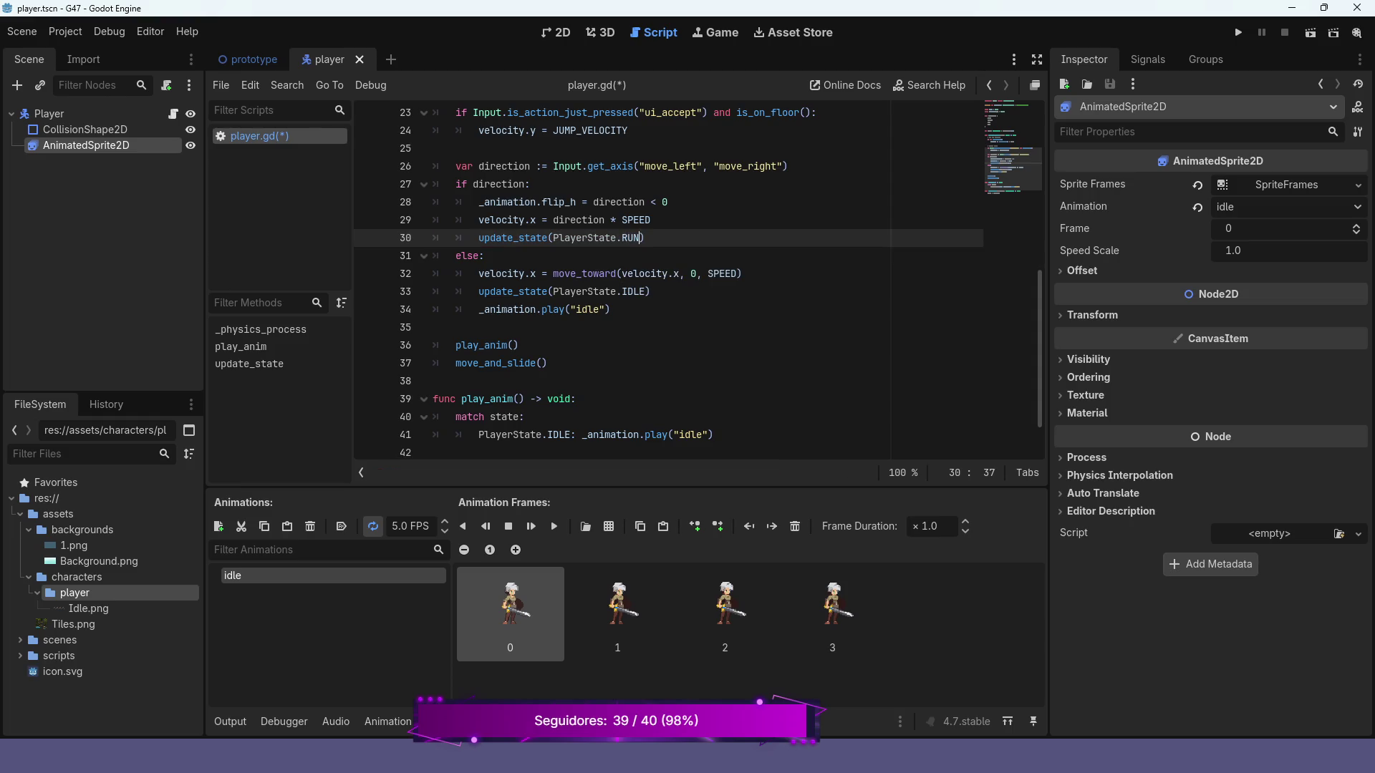
{"action": "key", "text": "Down"}
{"action": "key", "text": "Down"}
{"action": "key", "text": "Down"}
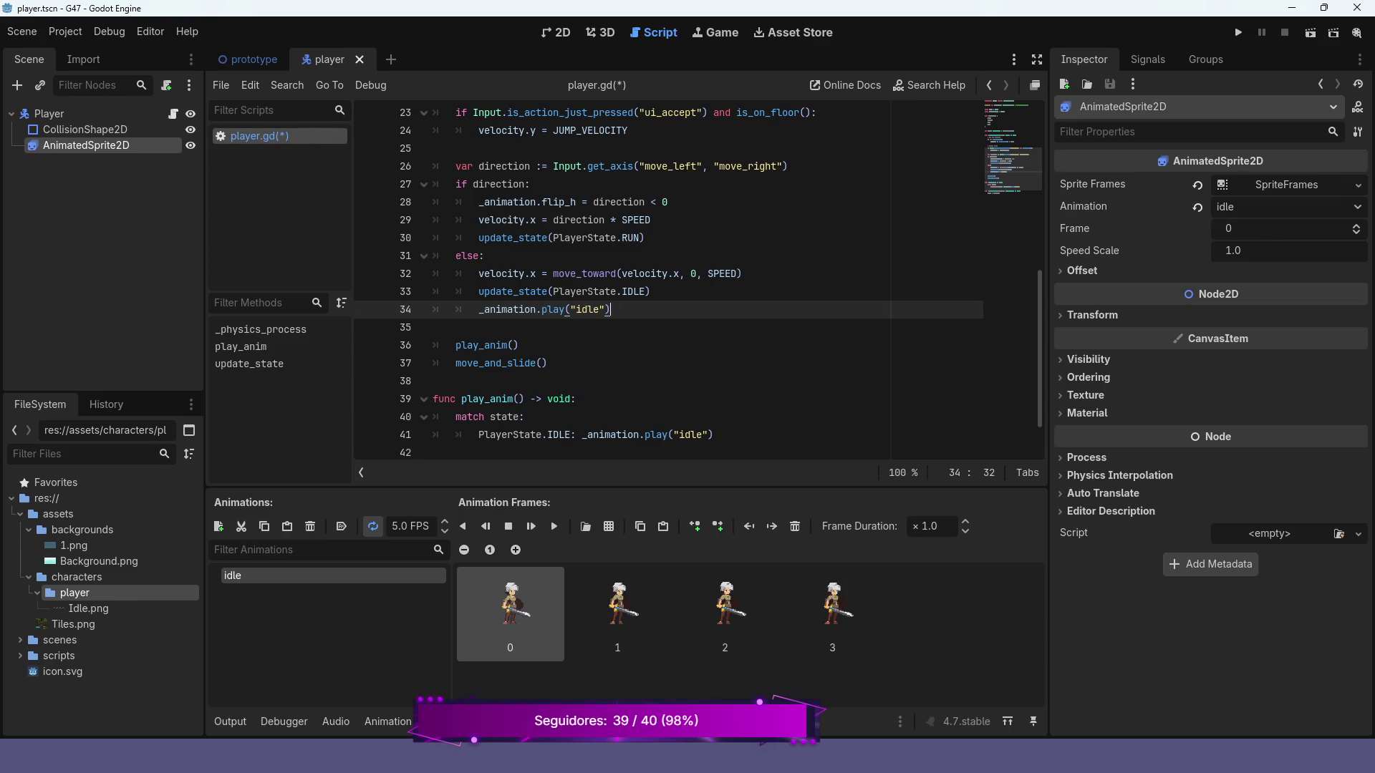
{"action": "key", "text": "ctrl+k"}
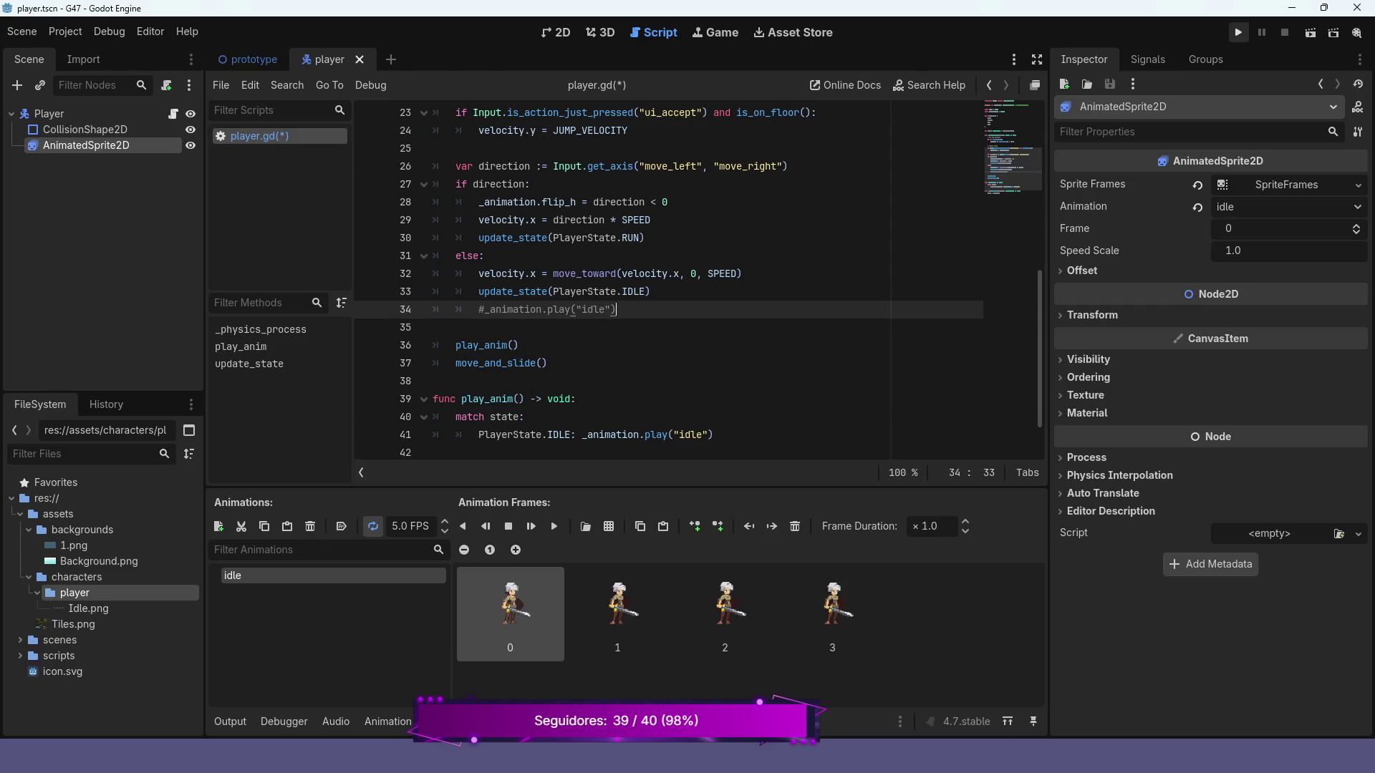
- Run the project, walk the player left and right, jump once, then stop with F8
{"action": "left_click", "coordinate": [1239, 32]}
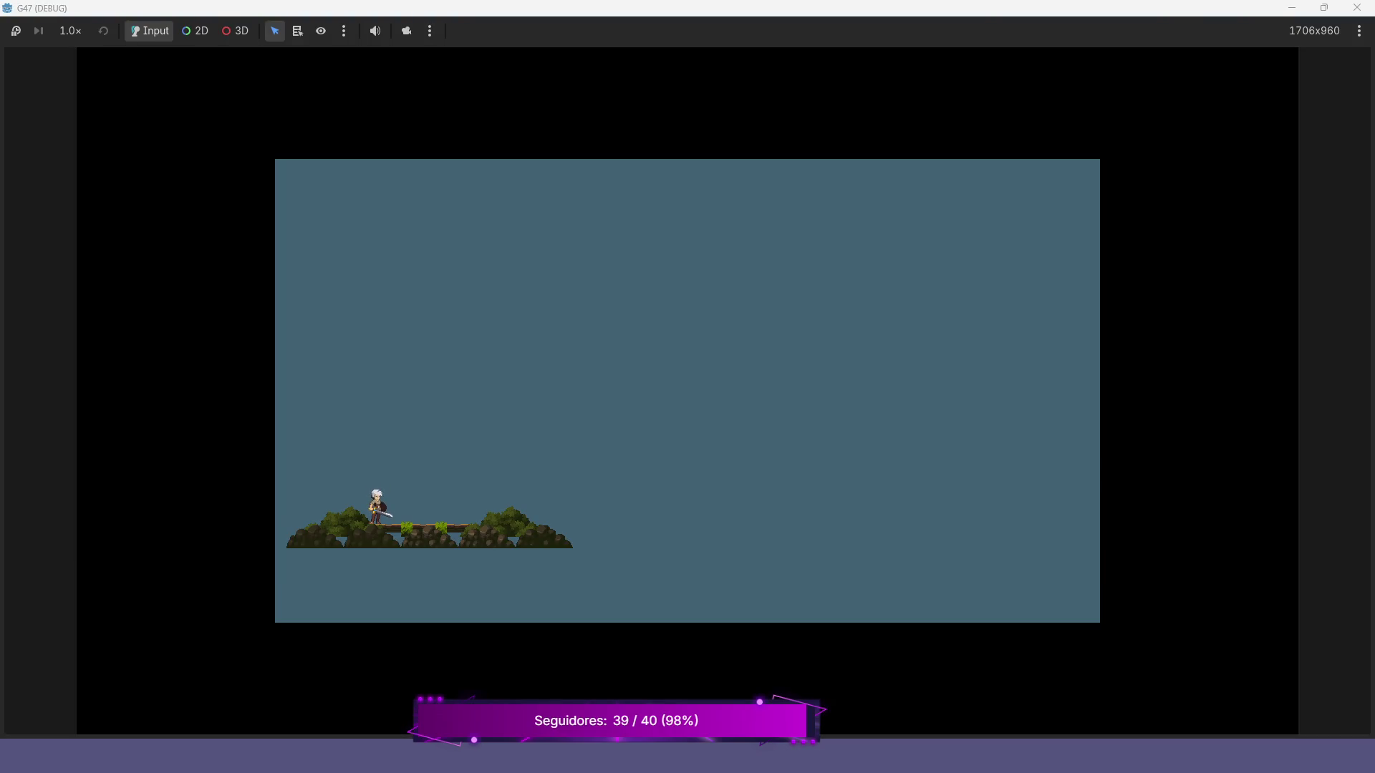
{"action": "key", "text": "Right"}
{"action": "key", "text": "Left"}
{"action": "key", "text": "Right"}
{"action": "key", "text": "Left"}
{"action": "key", "text": "Right"}
{"action": "key", "text": "space"}
{"action": "key", "text": "Left"}
{"action": "key", "text": "Right"}
{"action": "key", "text": "Left"}
{"action": "key", "text": "F8"}
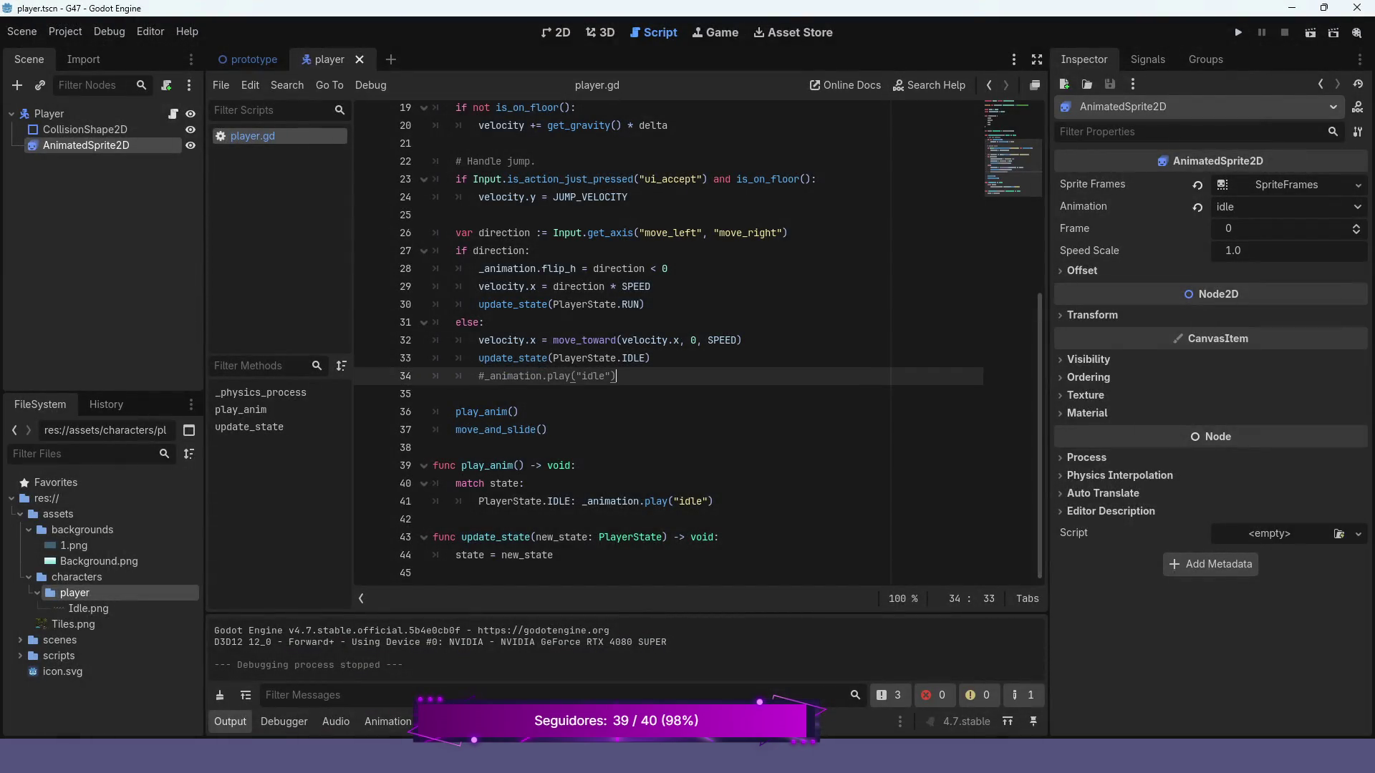
- Delete the commented-out #_animation.play("idle") line and review the movement code
{"action": "key", "text": "ctrl+shift+k"}
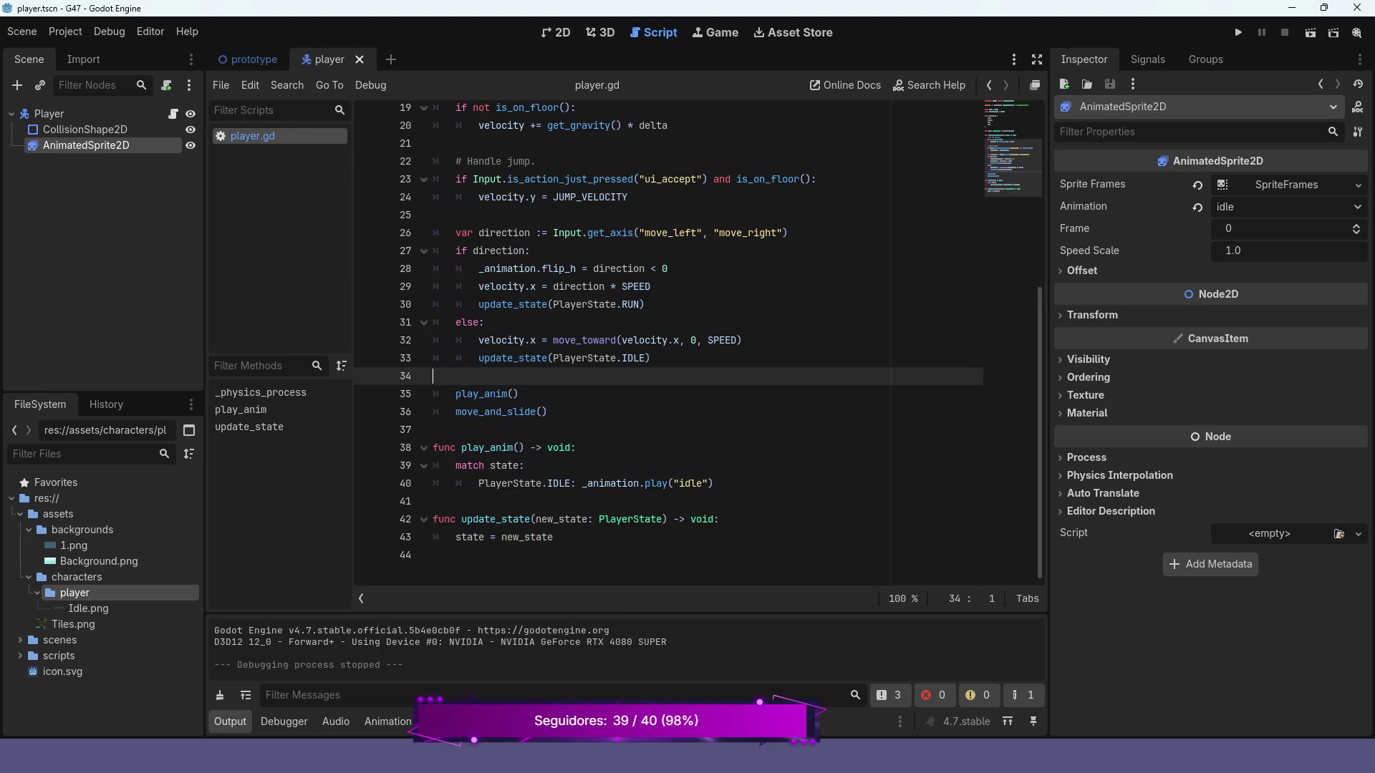
{"action": "key", "text": "Up"}
{"action": "key", "text": "Up"}
{"action": "key", "text": "Up"}
{"action": "key", "text": "Up"}
{"action": "key", "text": "Up"}
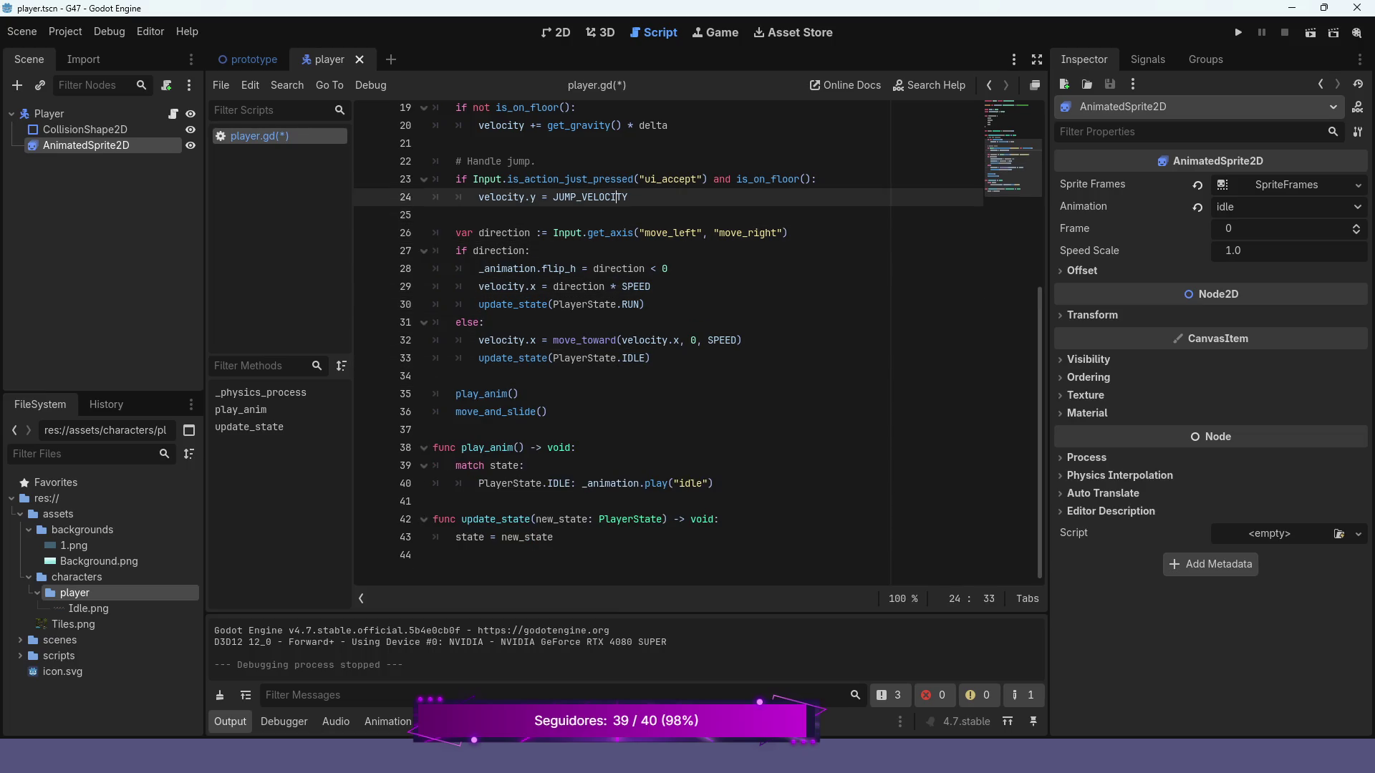
{"action": "key", "text": "Down"}
{"action": "key", "text": "Down"}
{"action": "key", "text": "Down"}
{"action": "left_click", "coordinate": [617, 304]}
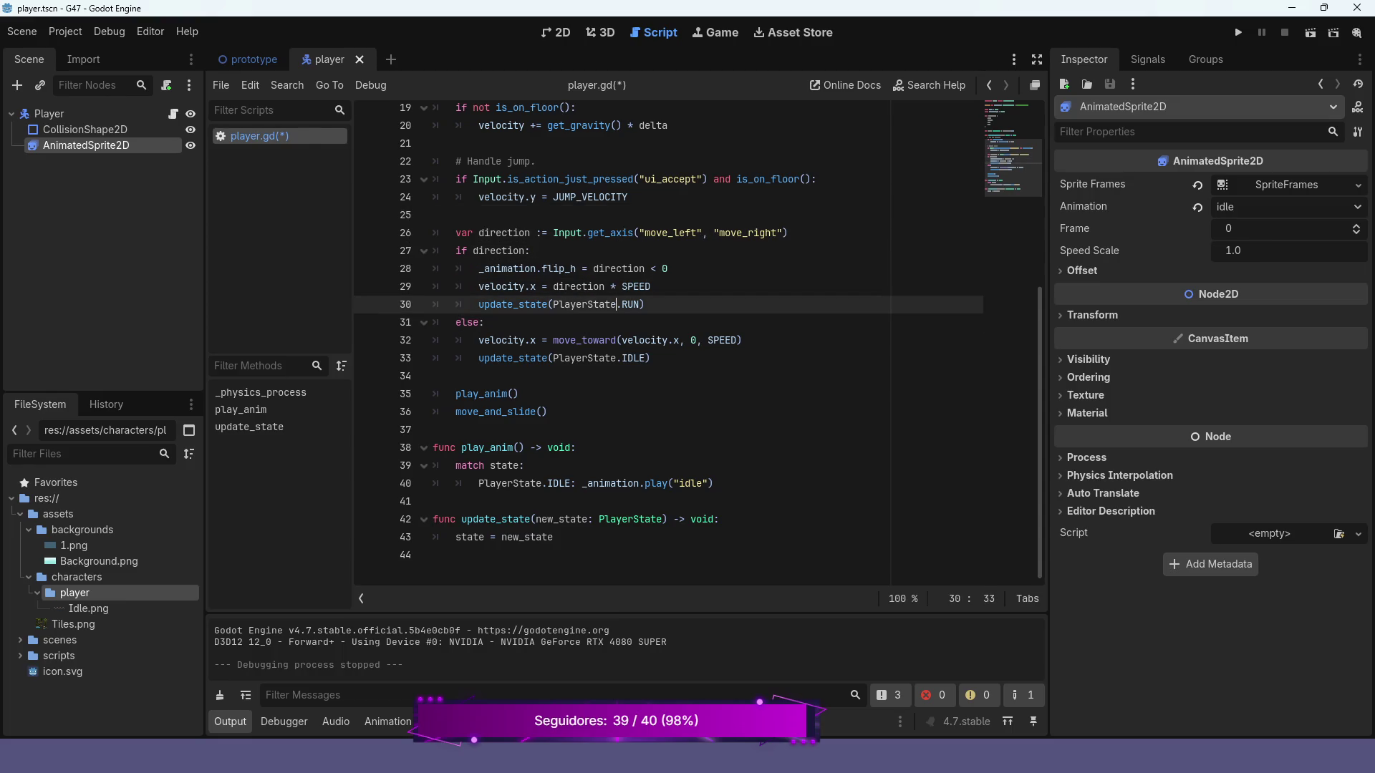
{"action": "scroll", "coordinate": [617, 305], "scroll_direction": "up", "scroll_amount": 1}
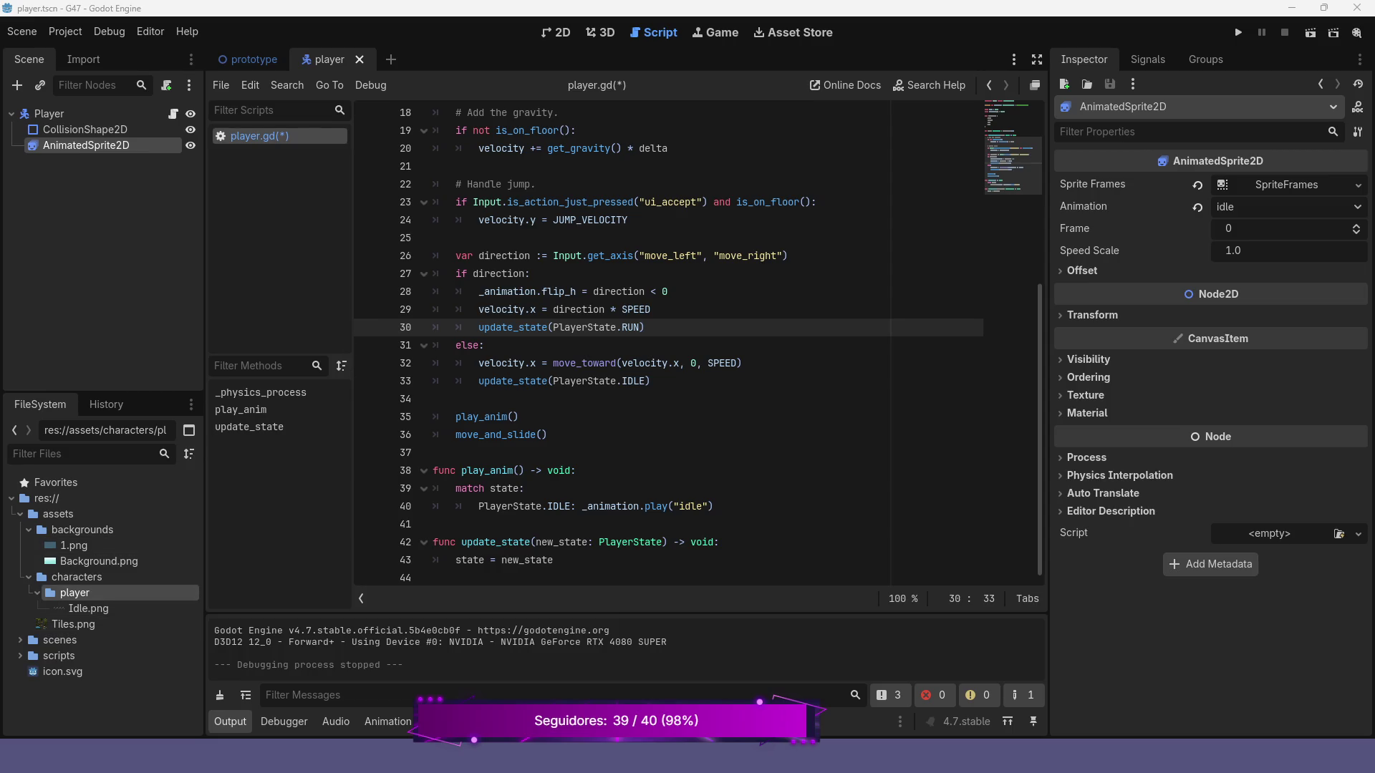
{"action": "left_click", "coordinate": [557, 32]}
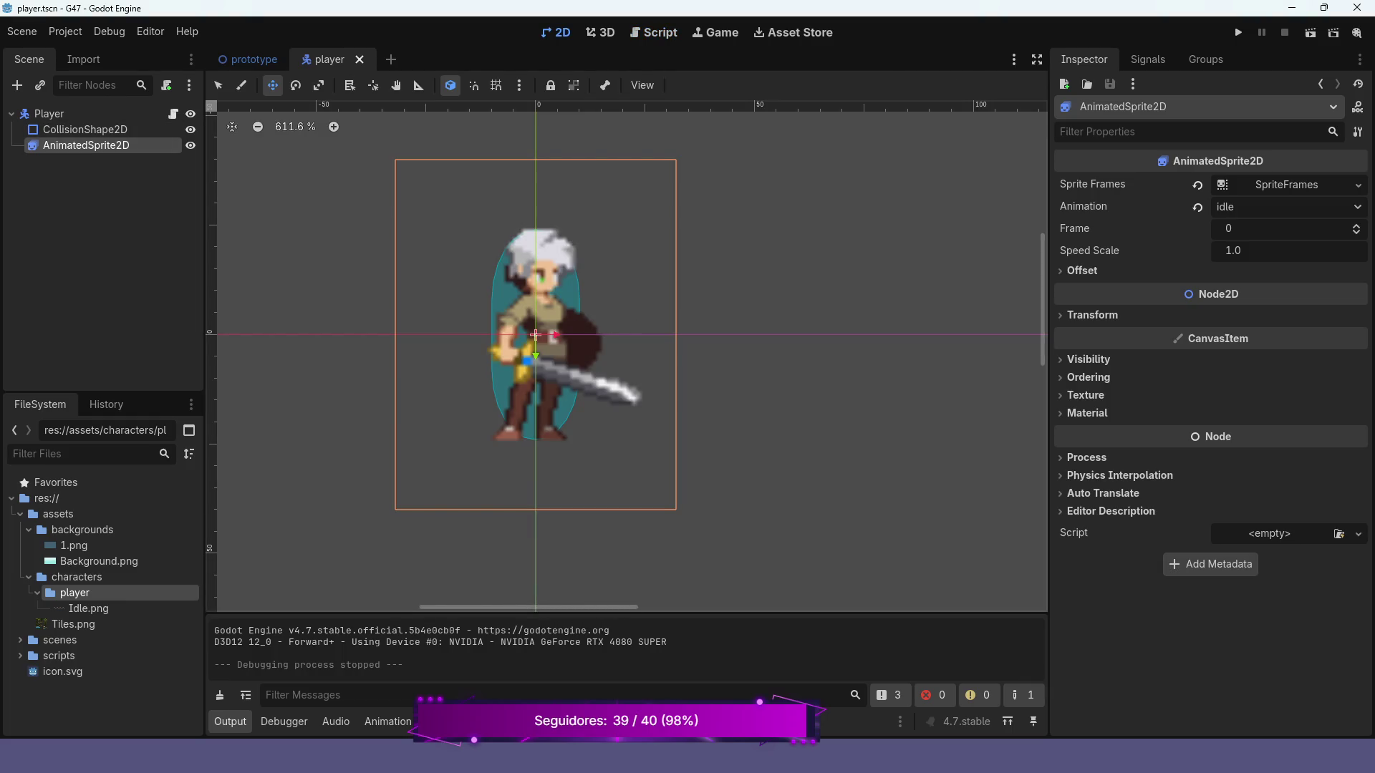
- Enlarge the bottom panel and select AnimatedSprite2D to show its idle animation frames
{"action": "left_click_drag", "start_coordinate": [627, 613], "coordinate": [627, 543]}
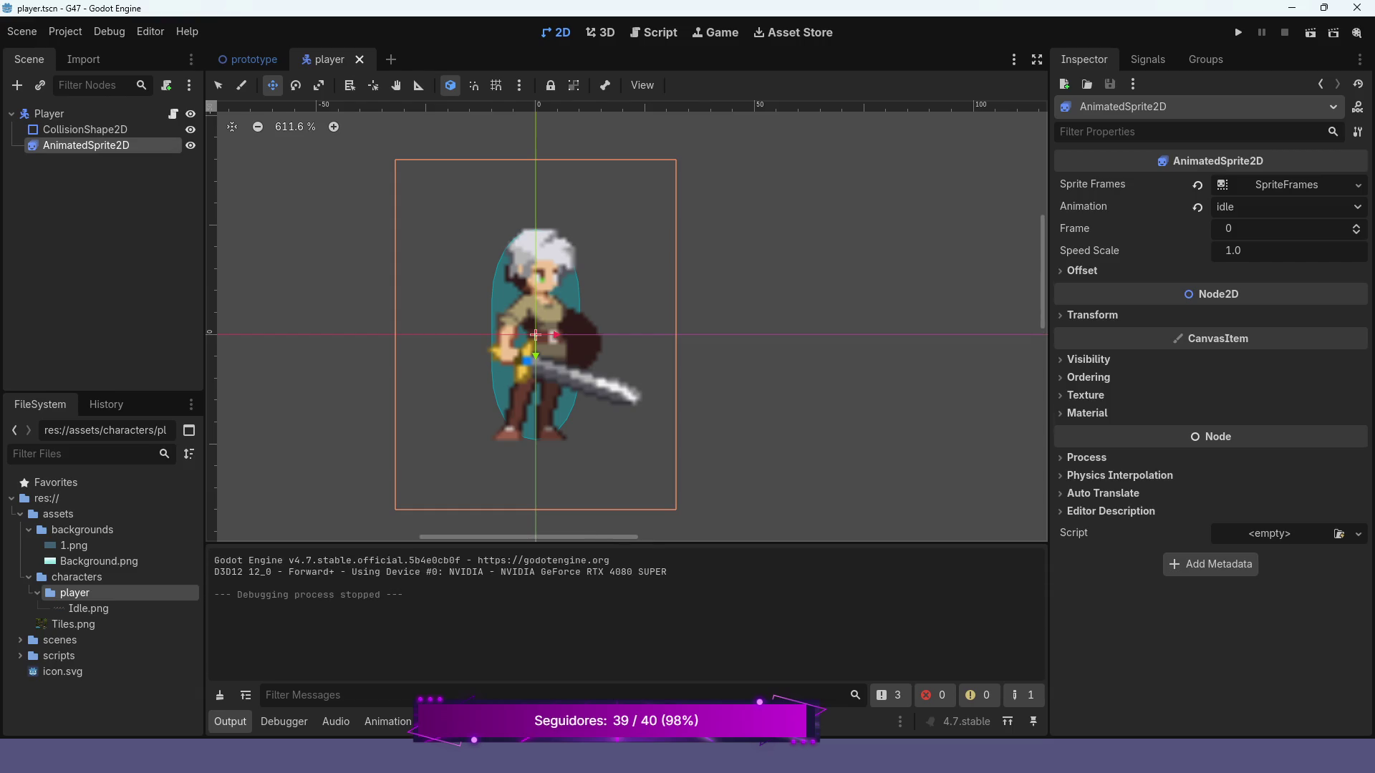
{"action": "left_click", "coordinate": [85, 129]}
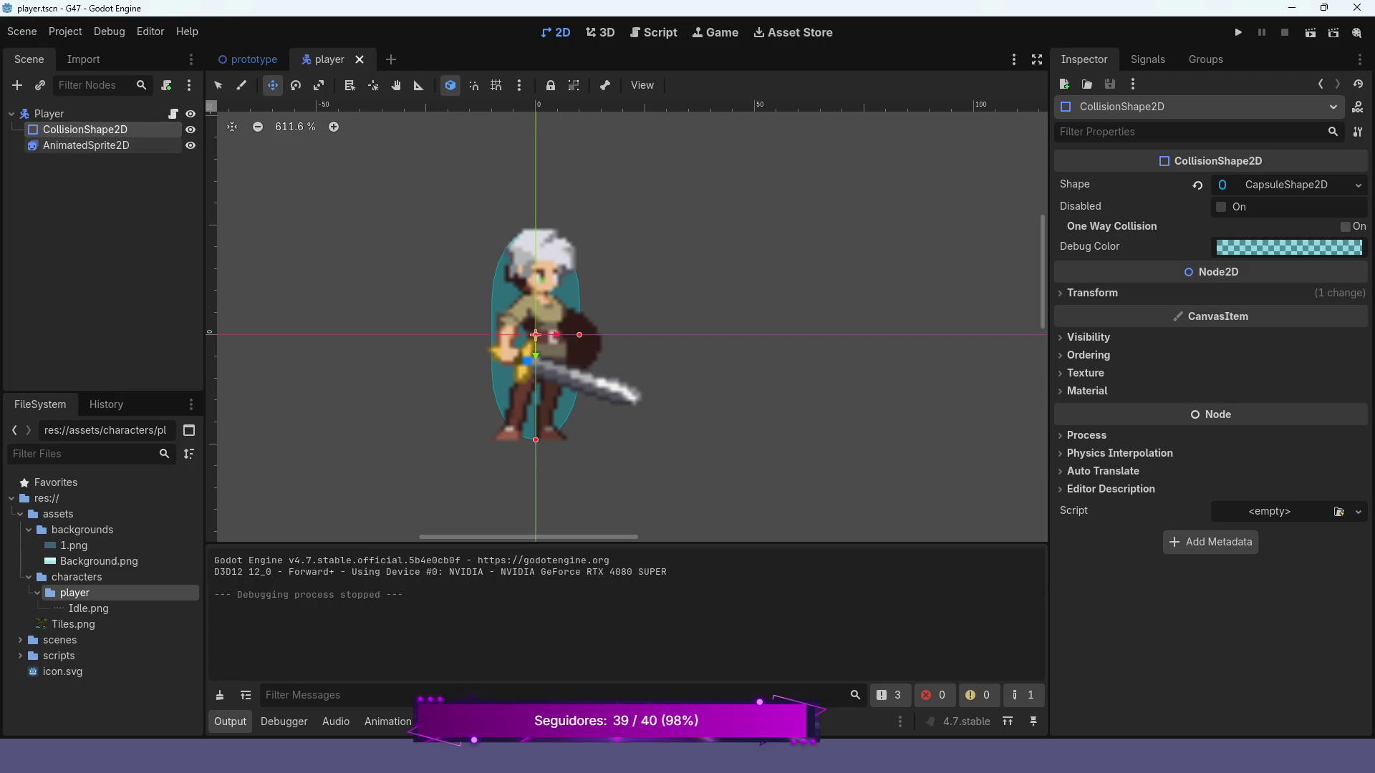
{"action": "left_click", "coordinate": [85, 144]}
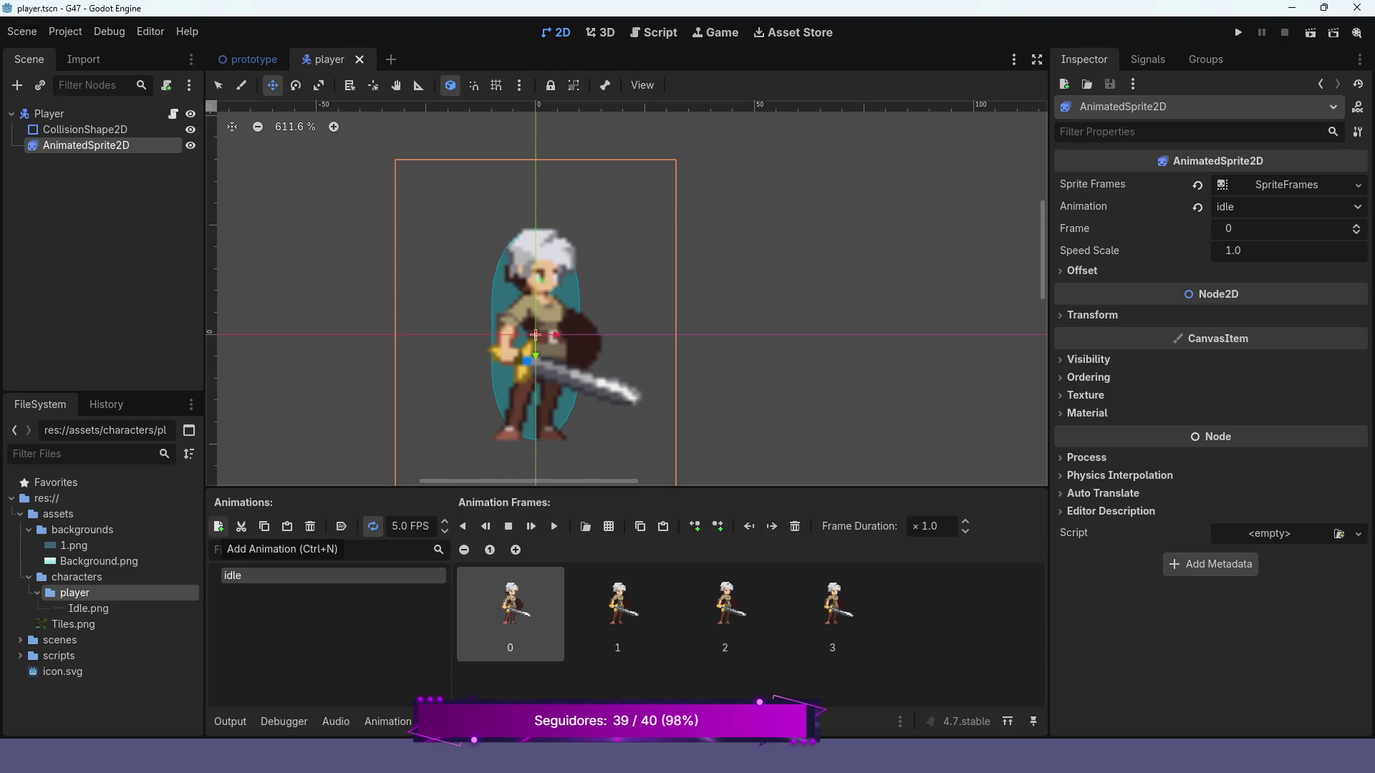
- Create a new animation named 'run' and bring up the sprite sheet file picker
{"action": "left_click", "coordinate": [219, 526]}
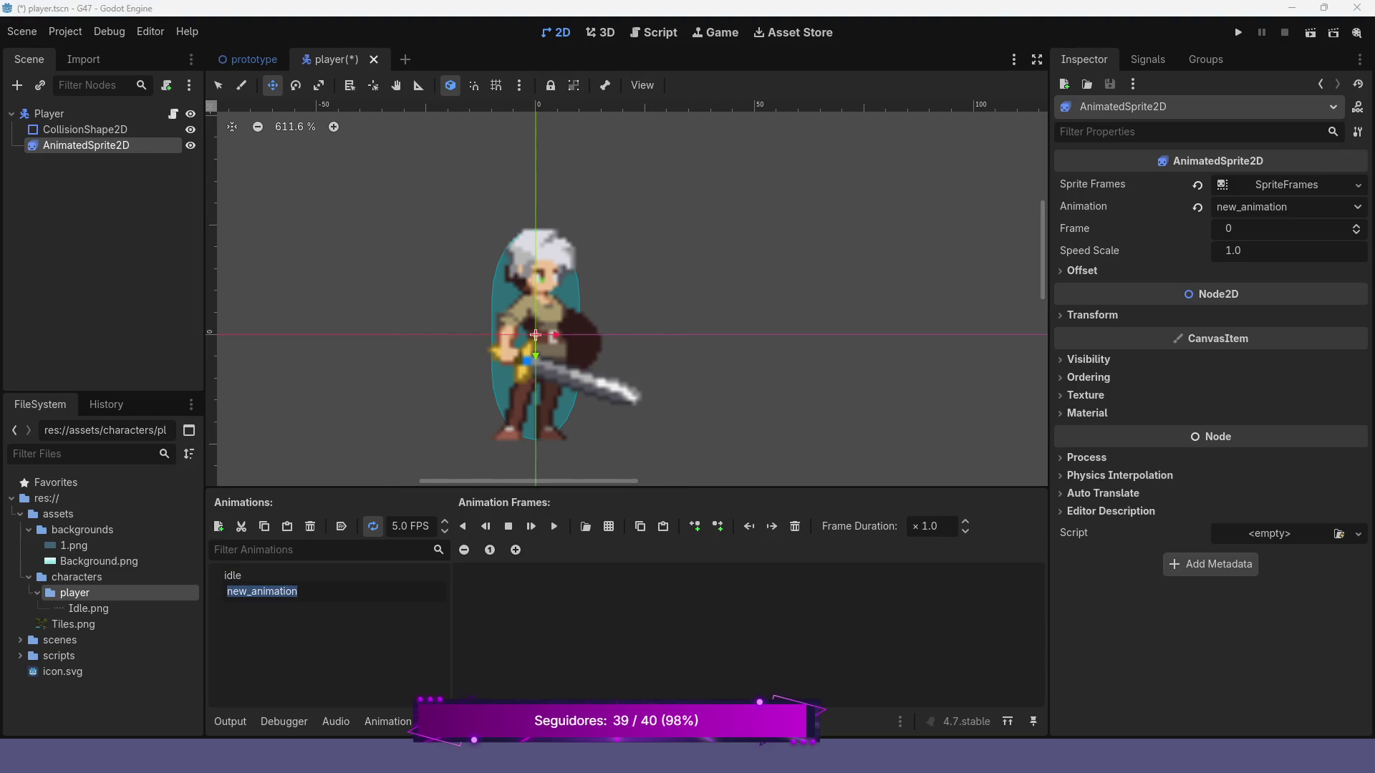
{"action": "type", "text": "run"}
{"action": "key", "text": "Return"}
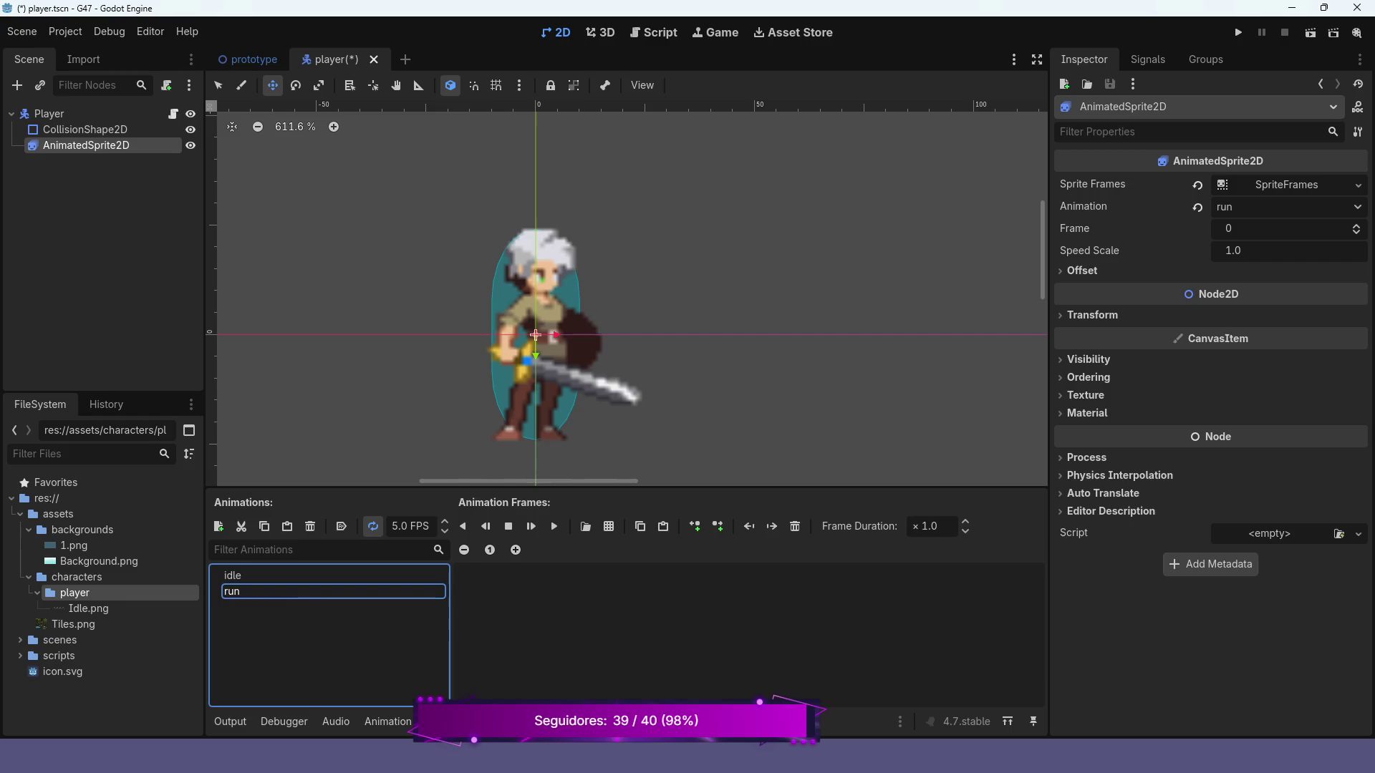
{"action": "left_click", "coordinate": [608, 526]}
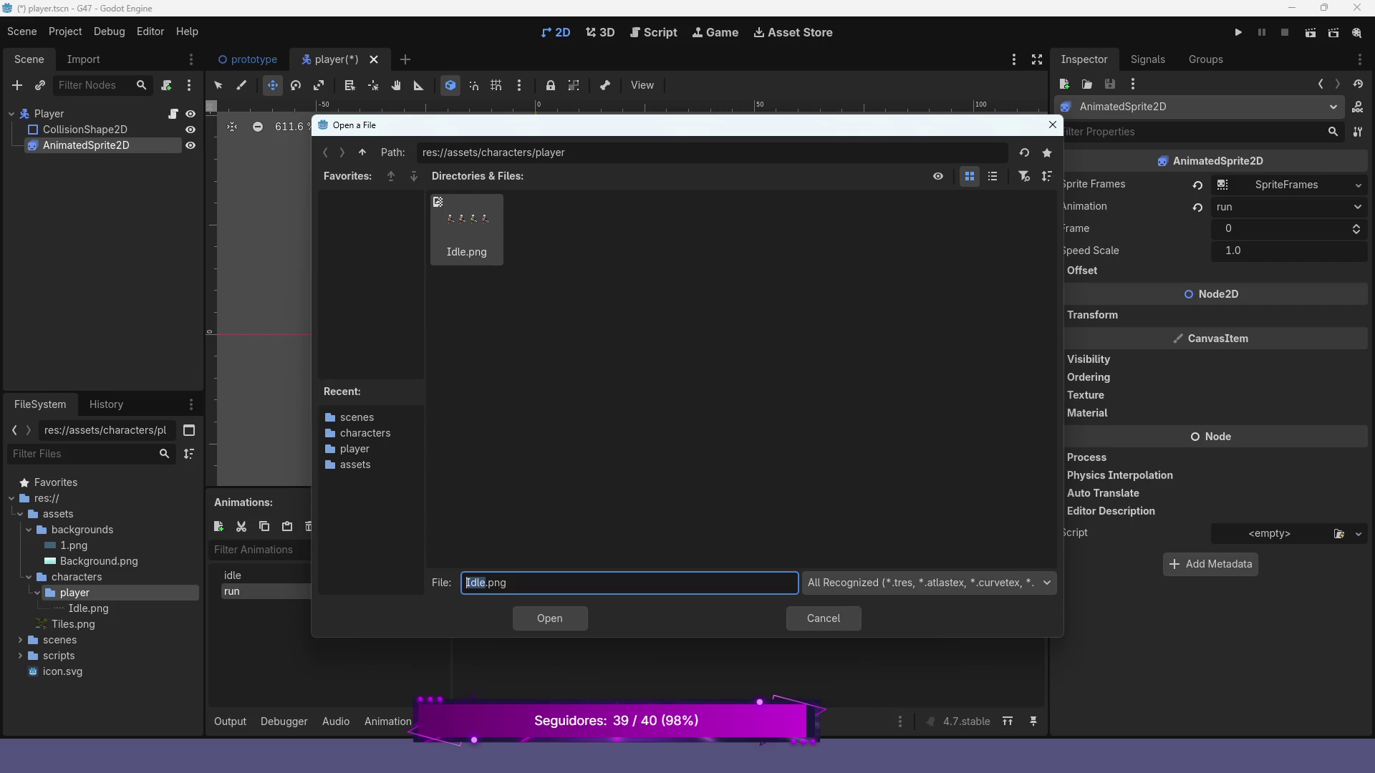
{"action": "left_click", "coordinate": [823, 618]}
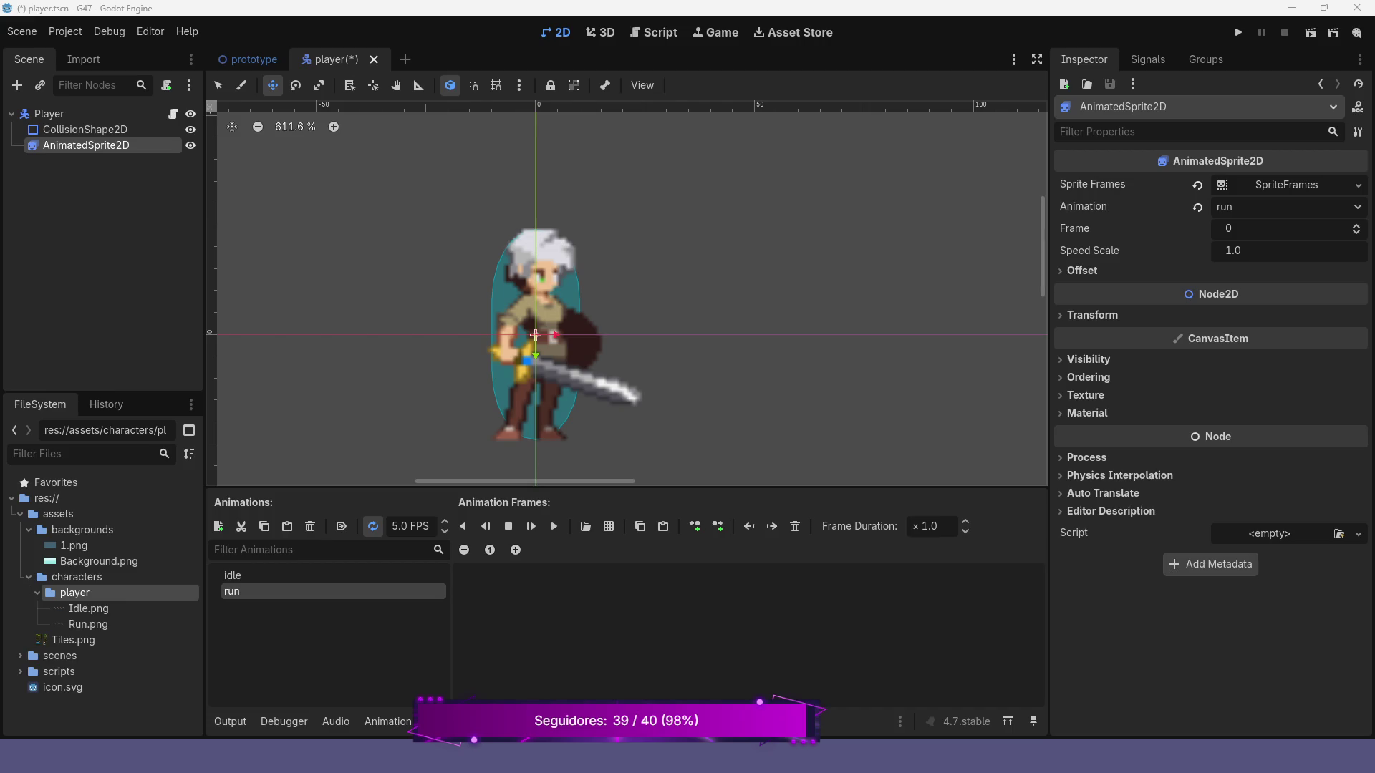
{"action": "left_click", "coordinate": [609, 526]}
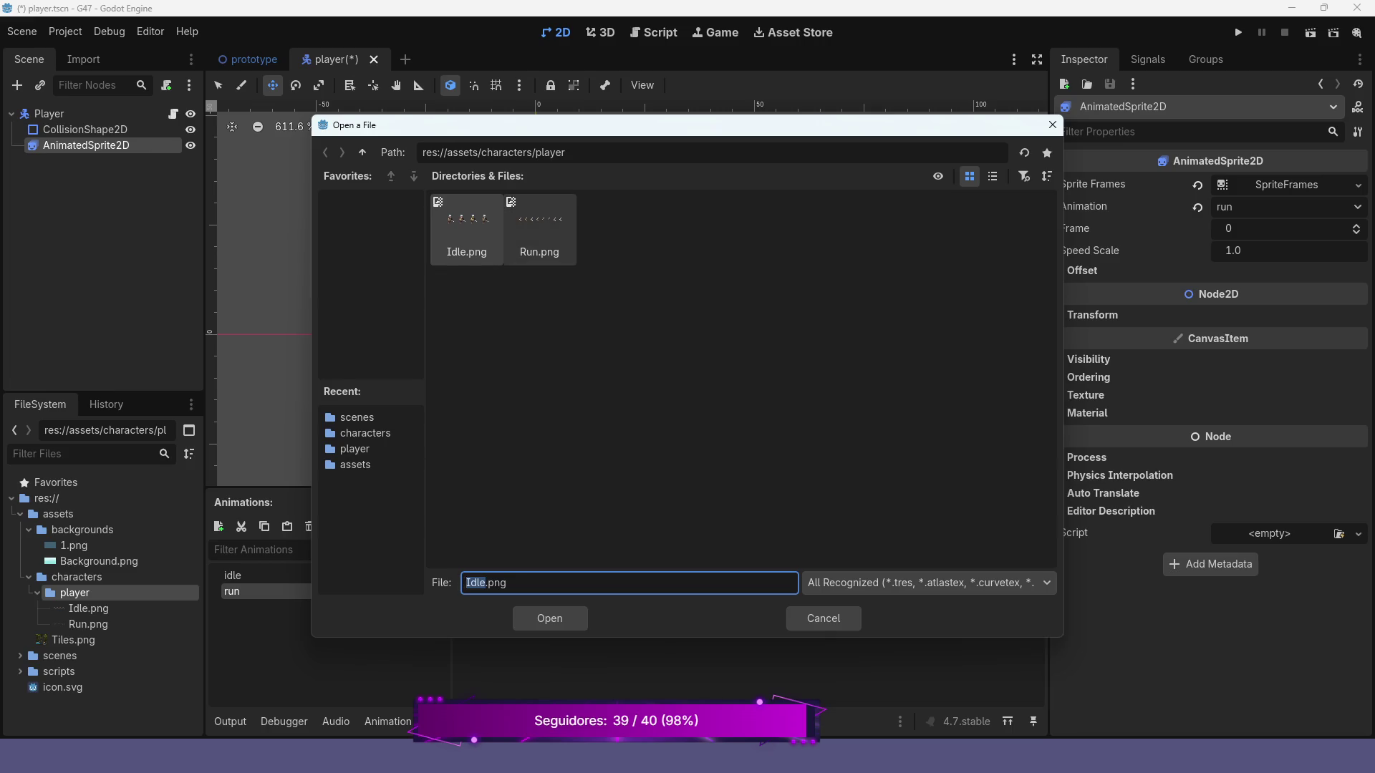
- Open Run.png, slice it into 8 columns by 1 row, and add all eight frames
{"action": "left_click", "coordinate": [540, 229]}
{"action": "left_click", "coordinate": [550, 619]}
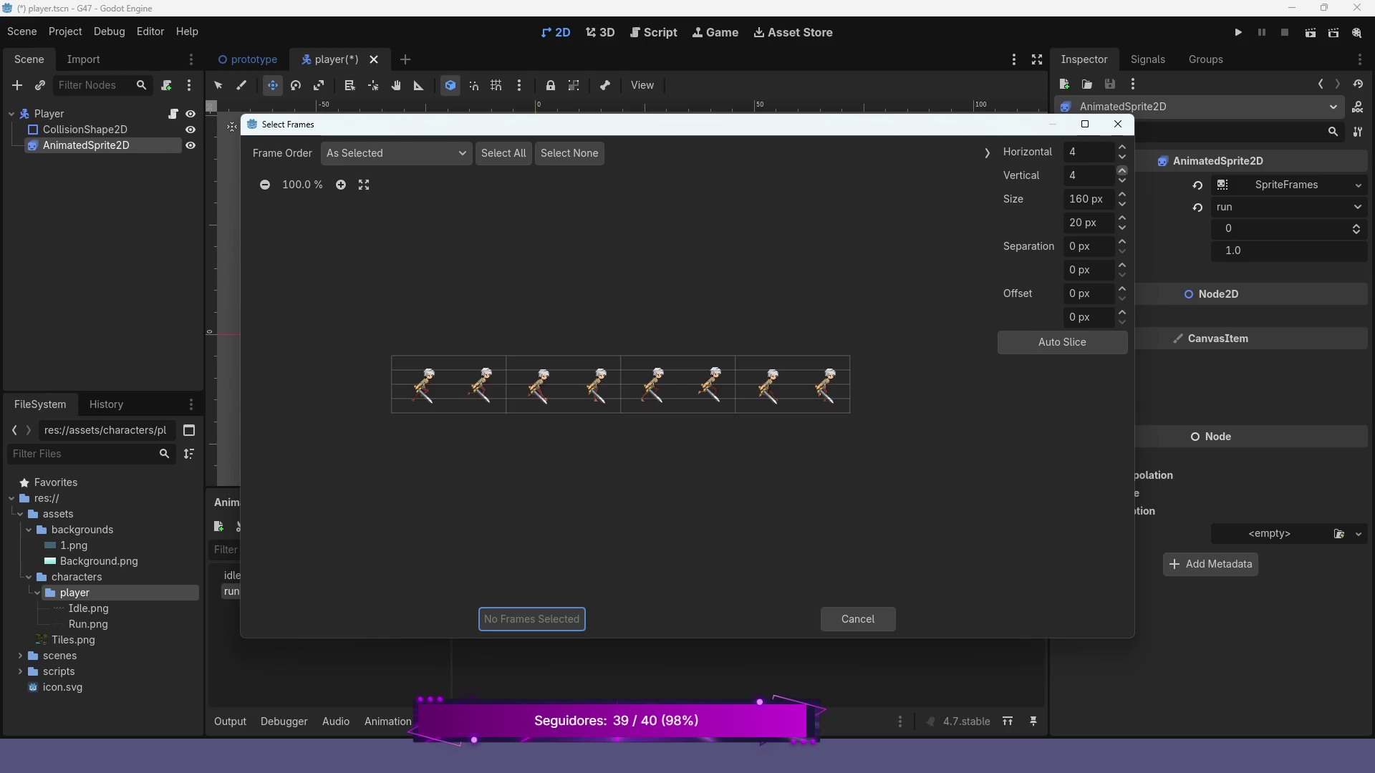
{"action": "left_click", "coordinate": [1123, 180]}
{"action": "left_click", "coordinate": [1122, 181]}
{"action": "left_click", "coordinate": [1122, 180]}
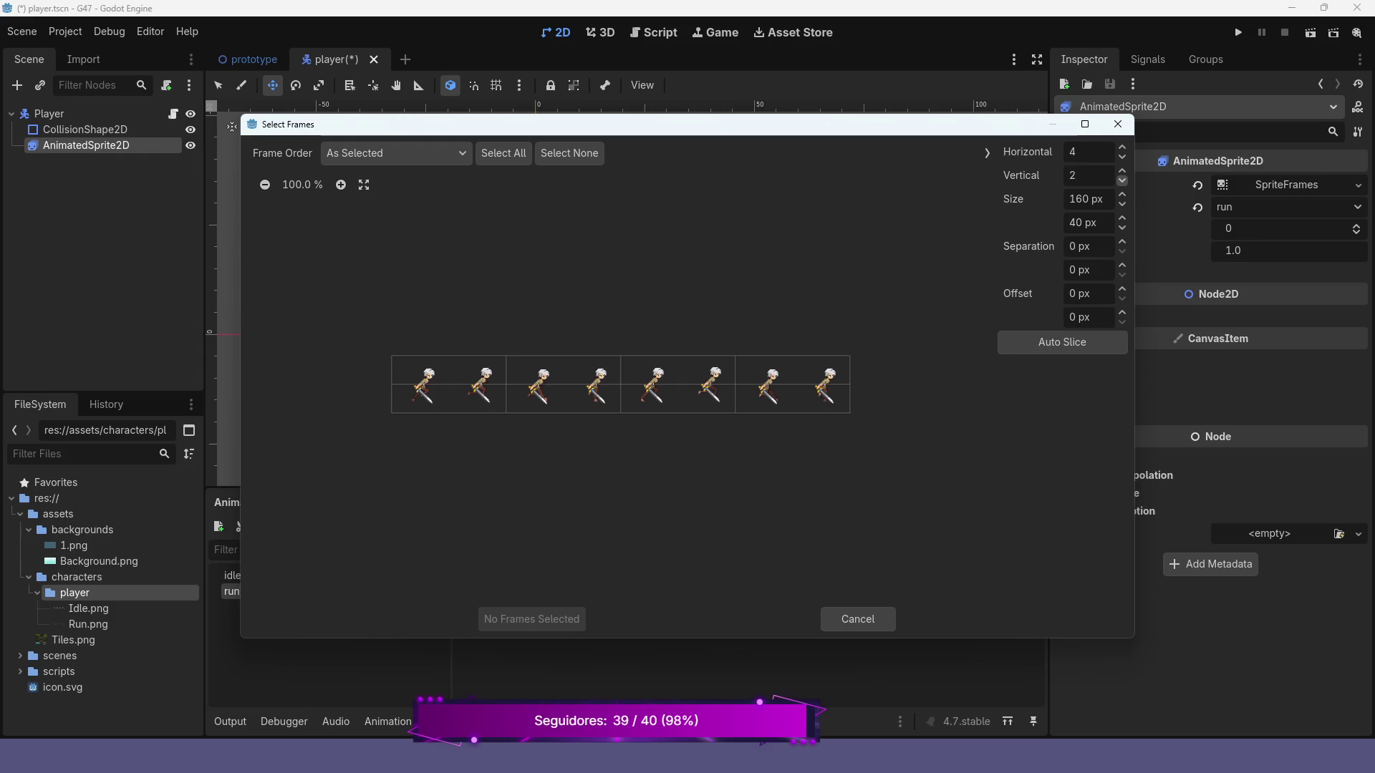
{"action": "left_click", "coordinate": [1122, 147]}
{"action": "left_click", "coordinate": [1123, 146]}
{"action": "left_click", "coordinate": [1122, 147]}
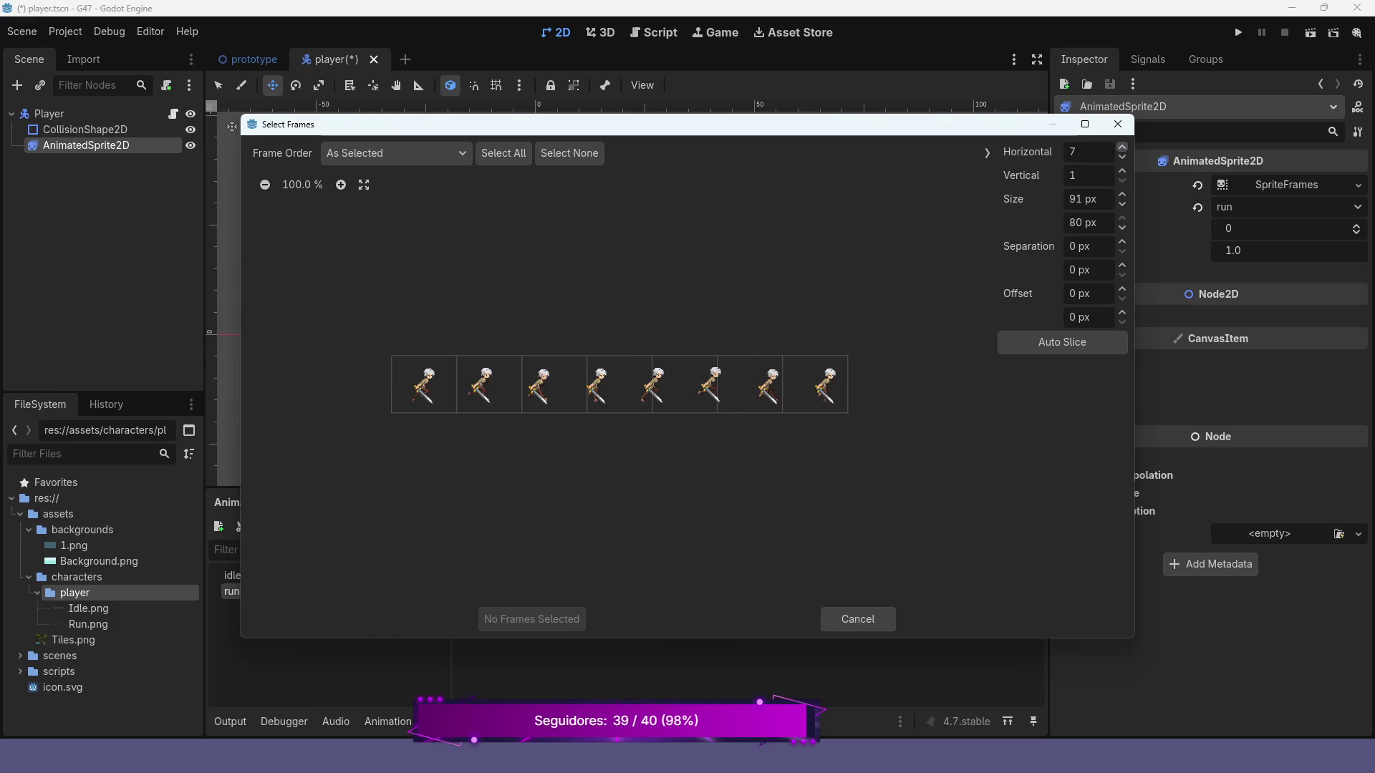
{"action": "left_click", "coordinate": [1122, 146]}
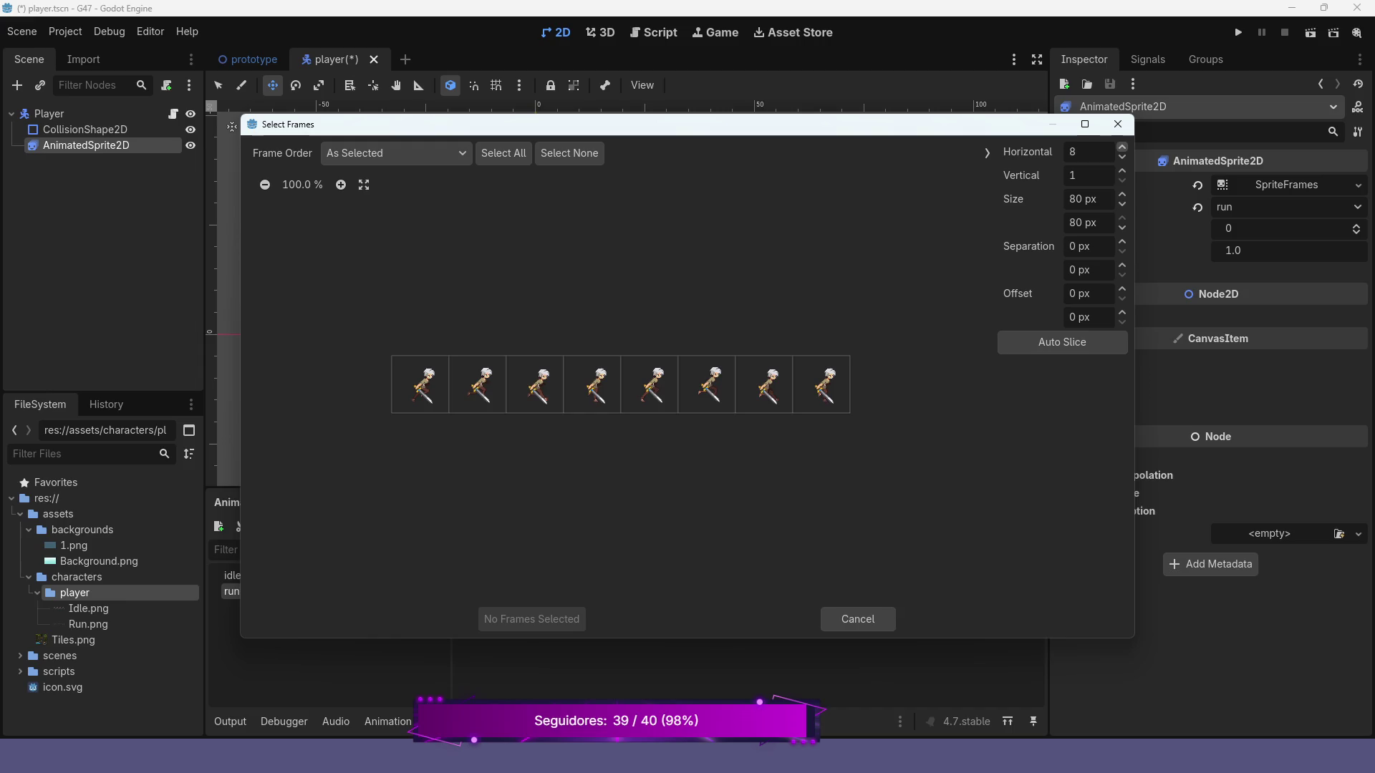
{"action": "left_click_drag", "start_coordinate": [420, 385], "coordinate": [821, 385]}
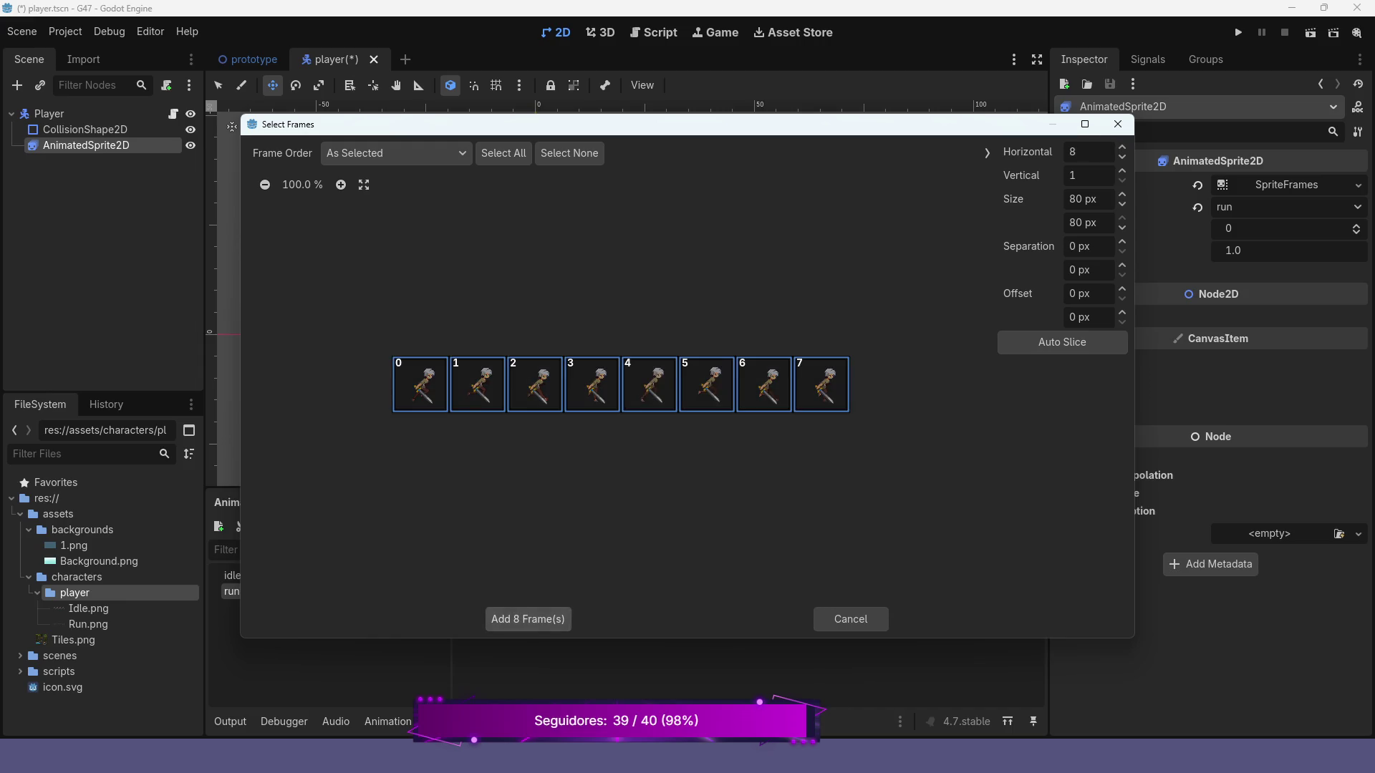
{"action": "left_click", "coordinate": [528, 619]}
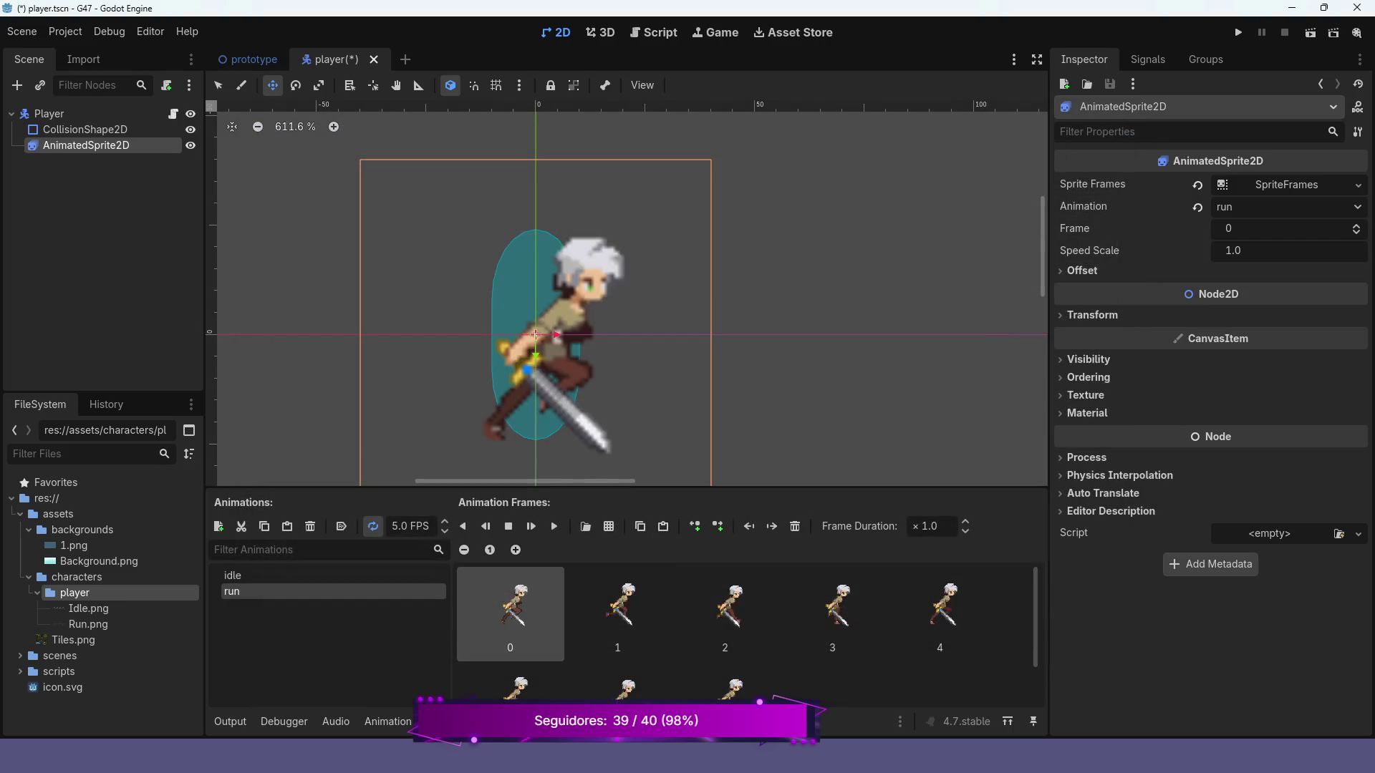
- Set the run animation speed to 8.0 FPS and save player.tscn
{"action": "left_click", "coordinate": [531, 527]}
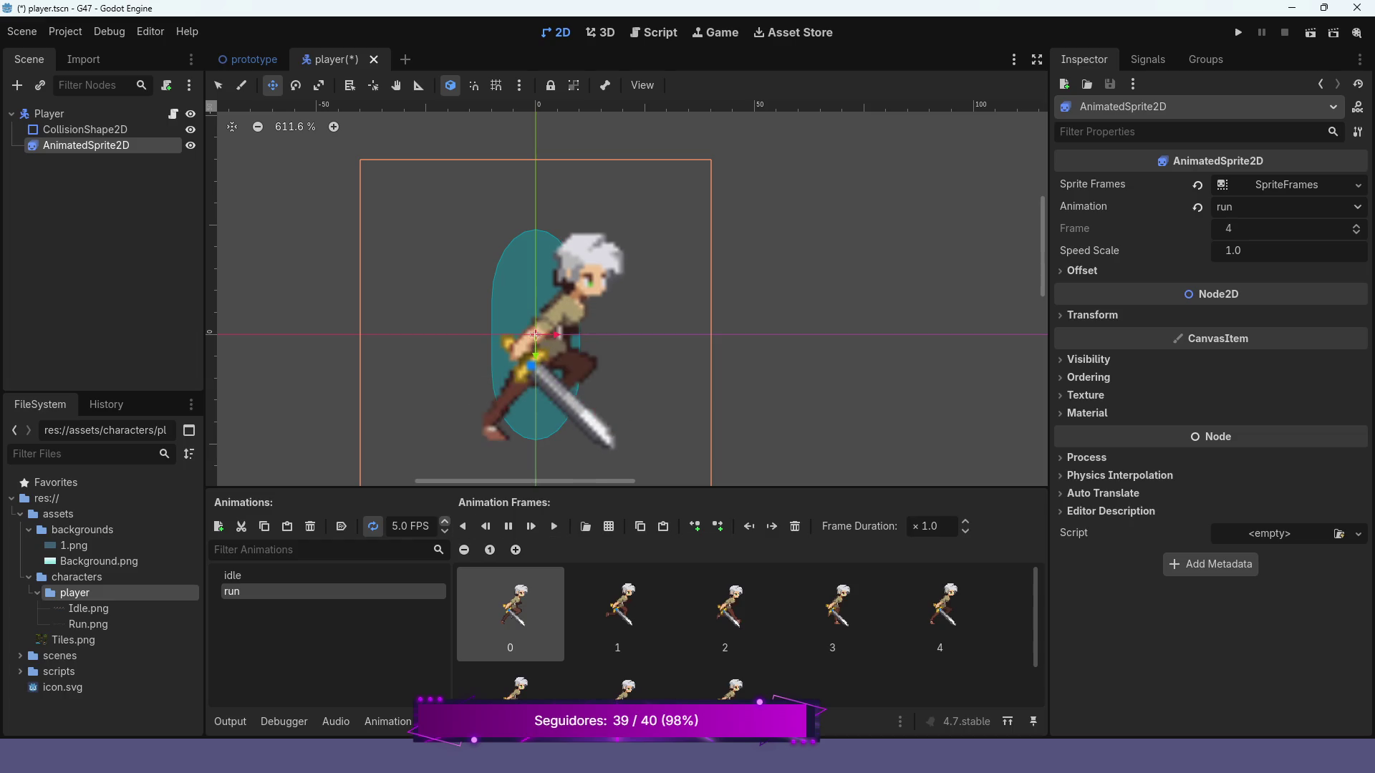
{"action": "double_click", "coordinate": [405, 526]}
{"action": "type", "text": "7.0"}
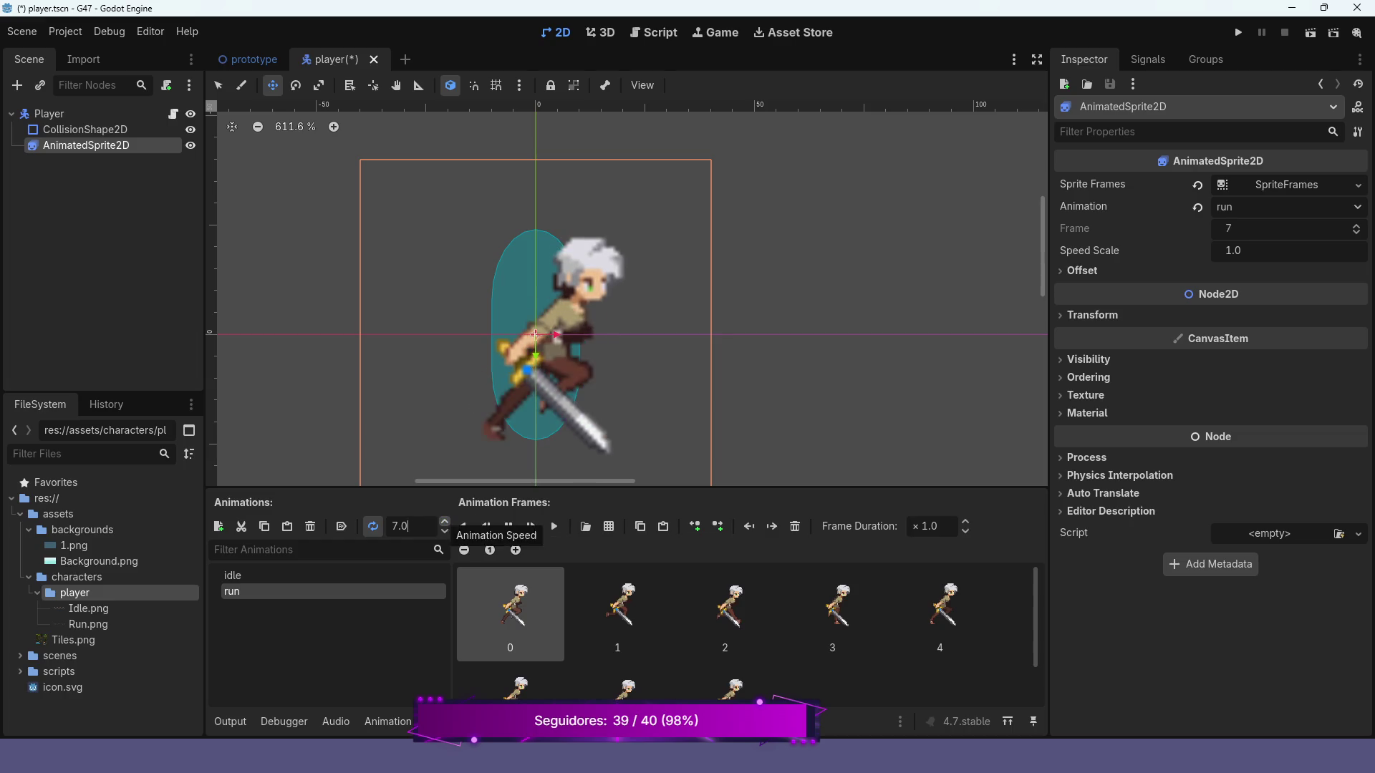
{"action": "key", "text": "BackSpace"}
{"action": "key", "text": "BackSpace"}
{"action": "key", "text": "BackSpace"}
{"action": "type", "text": "8.0"}
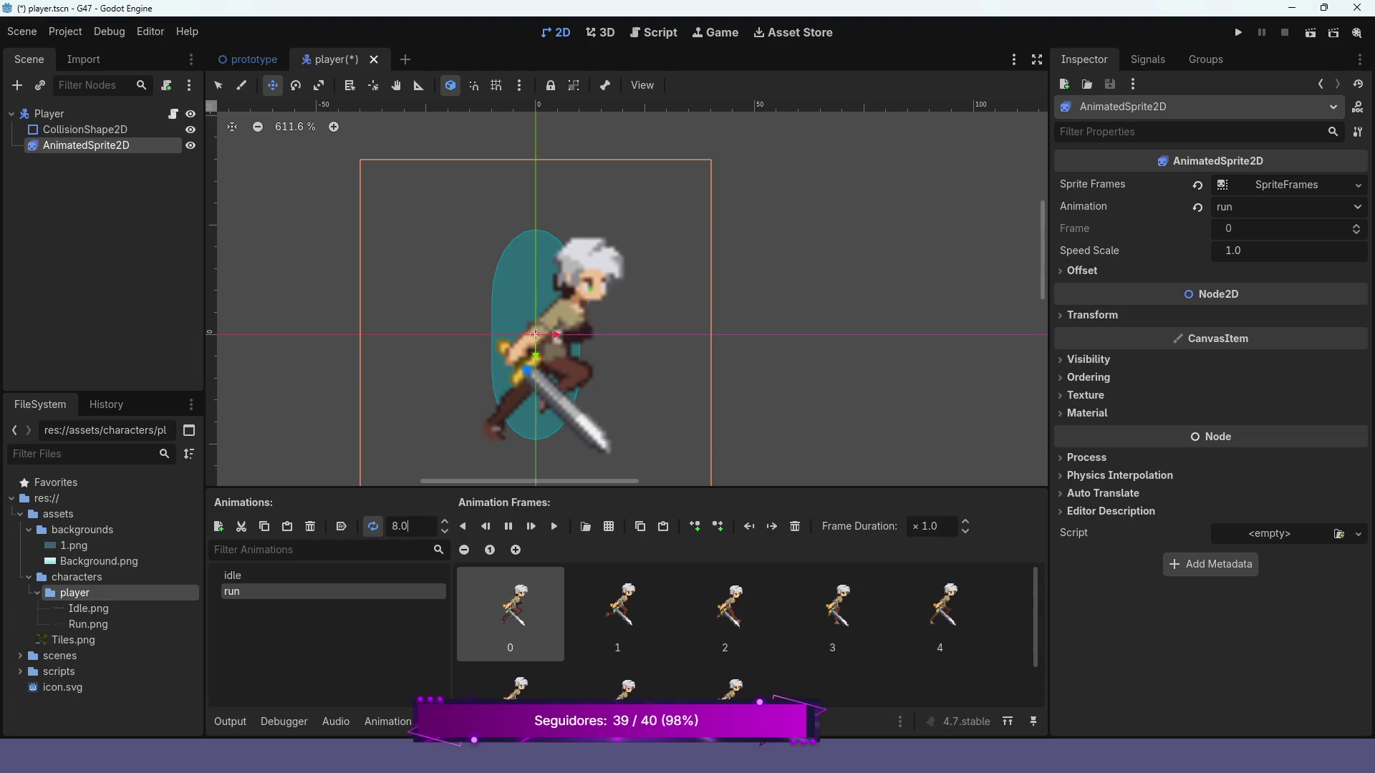
{"action": "key", "text": "ctrl+s"}
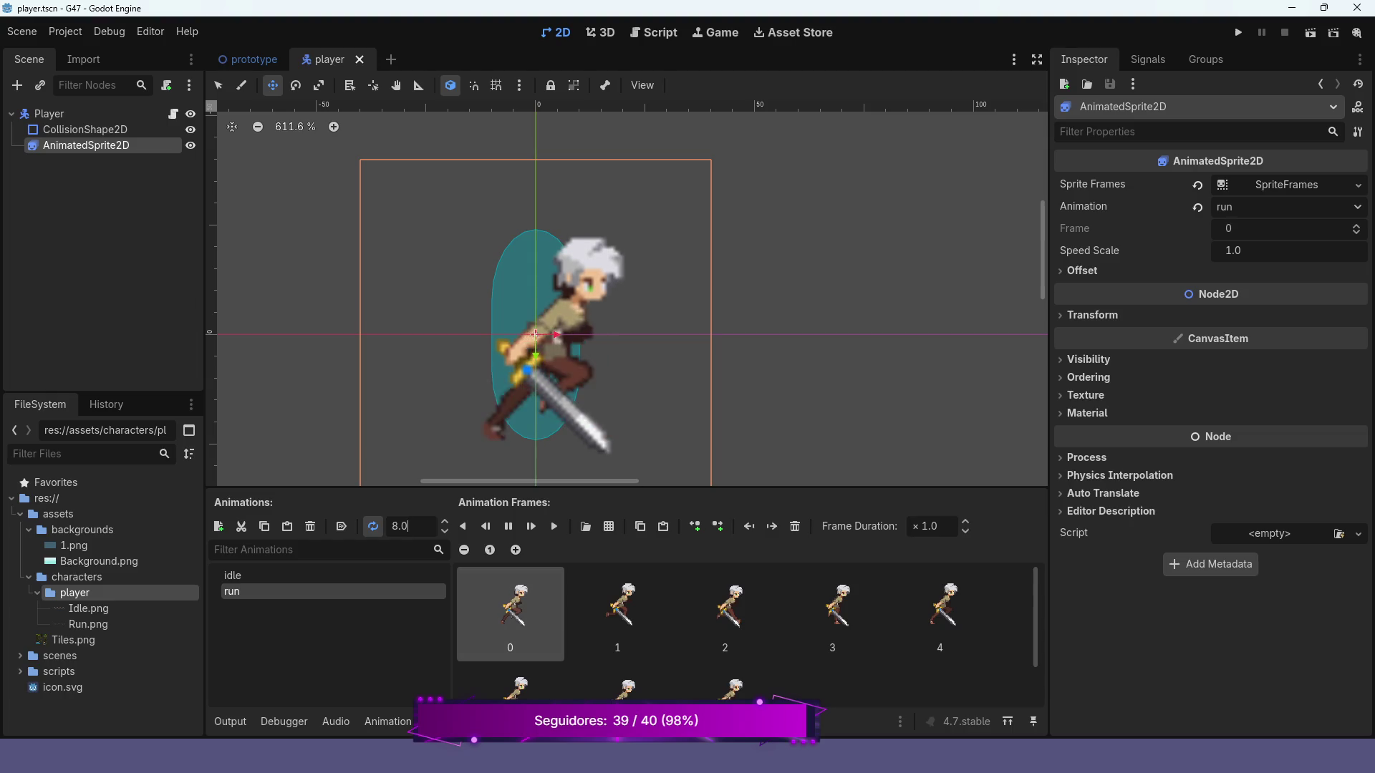
{"action": "left_click", "coordinate": [509, 526]}
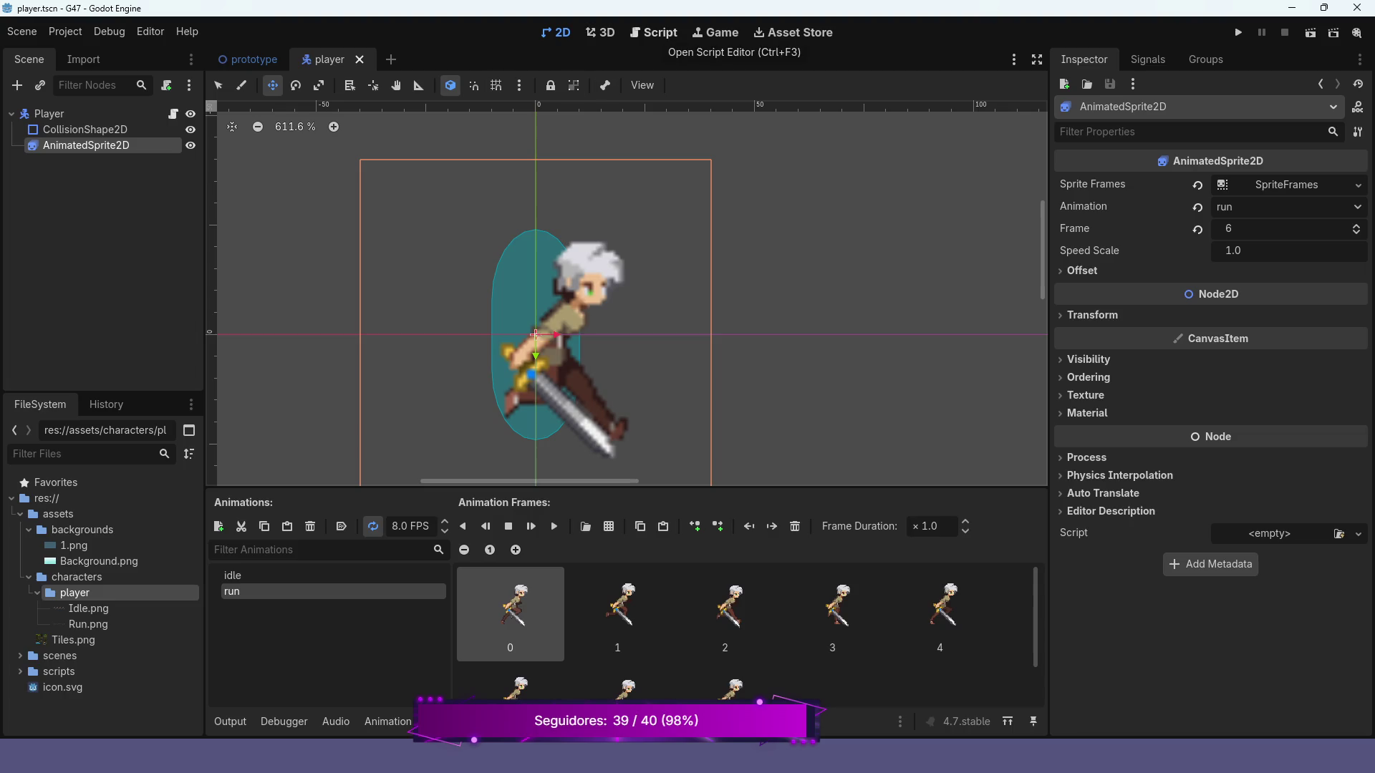
- Add a PlayerState.RUN case below the idle case in play_anim
{"action": "left_click", "coordinate": [653, 32]}
{"action": "scroll", "coordinate": [666, 283], "scroll_direction": "down", "scroll_amount": 2}
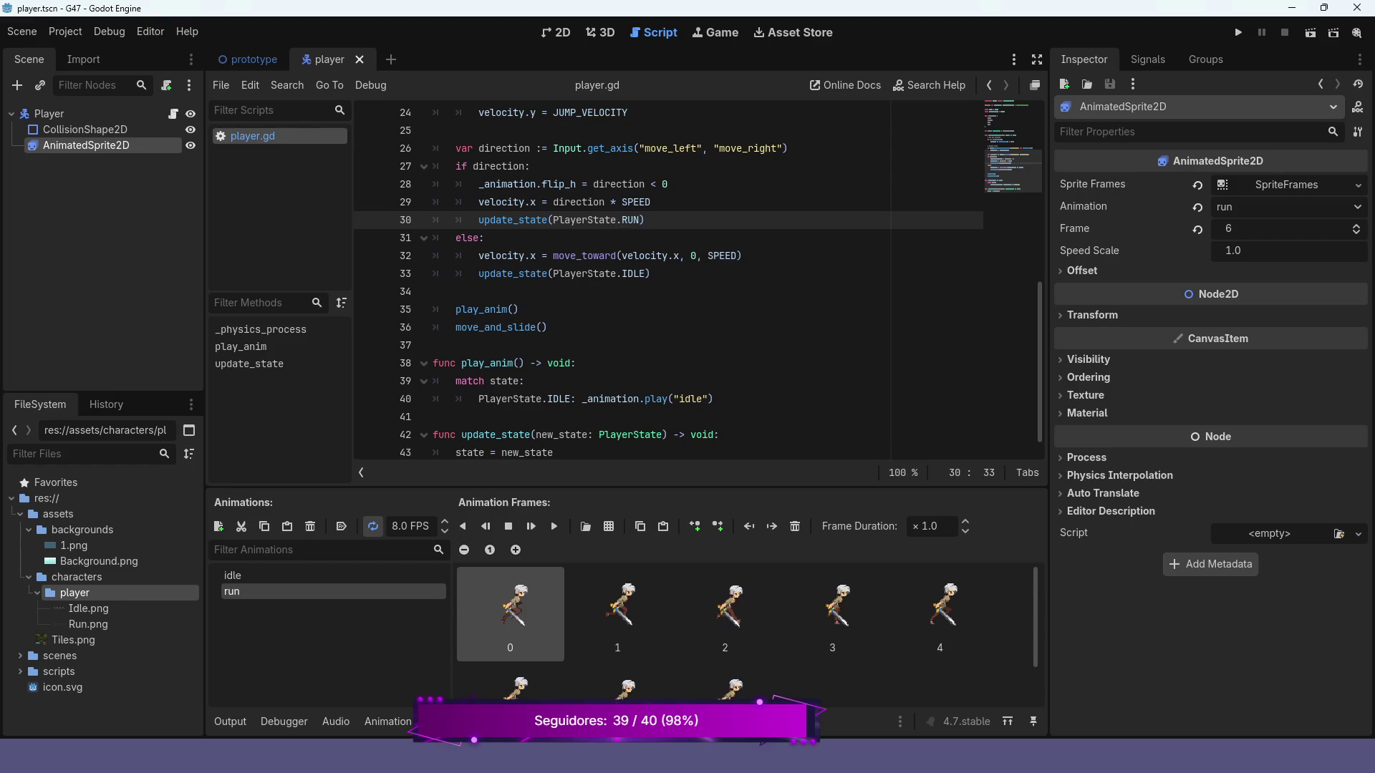
{"action": "left_click", "coordinate": [715, 399]}
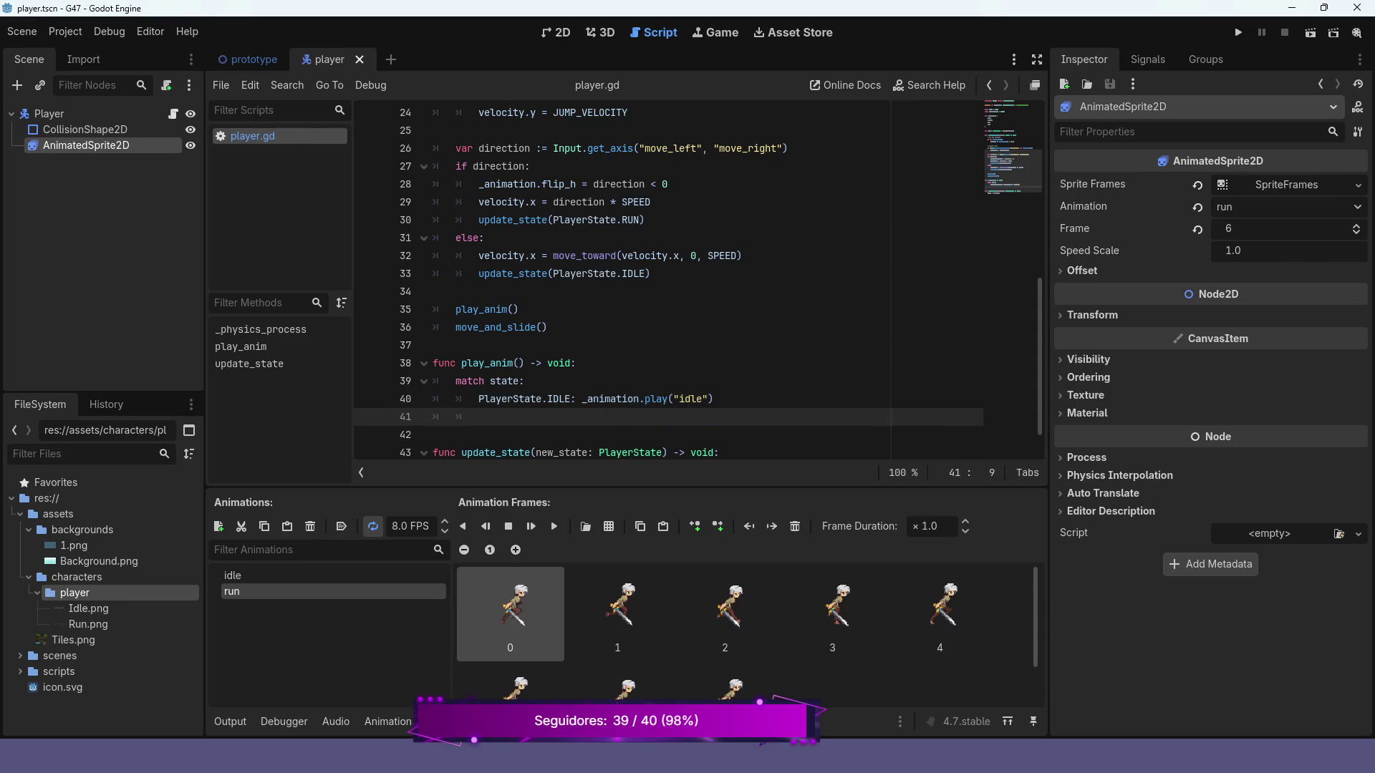
{"action": "type", "text": "P"}
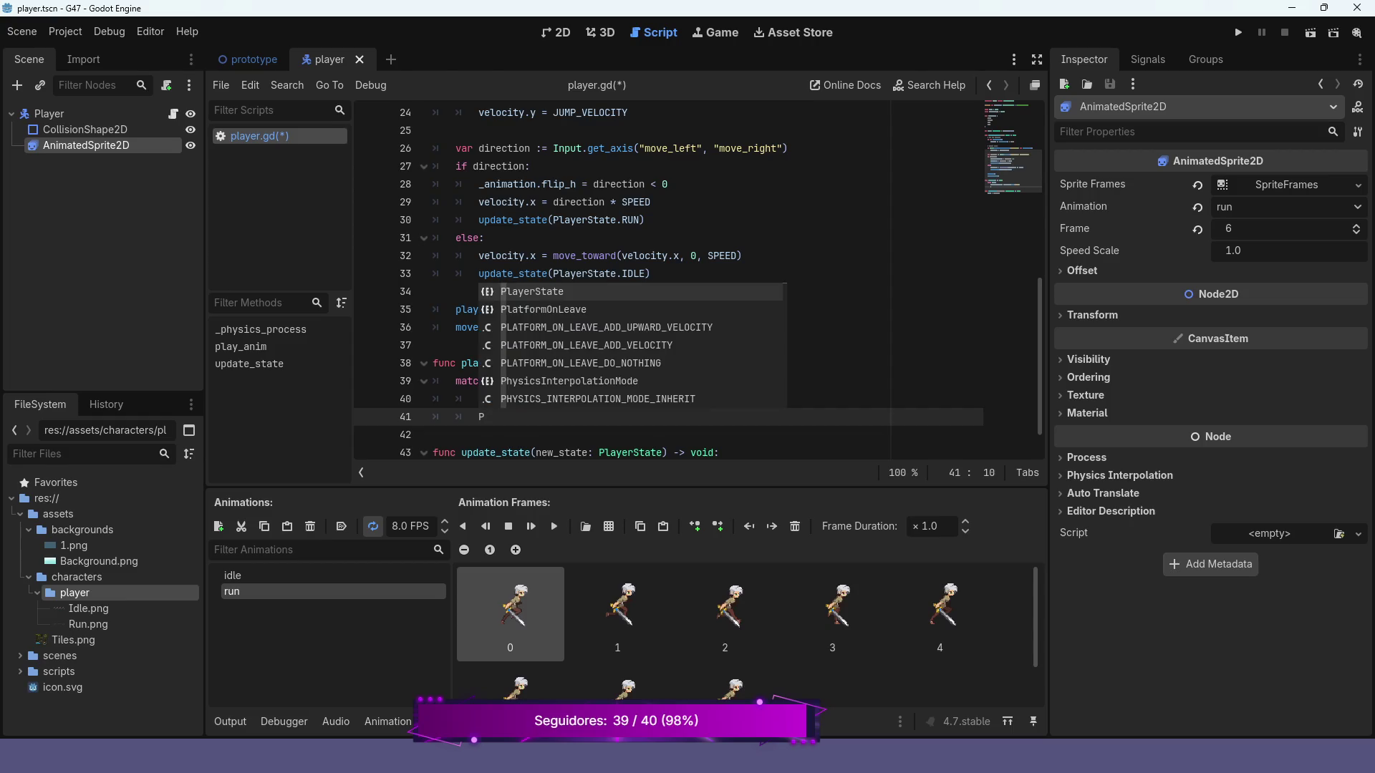
{"action": "key", "text": "Return"}
{"action": "type", "text": "."}
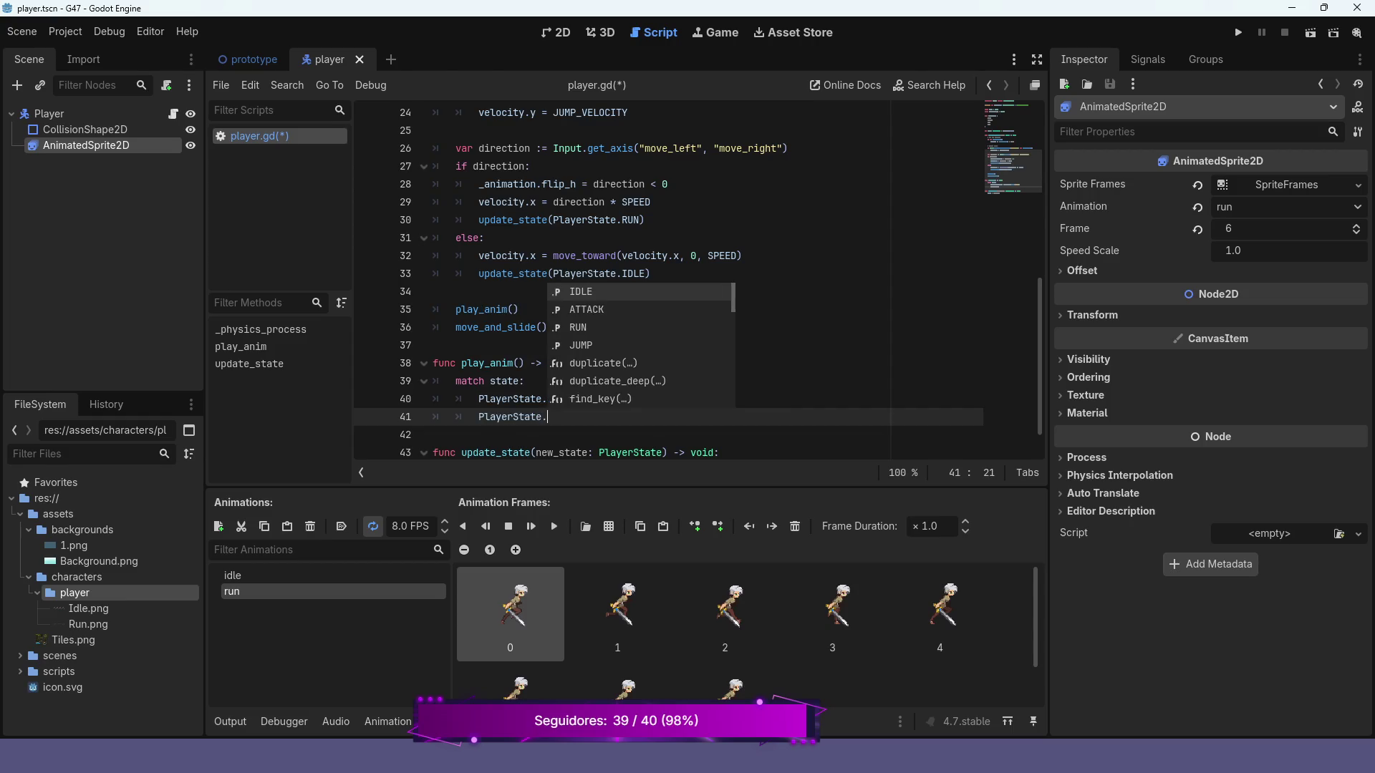
{"action": "key", "text": "Down"}
{"action": "key", "text": "Down"}
{"action": "key", "text": "Return"}
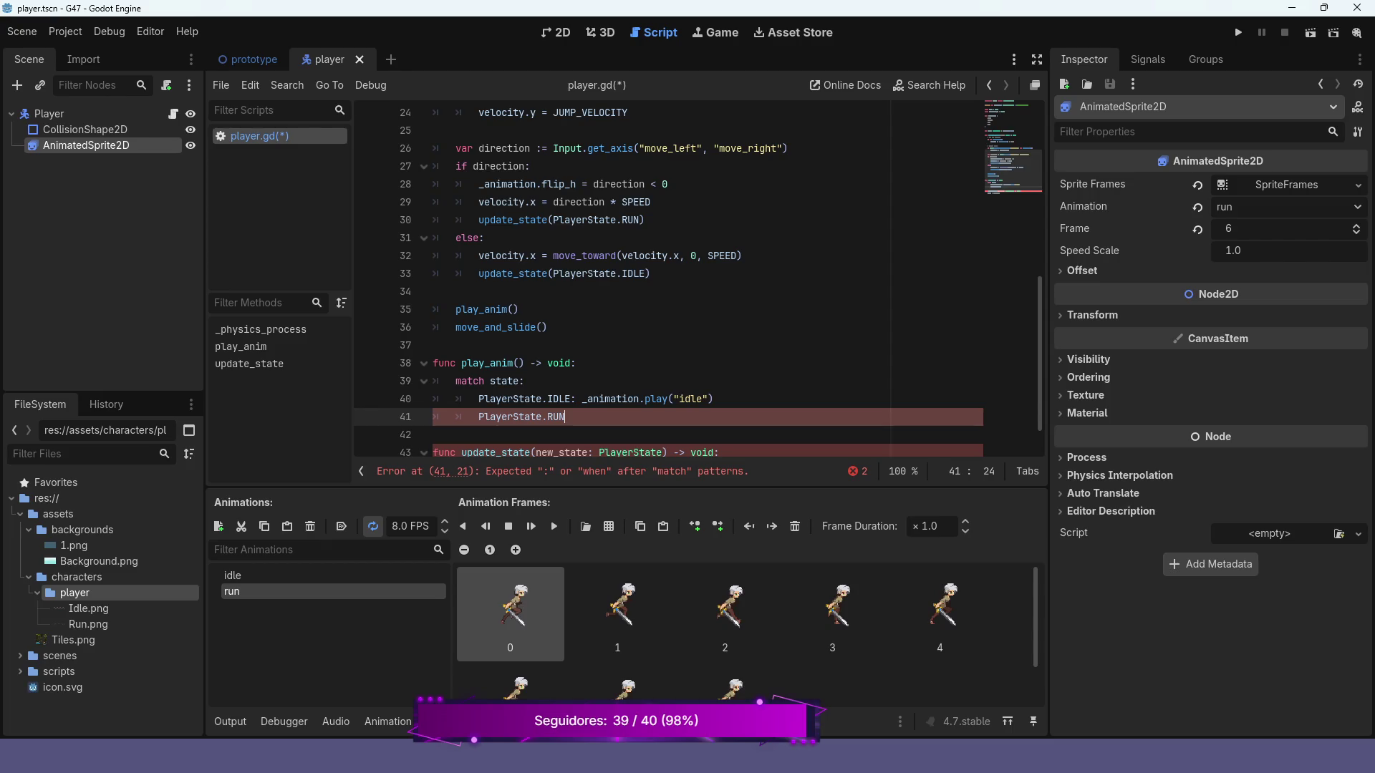
- Make the RUN case call _animation.play("run"), then launch the game with F5
{"action": "type", "text": ": _"}
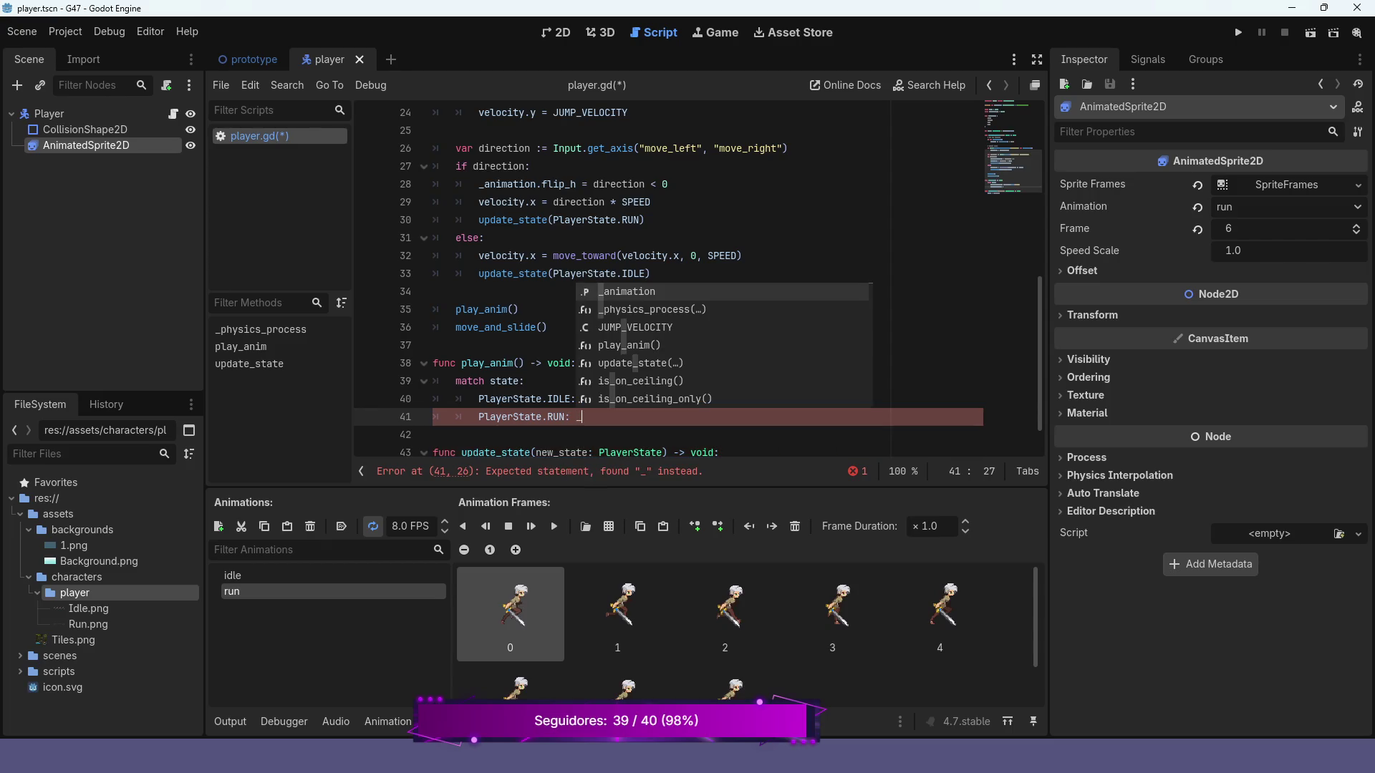
{"action": "key", "text": "Return"}
{"action": "type", "text": ".pl"}
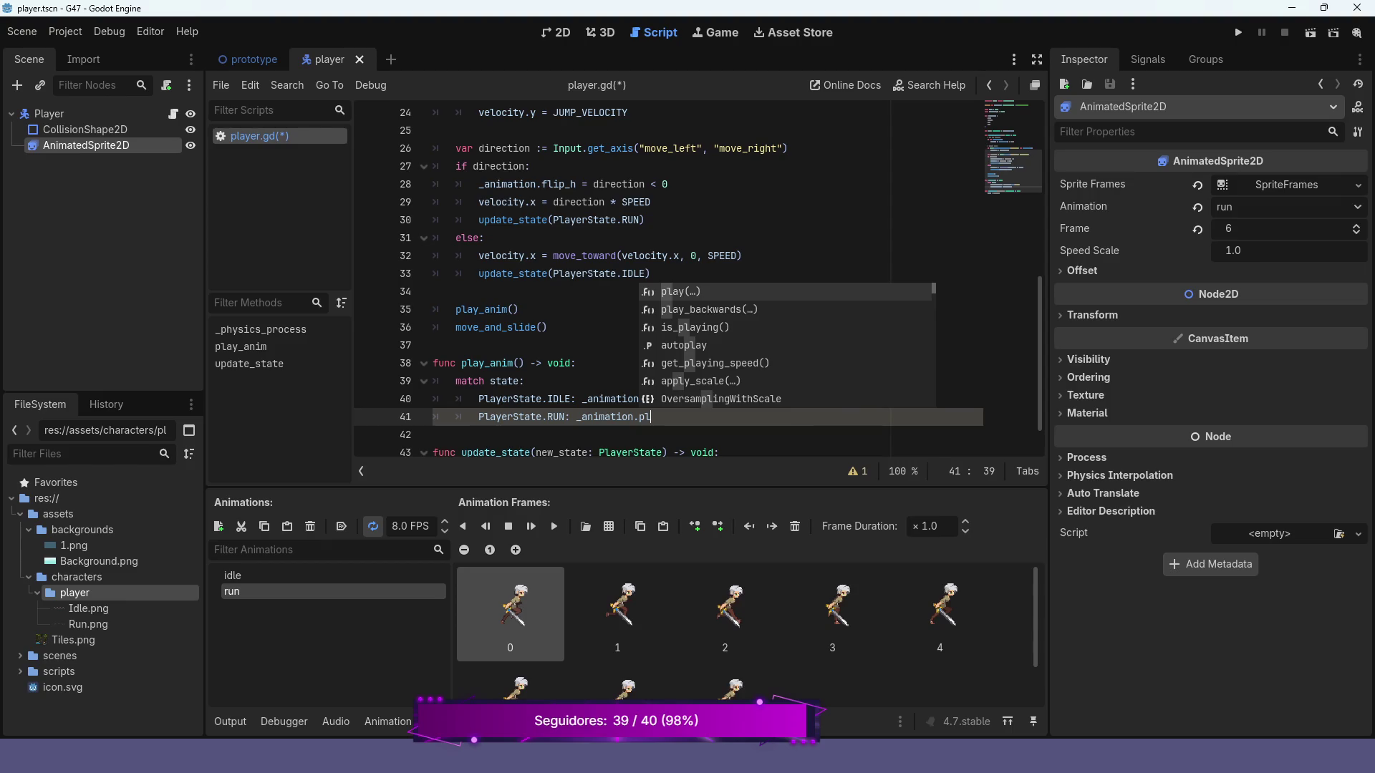
{"action": "key", "text": "Return"}
{"action": "key", "text": "Down"}
{"action": "key", "text": "Return"}
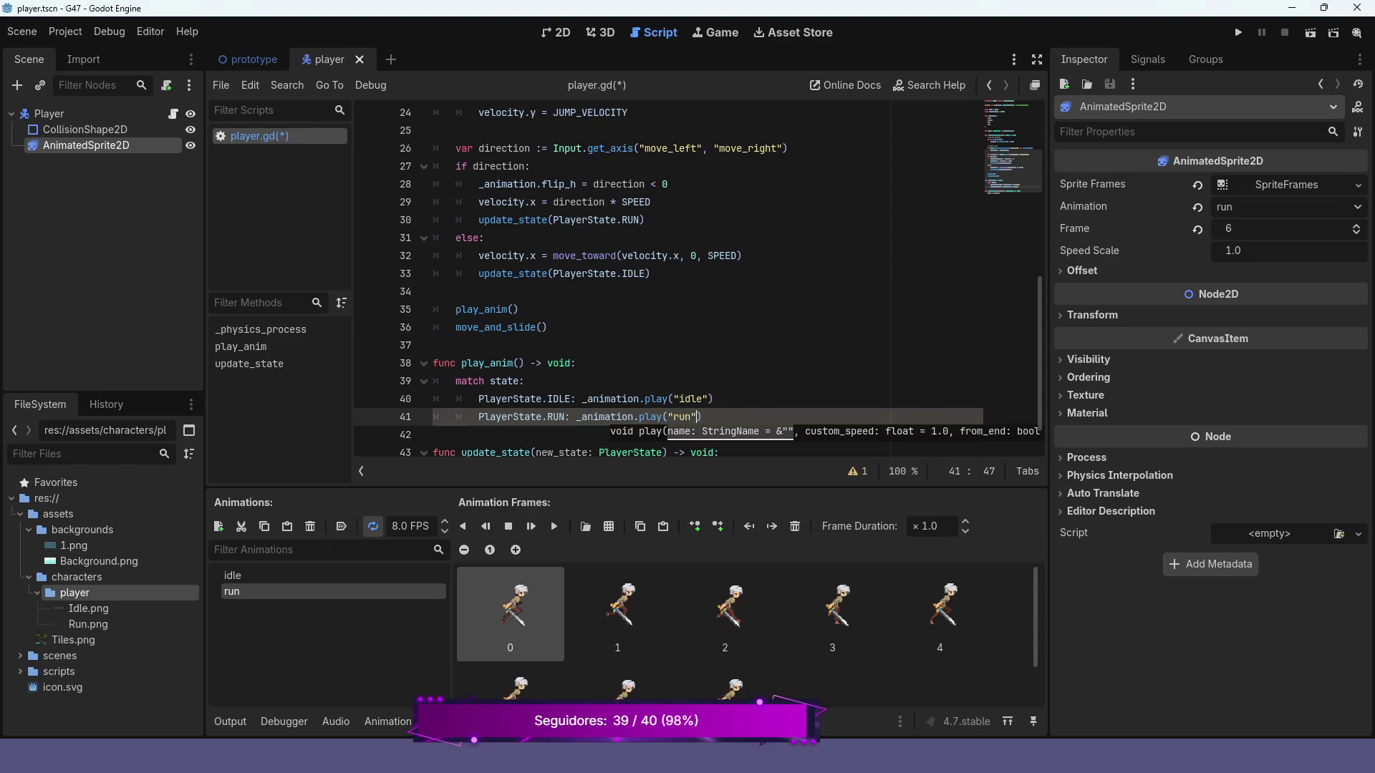
{"action": "key", "text": "Escape"}
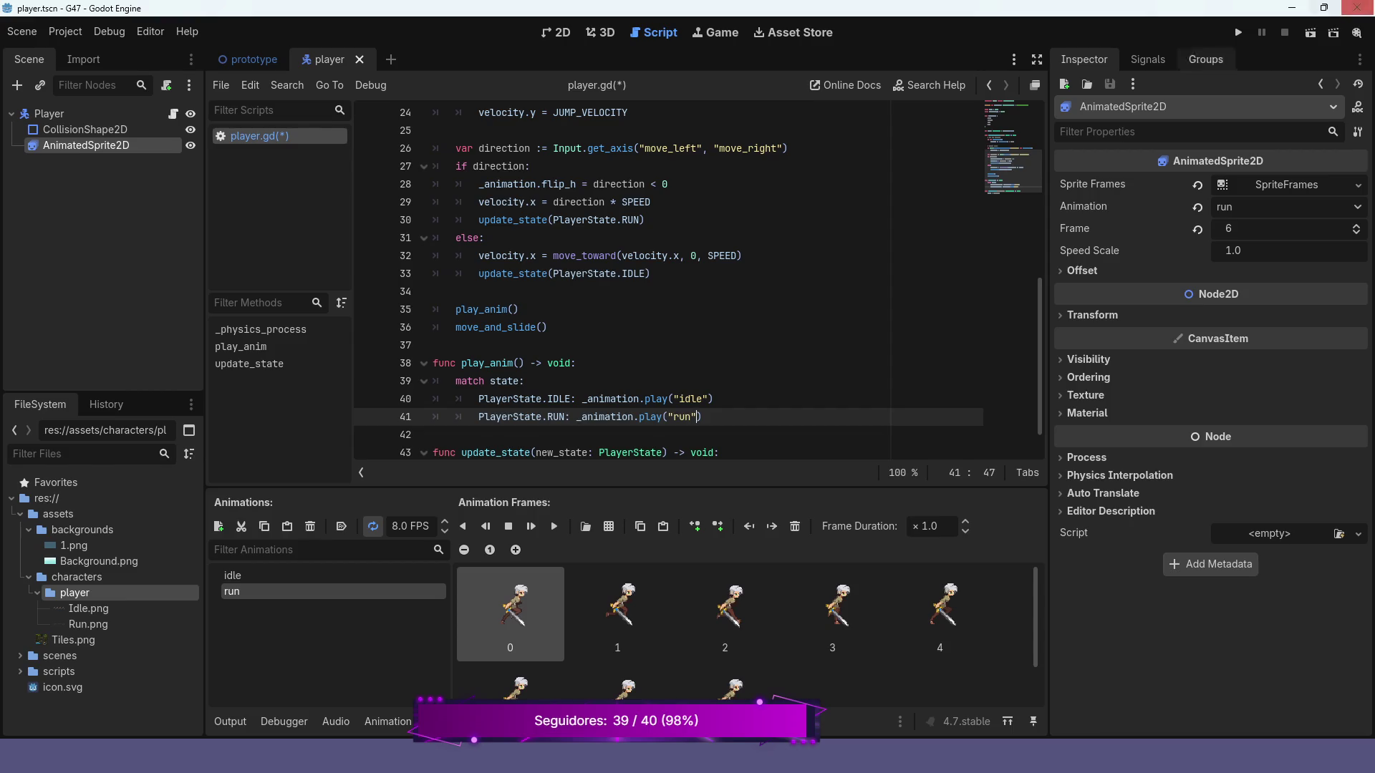
{"action": "key", "text": "F5"}
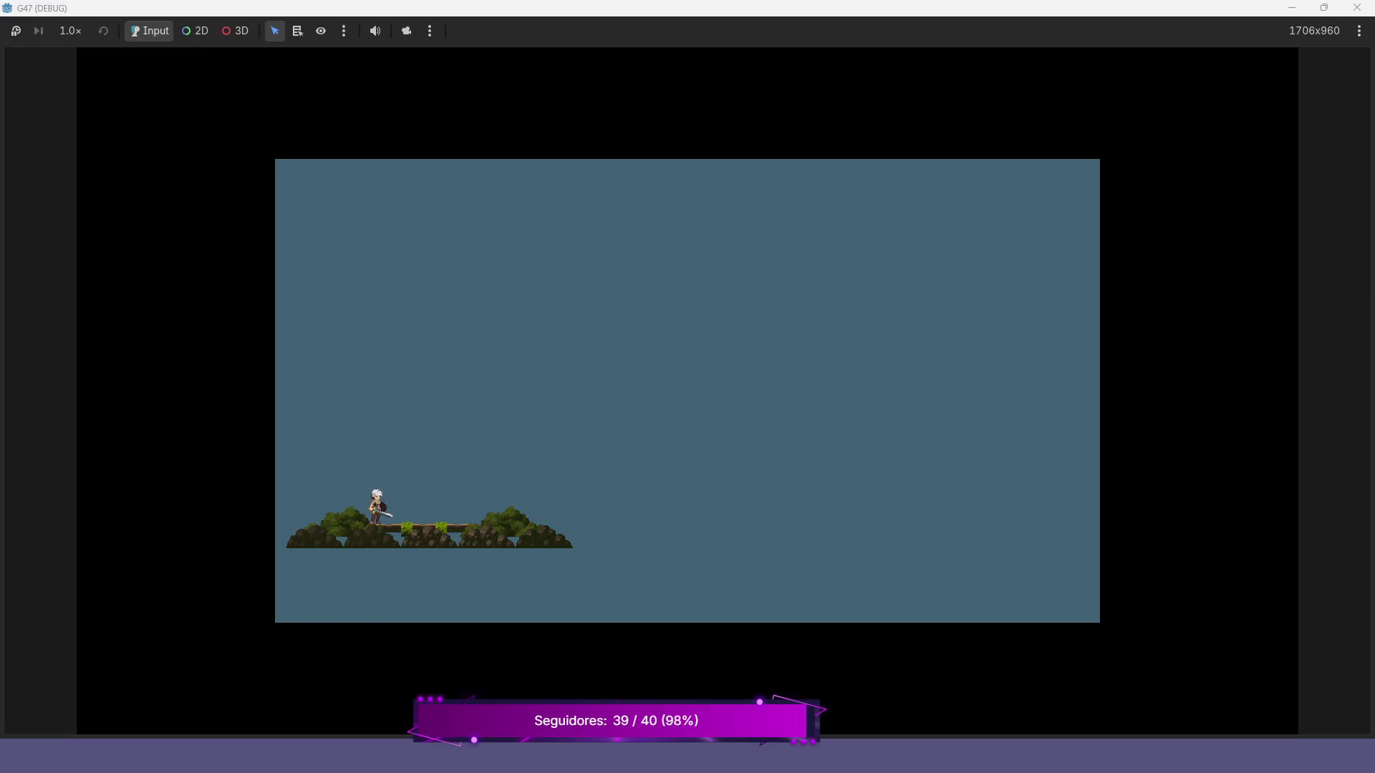
- Run the character left and right across the platform, jump, then stop the game with F8
{"action": "key", "text": "Right"}
{"action": "key", "text": "Left"}
{"action": "key", "text": "Right"}
{"action": "key", "text": "Left"}
{"action": "key", "text": "Right"}
{"action": "key", "text": "Left"}
{"action": "key", "text": "Right"}
{"action": "key", "text": "Left"}
{"action": "key", "text": "Right"}
{"action": "key", "text": "space"}
{"action": "key", "text": "Left"}
{"action": "key", "text": "F8"}
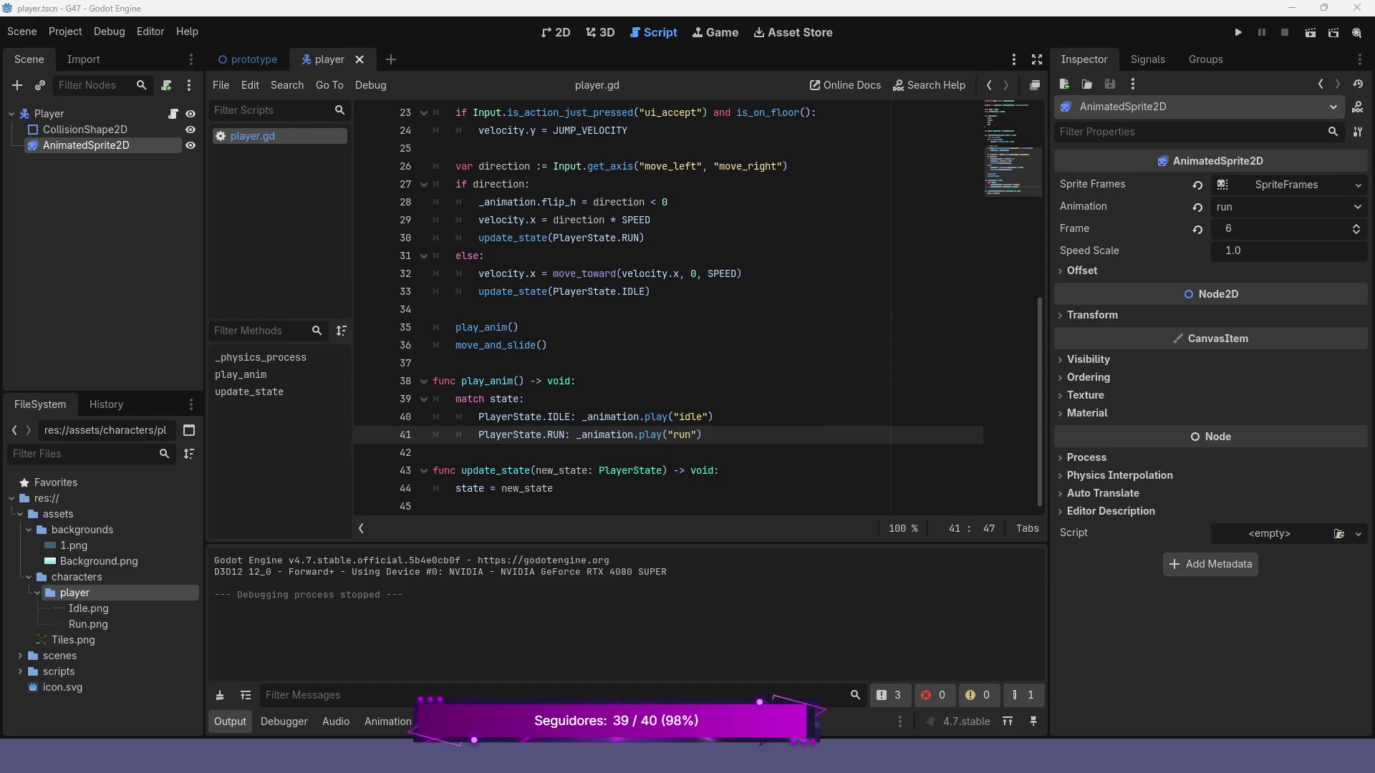
- Switch to the 2D view and select the player's AnimatedSprite2D node
{"action": "key", "text": "ctrl+F1"}
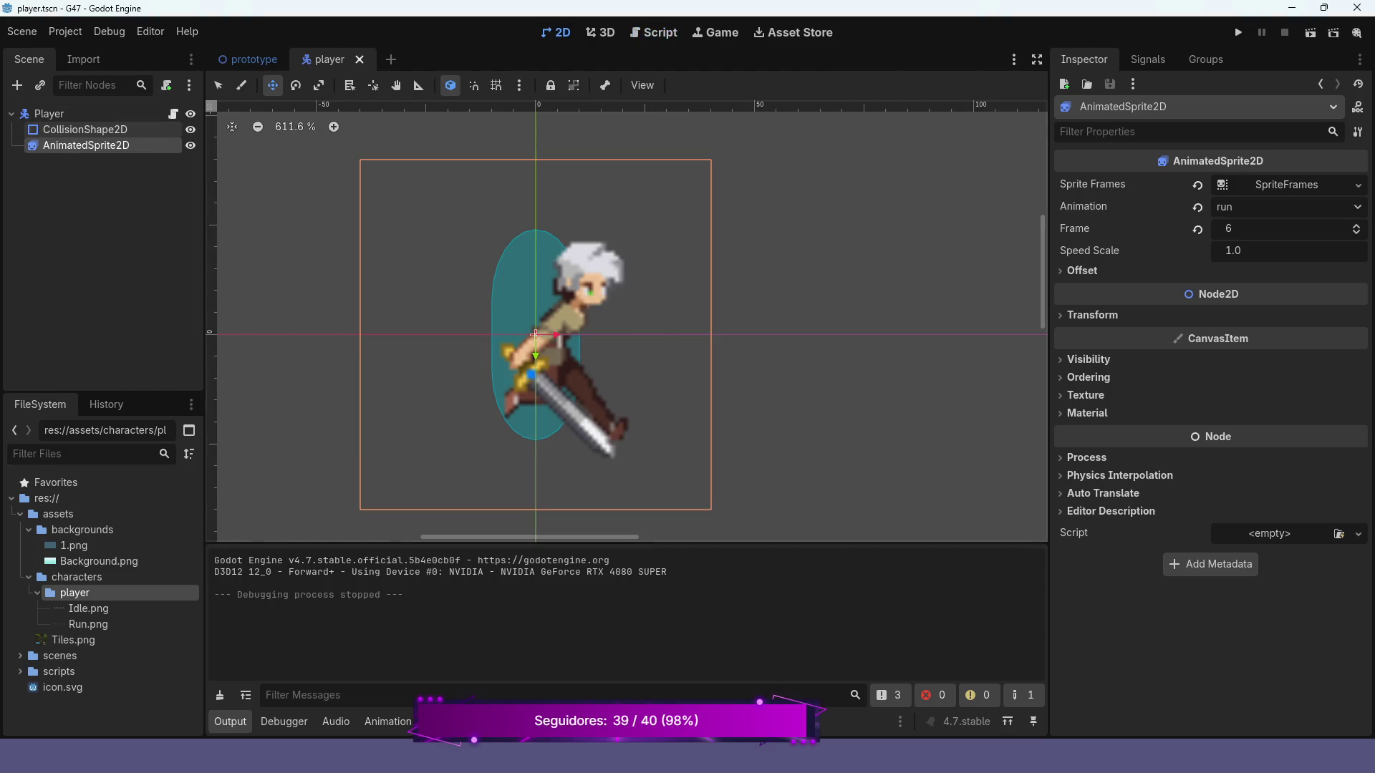
{"action": "left_click", "coordinate": [49, 113]}
{"action": "left_click", "coordinate": [85, 129]}
{"action": "left_click", "coordinate": [86, 144]}
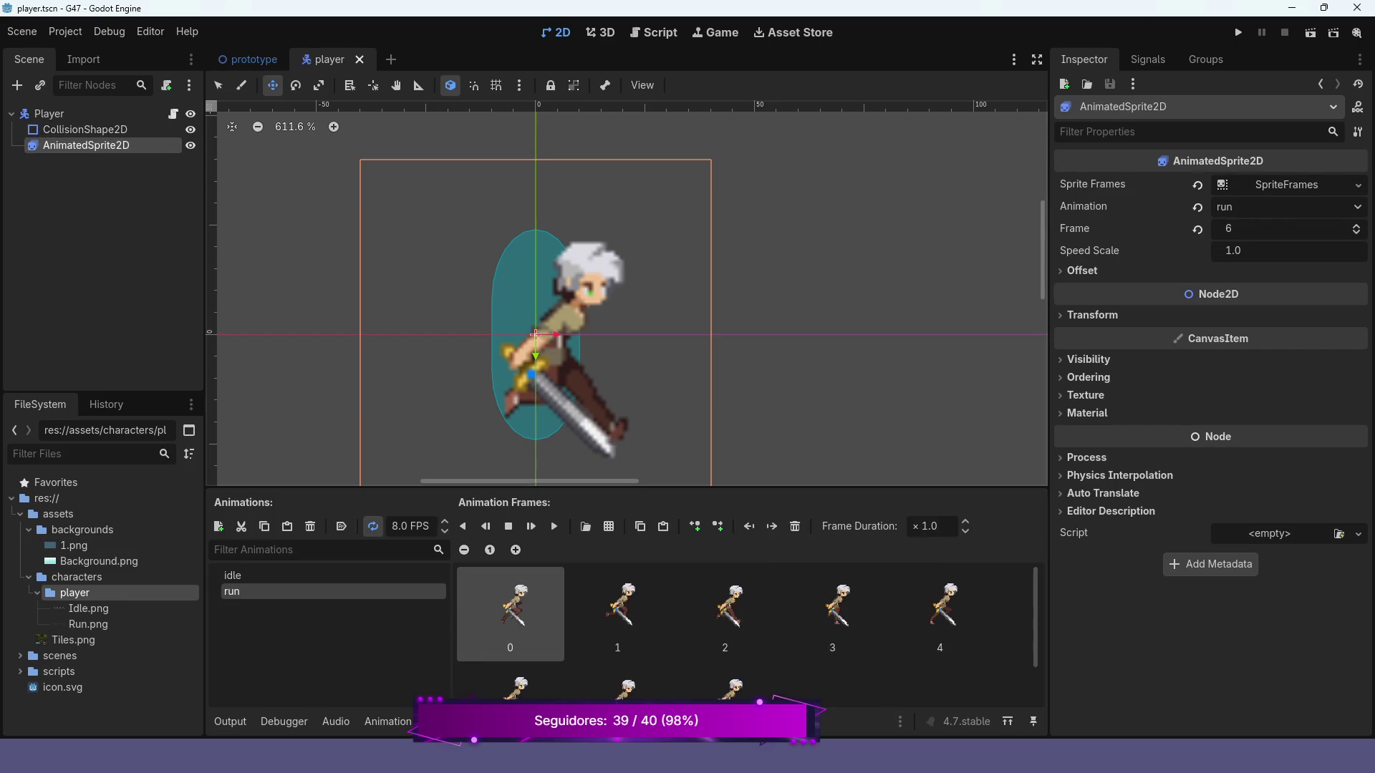
- Add a new SpriteFrames animation named 'jump' and bring up the sprite sheet picker
{"action": "left_click", "coordinate": [219, 527]}
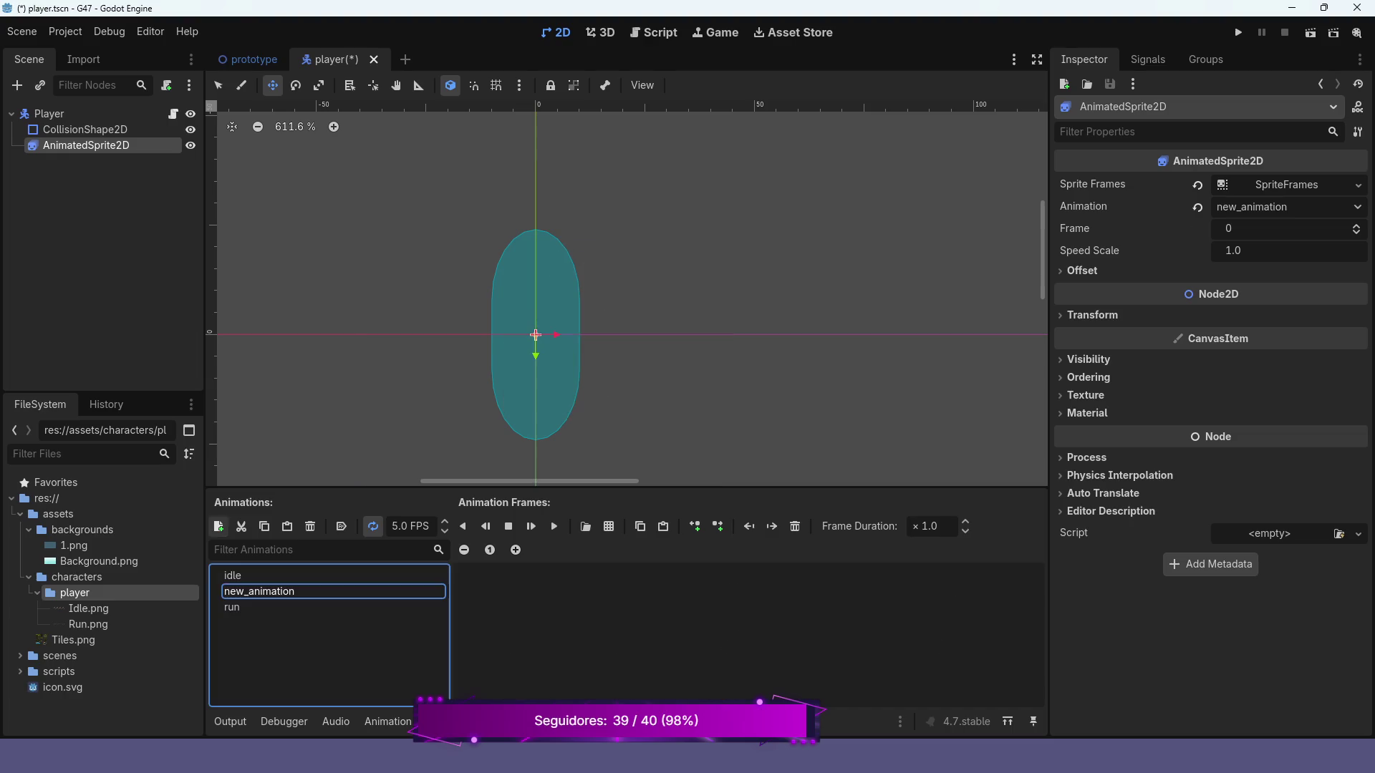
{"action": "left_click", "coordinate": [262, 591]}
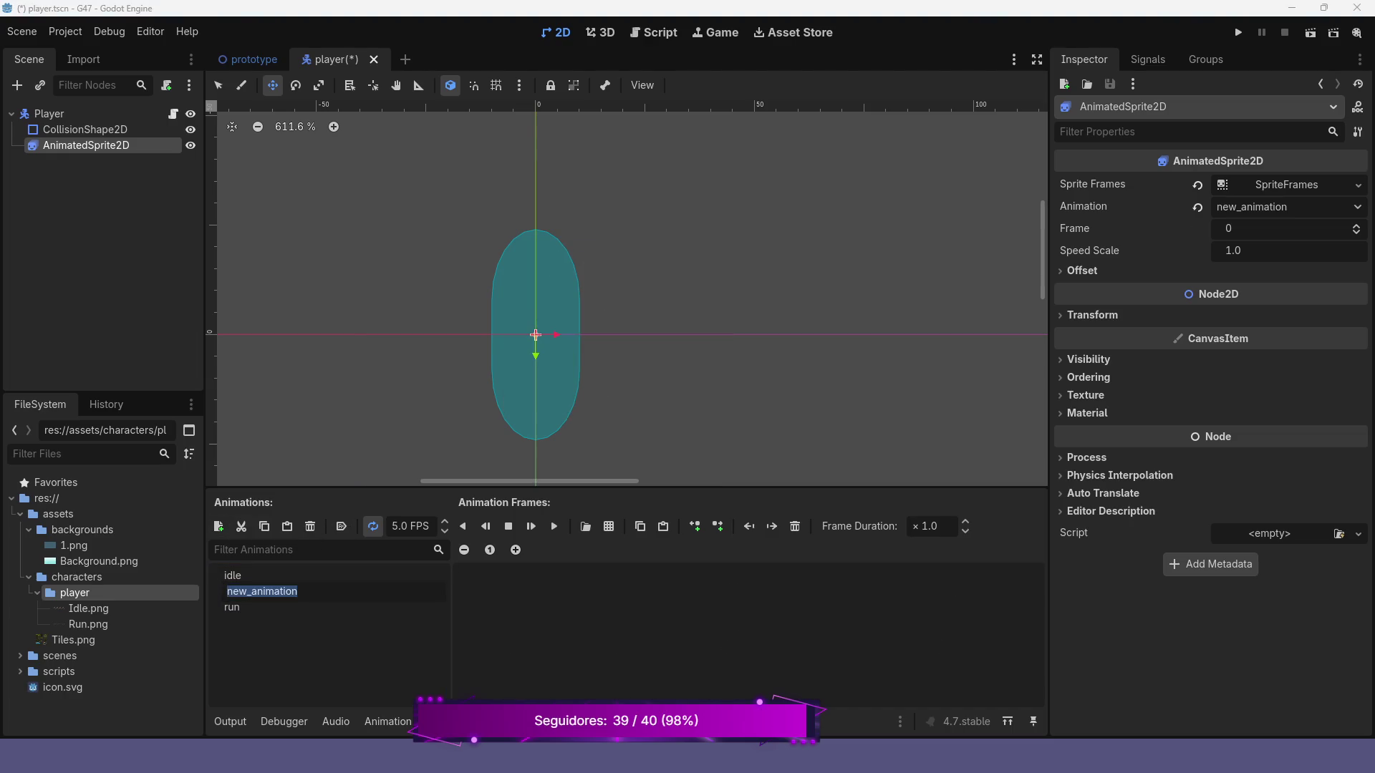
{"action": "type", "text": "jump"}
{"action": "key", "text": "Return"}
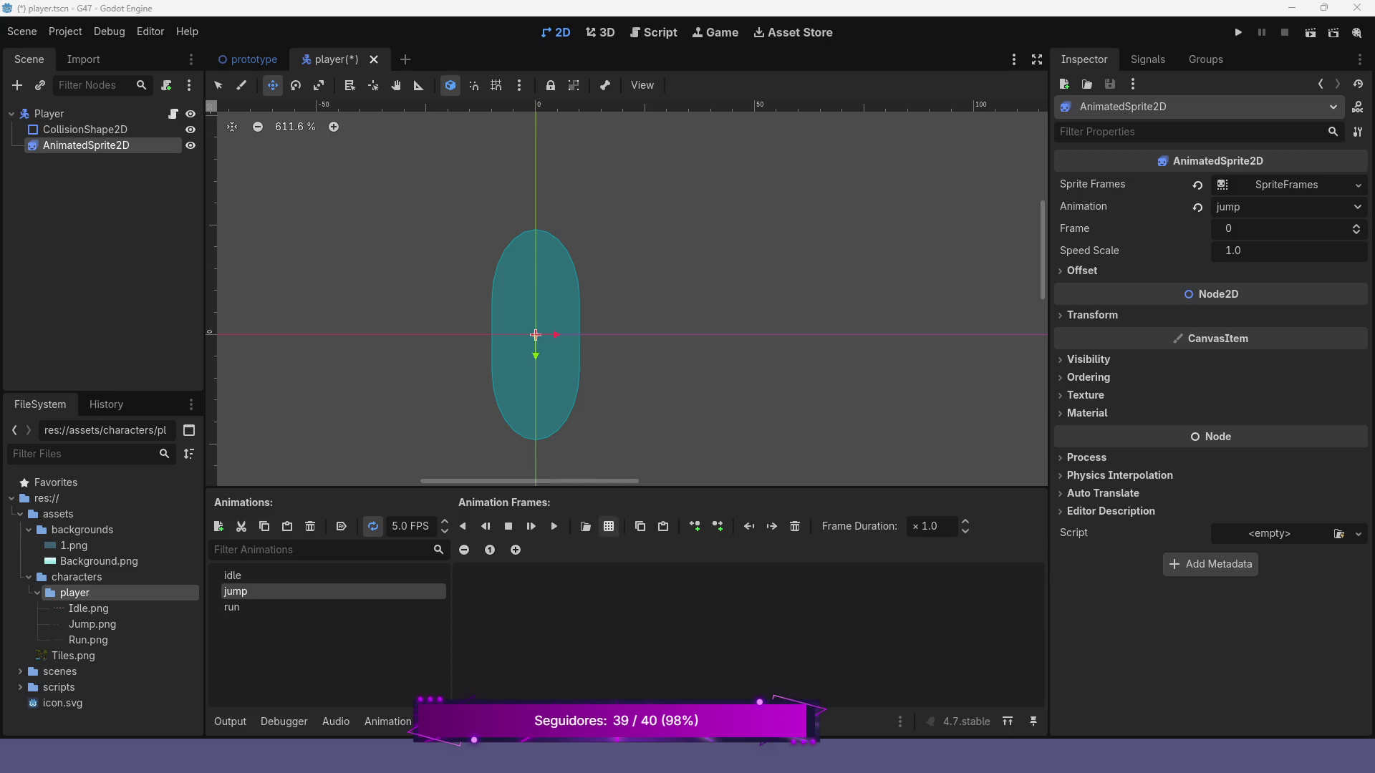
{"action": "left_click", "coordinate": [609, 527]}
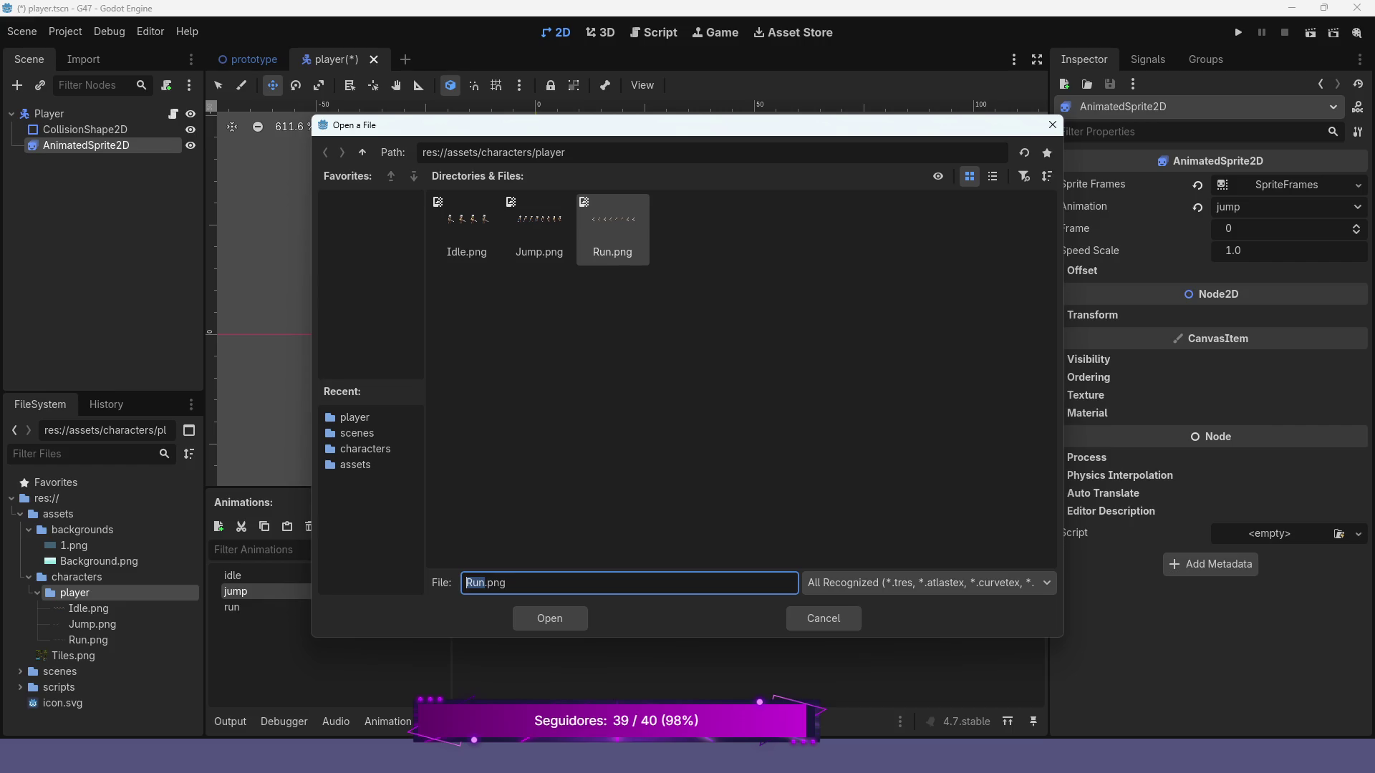
- Cancel the file picker and compare the run, idle and empty jump animations
{"action": "left_click", "coordinate": [823, 618]}
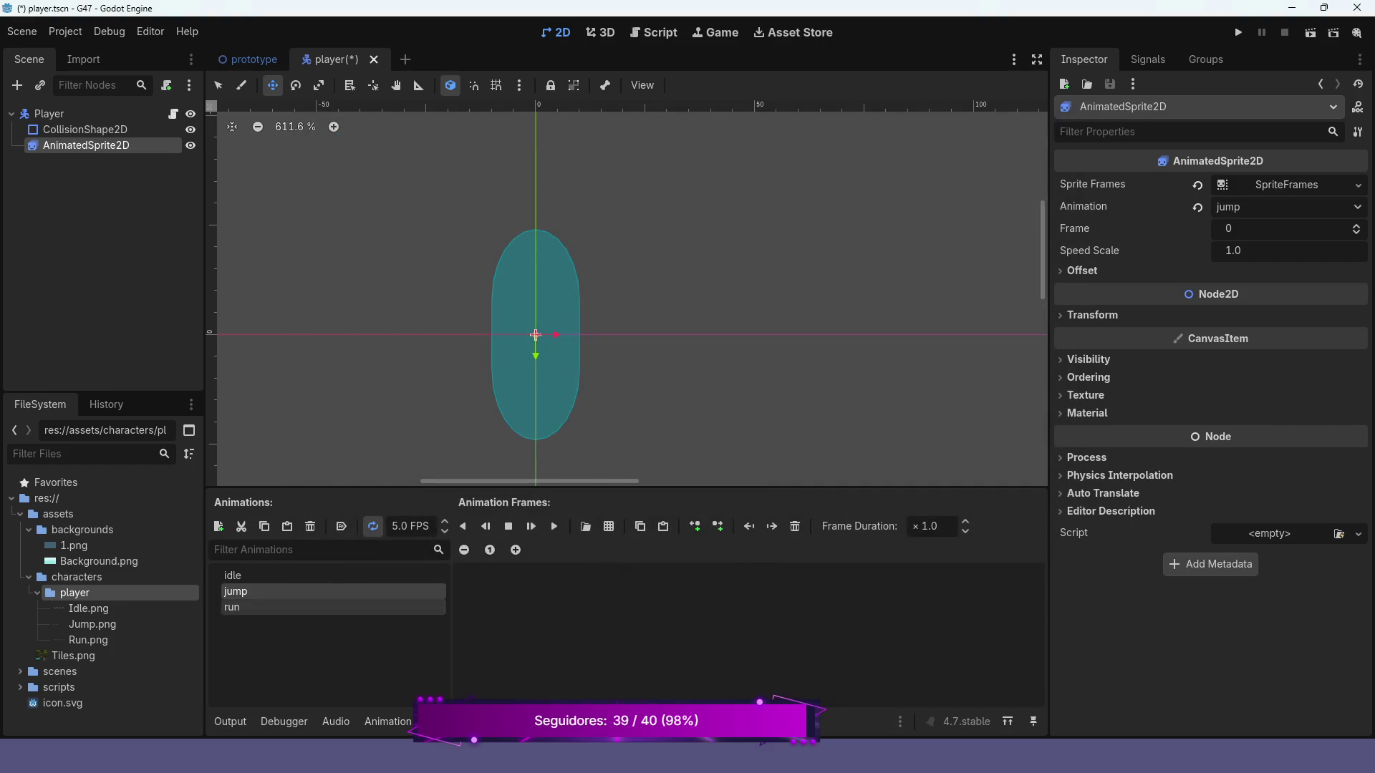
{"action": "left_click", "coordinate": [236, 608]}
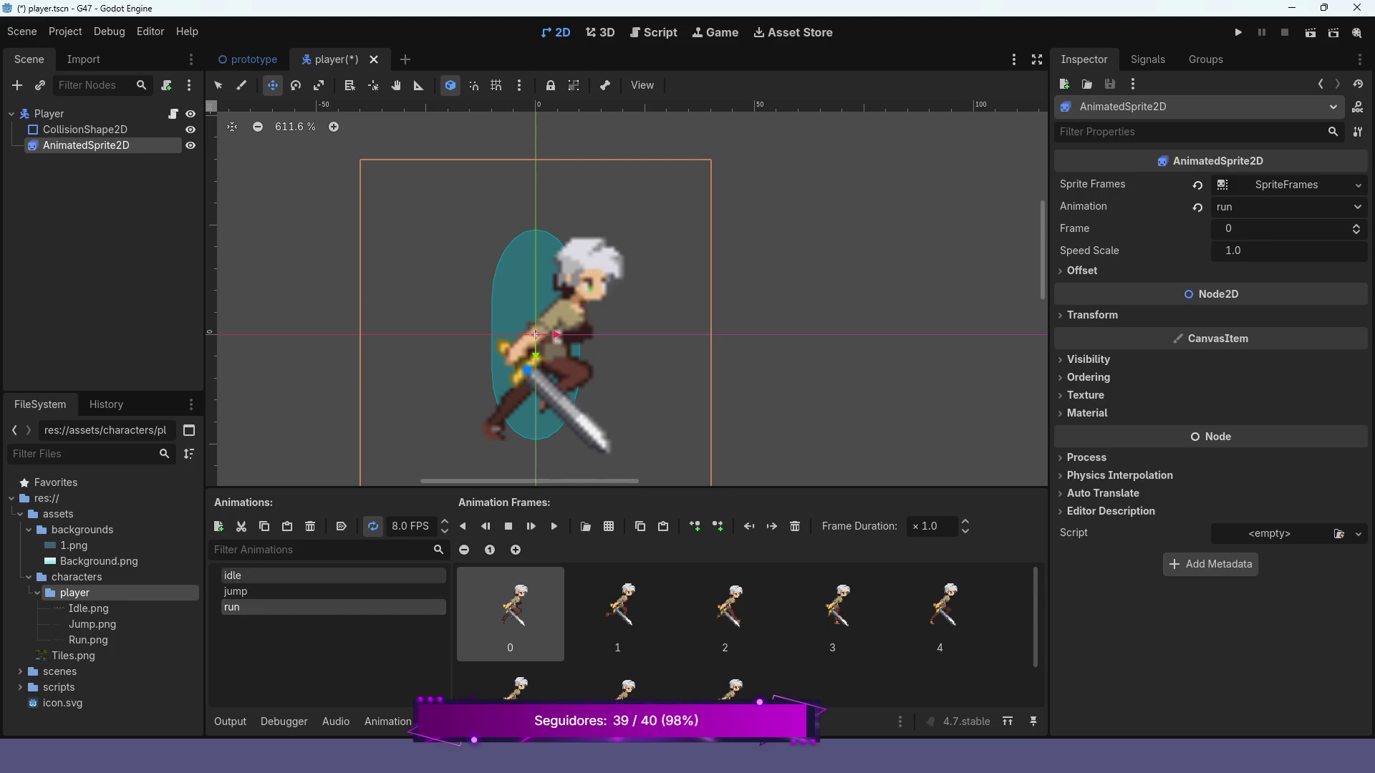
{"action": "left_click", "coordinate": [233, 575]}
{"action": "left_click", "coordinate": [234, 592]}
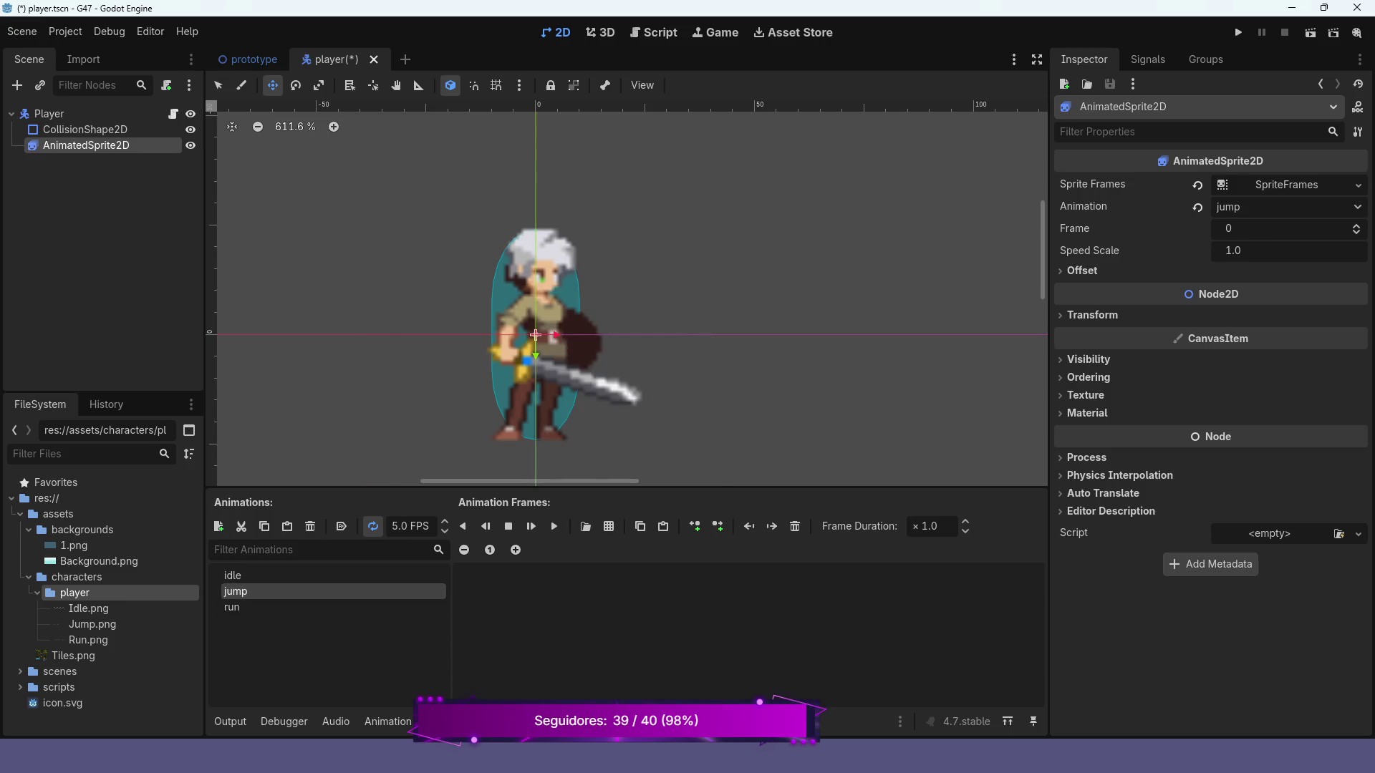
- Load Jump.png as a sprite sheet sliced into 8 horizontal by 1 vertical frames
{"action": "left_click", "coordinate": [609, 526]}
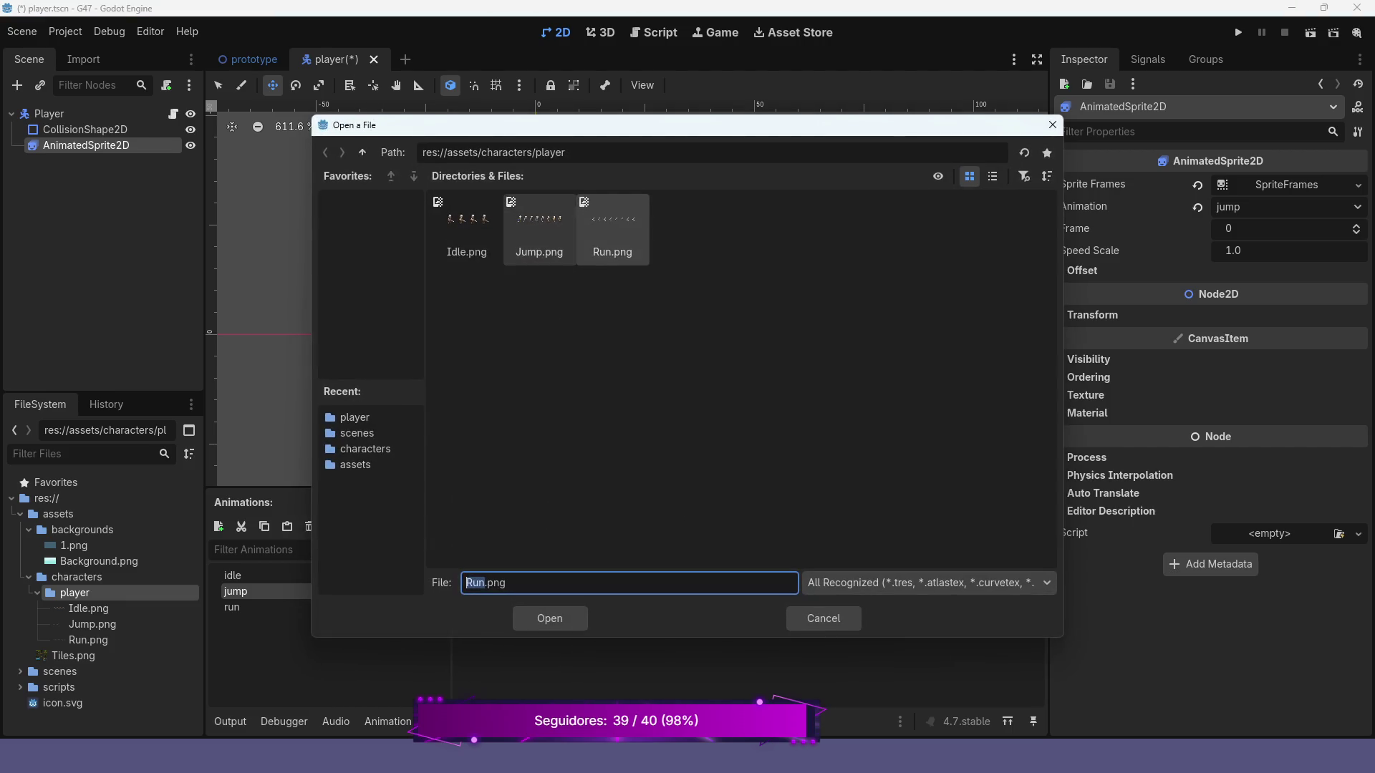
{"action": "left_click", "coordinate": [539, 229]}
{"action": "key", "text": "Return"}
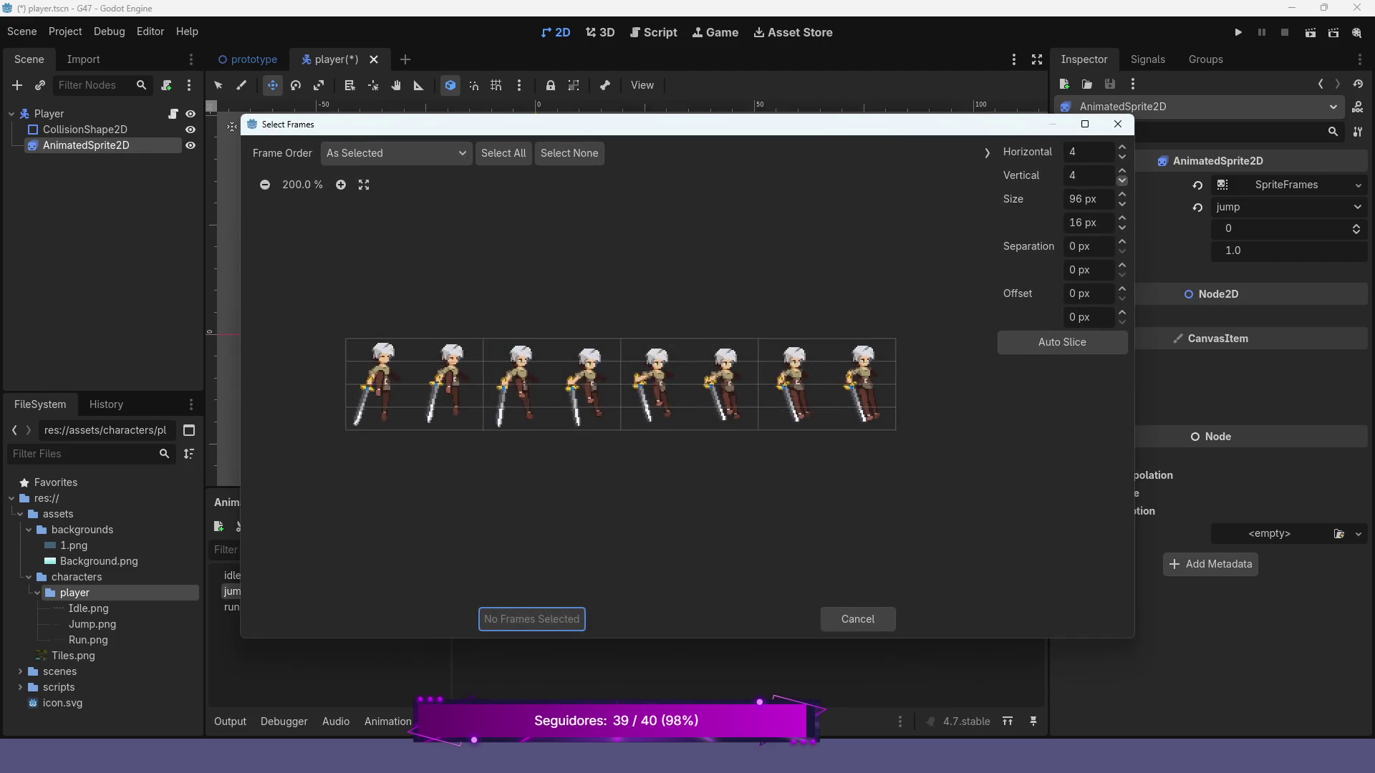
{"action": "left_click", "coordinate": [1123, 180]}
{"action": "left_click", "coordinate": [1123, 179]}
{"action": "left_click", "coordinate": [1122, 180]}
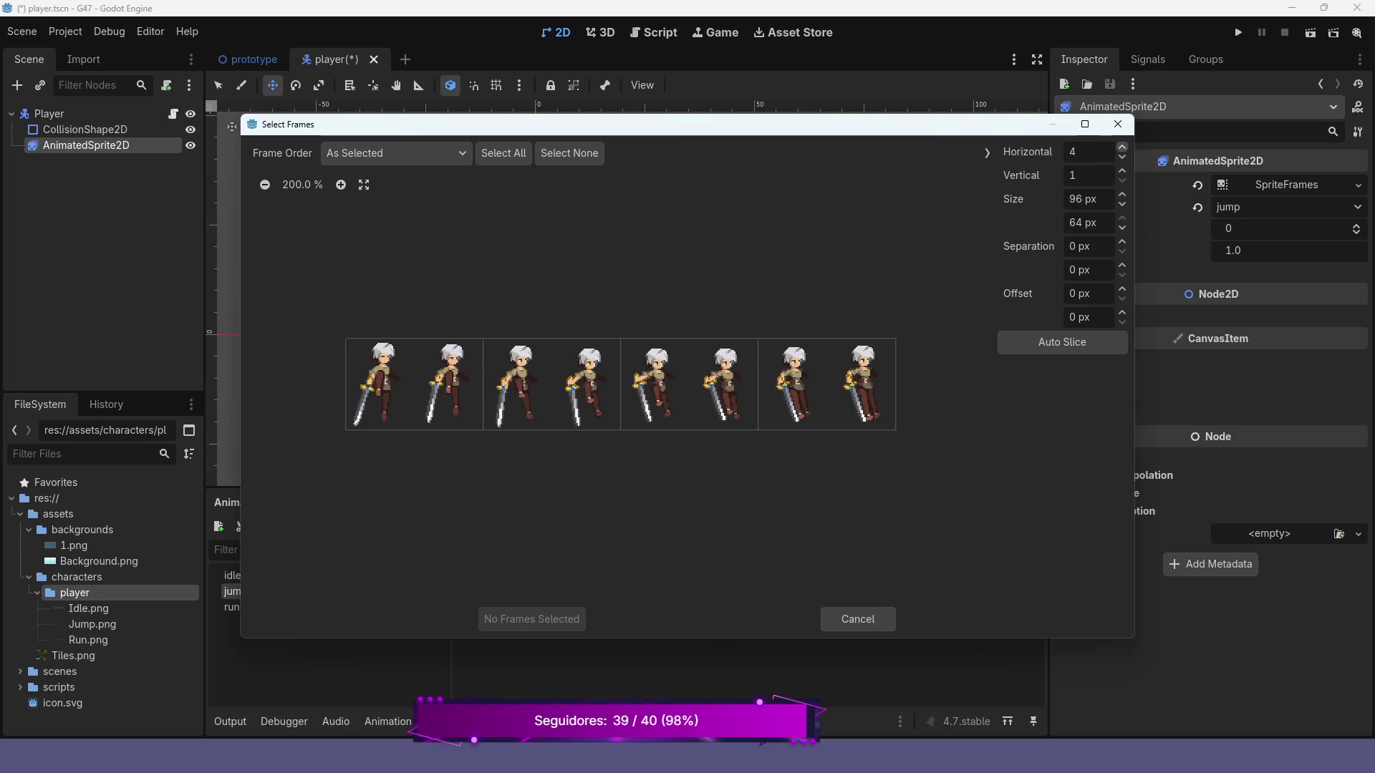
{"action": "left_click", "coordinate": [1122, 147]}
{"action": "left_click", "coordinate": [1123, 146]}
{"action": "left_click", "coordinate": [1122, 147]}
{"action": "left_click", "coordinate": [1122, 147]}
- Add all eight Jump.png frames to the jump animation and return to player.gd
{"action": "left_click_drag", "start_coordinate": [379, 385], "coordinate": [861, 384]}
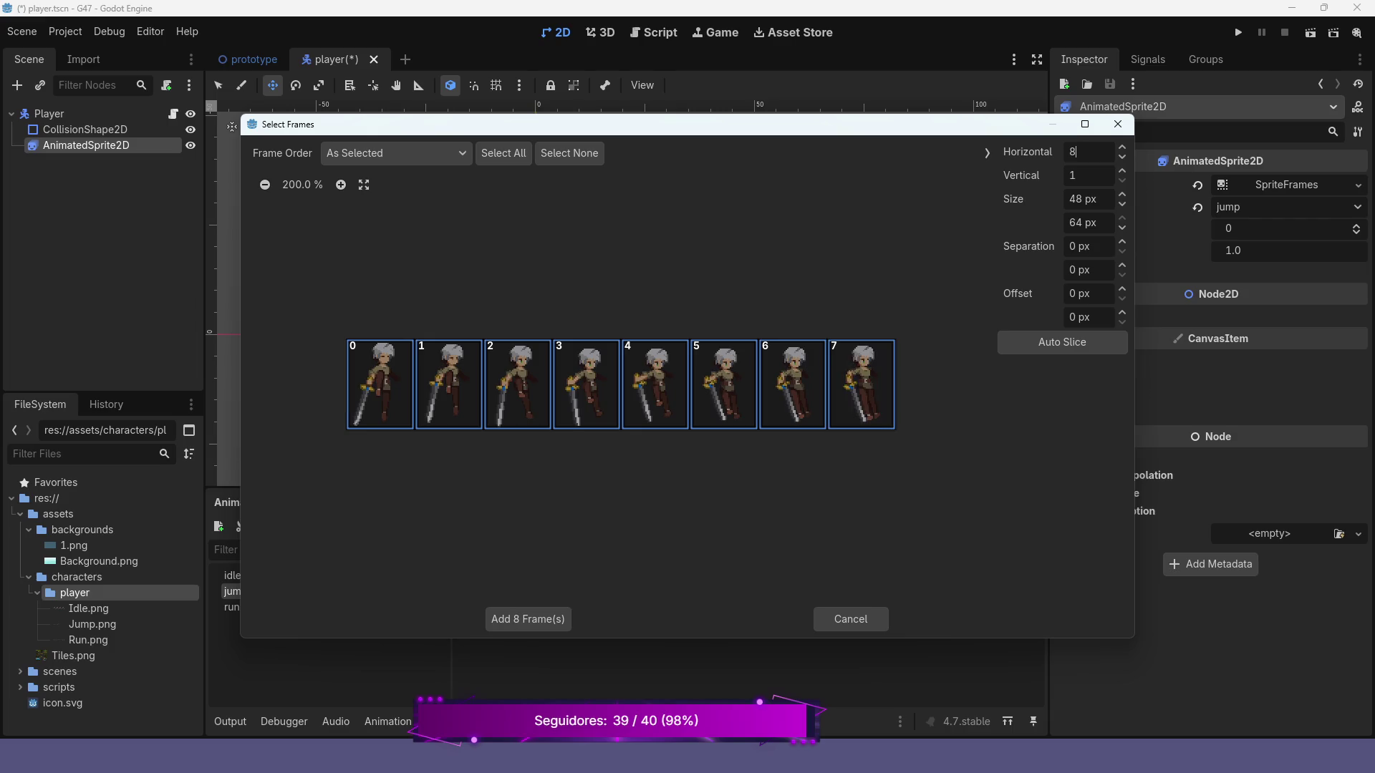
{"action": "left_click", "coordinate": [528, 619]}
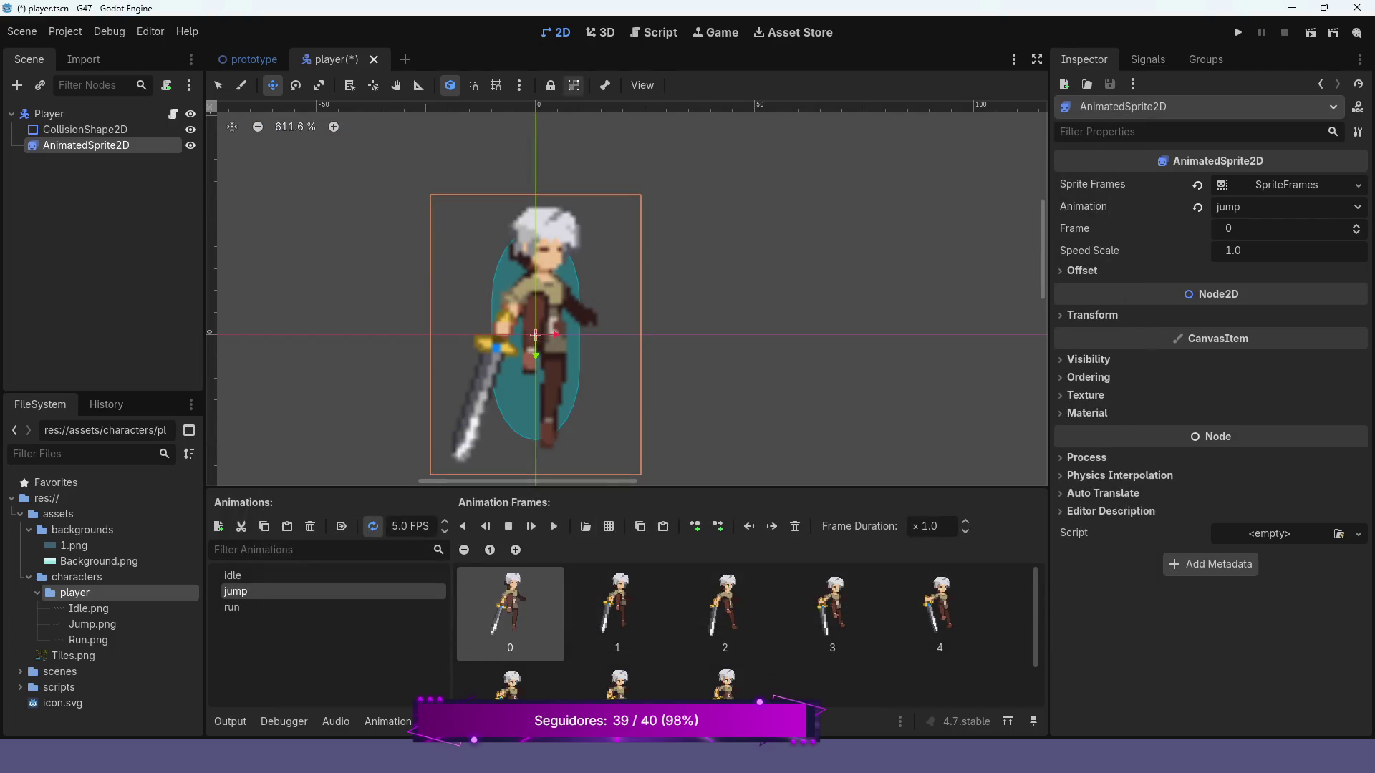
{"action": "key", "text": "ctrl+F3"}
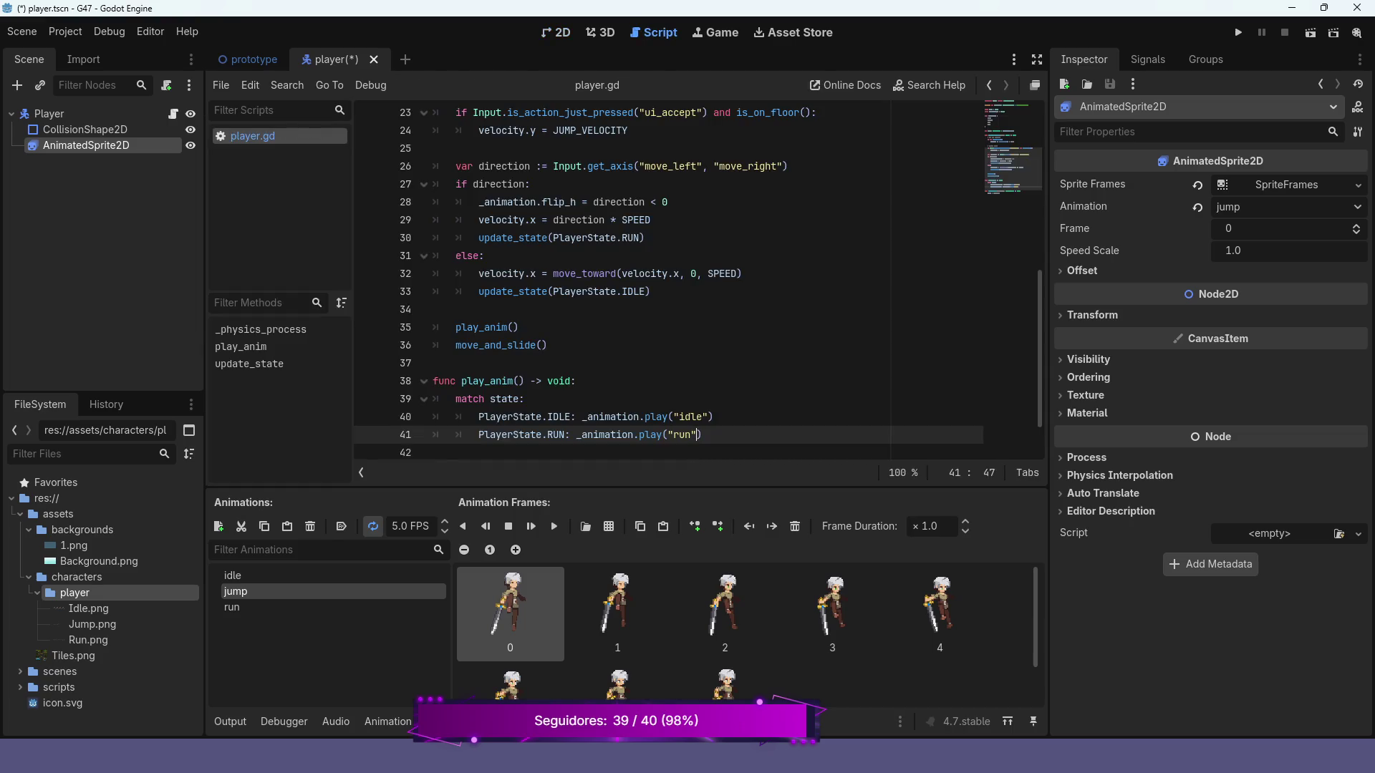
- Add update_state(PlayerState.JUMP) inside the jump block, copied from the RUN call
{"action": "scroll", "coordinate": [698, 283], "scroll_direction": "up", "scroll_amount": 1}
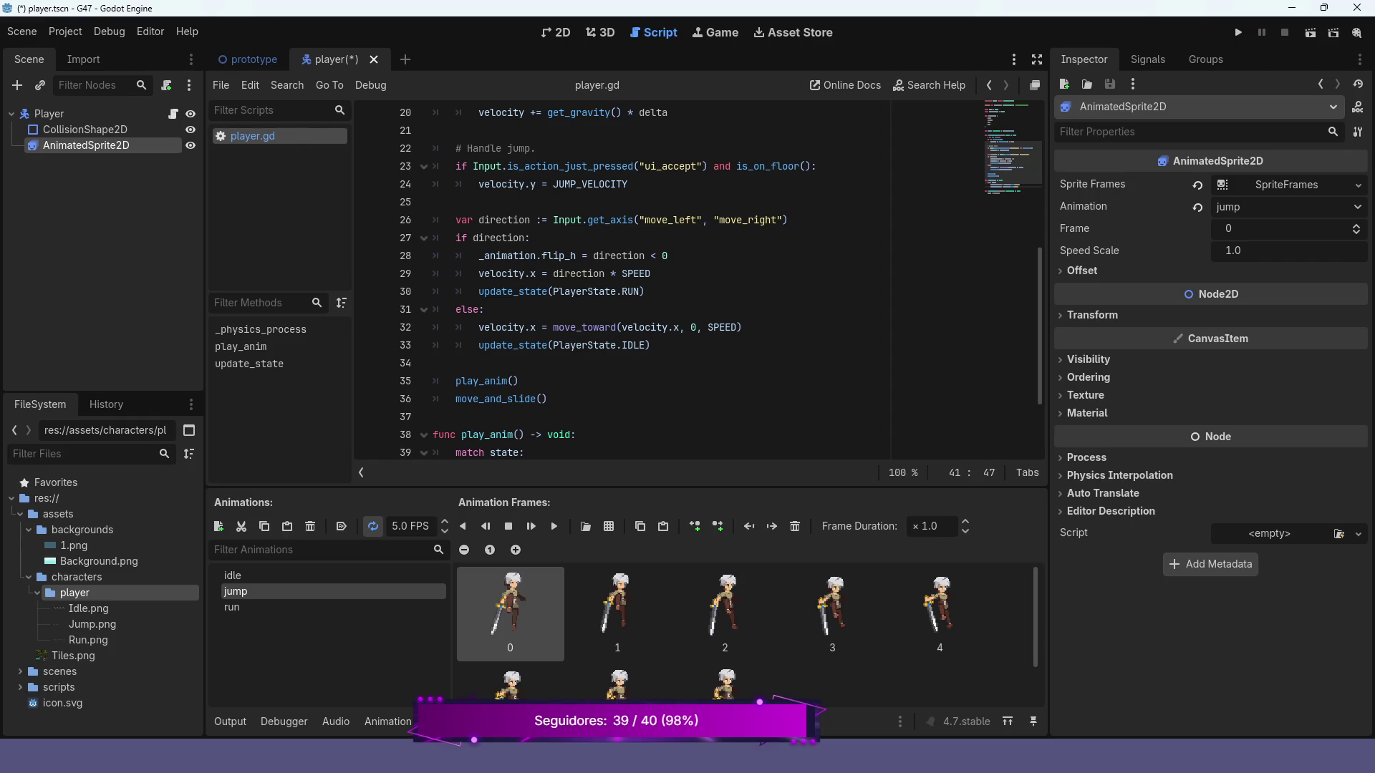
{"action": "left_click_drag", "start_coordinate": [478, 292], "coordinate": [646, 292]}
{"action": "key", "text": "ctrl+c"}
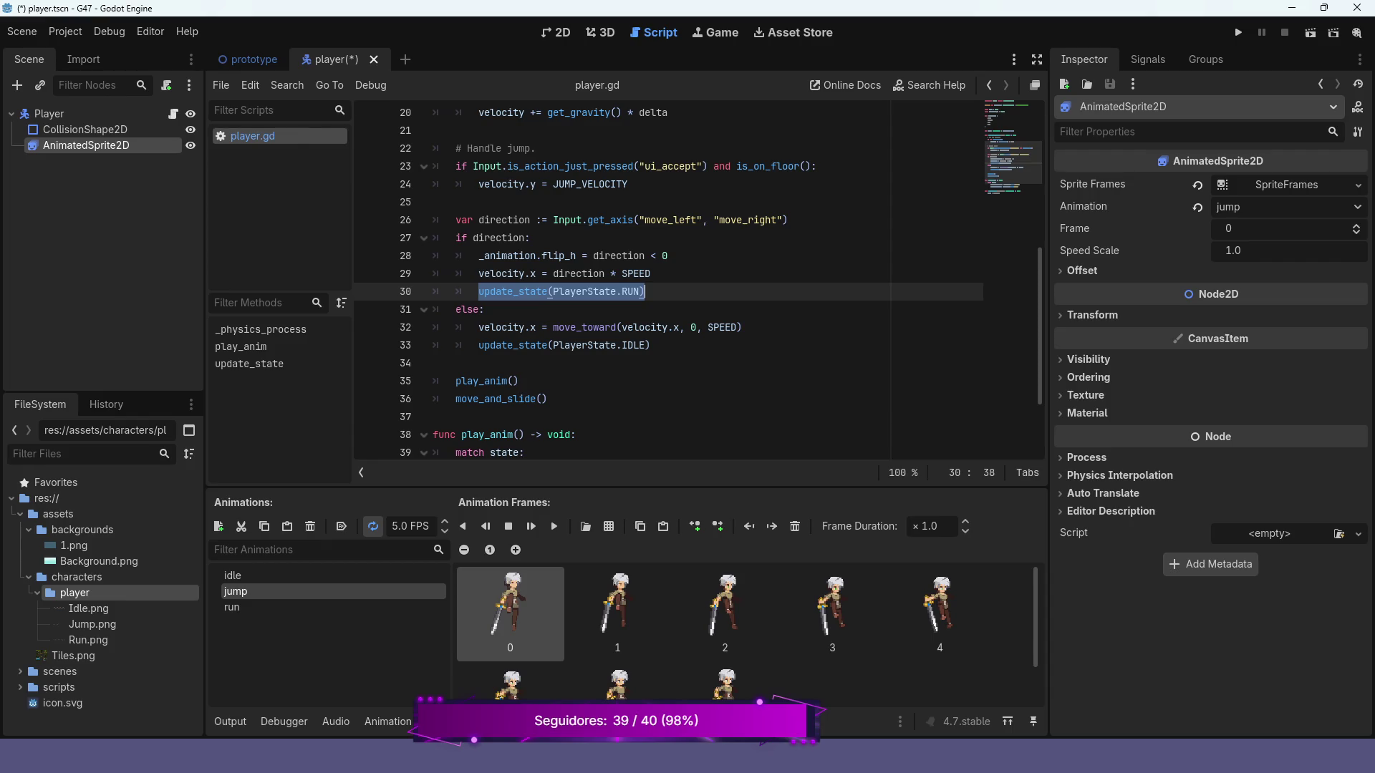
{"action": "left_click", "coordinate": [816, 166]}
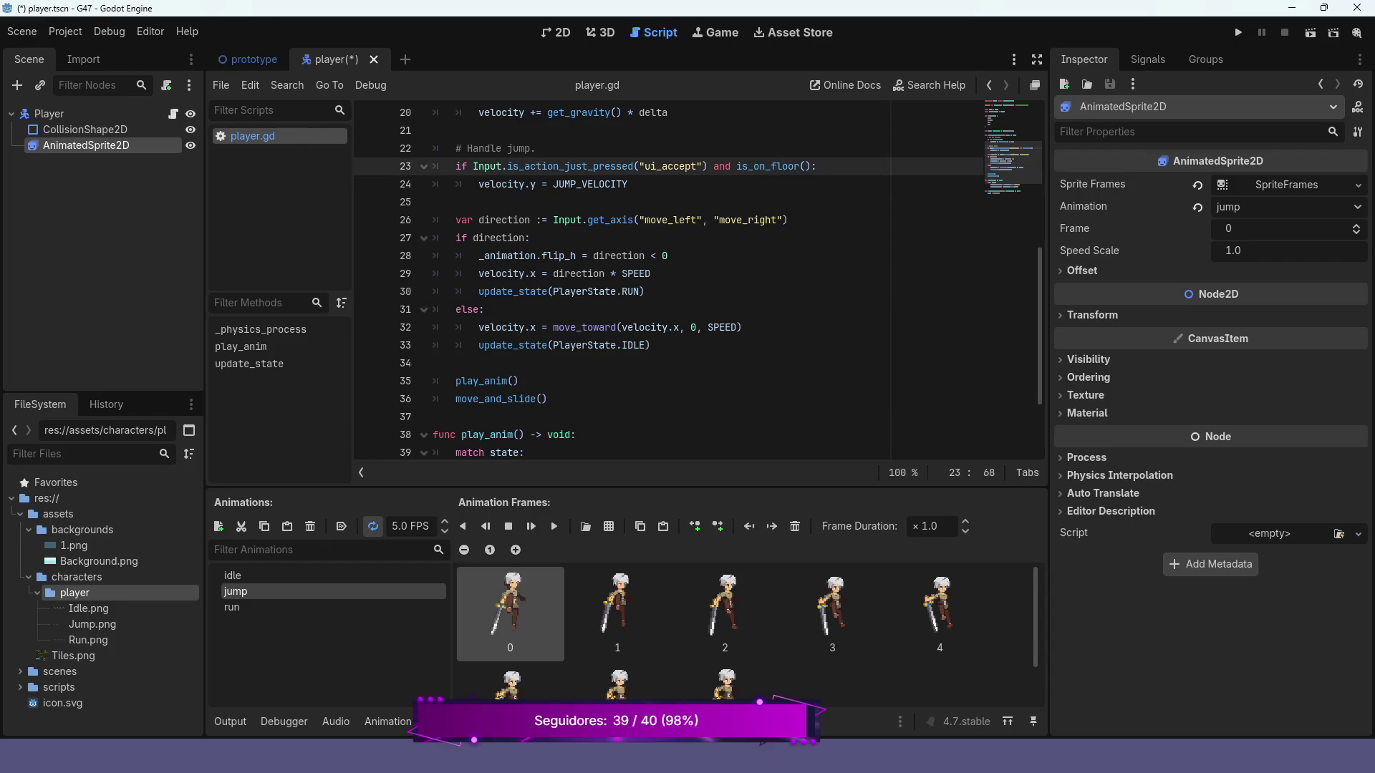
{"action": "key", "text": "Return"}
{"action": "key", "text": "ctrl+v"}
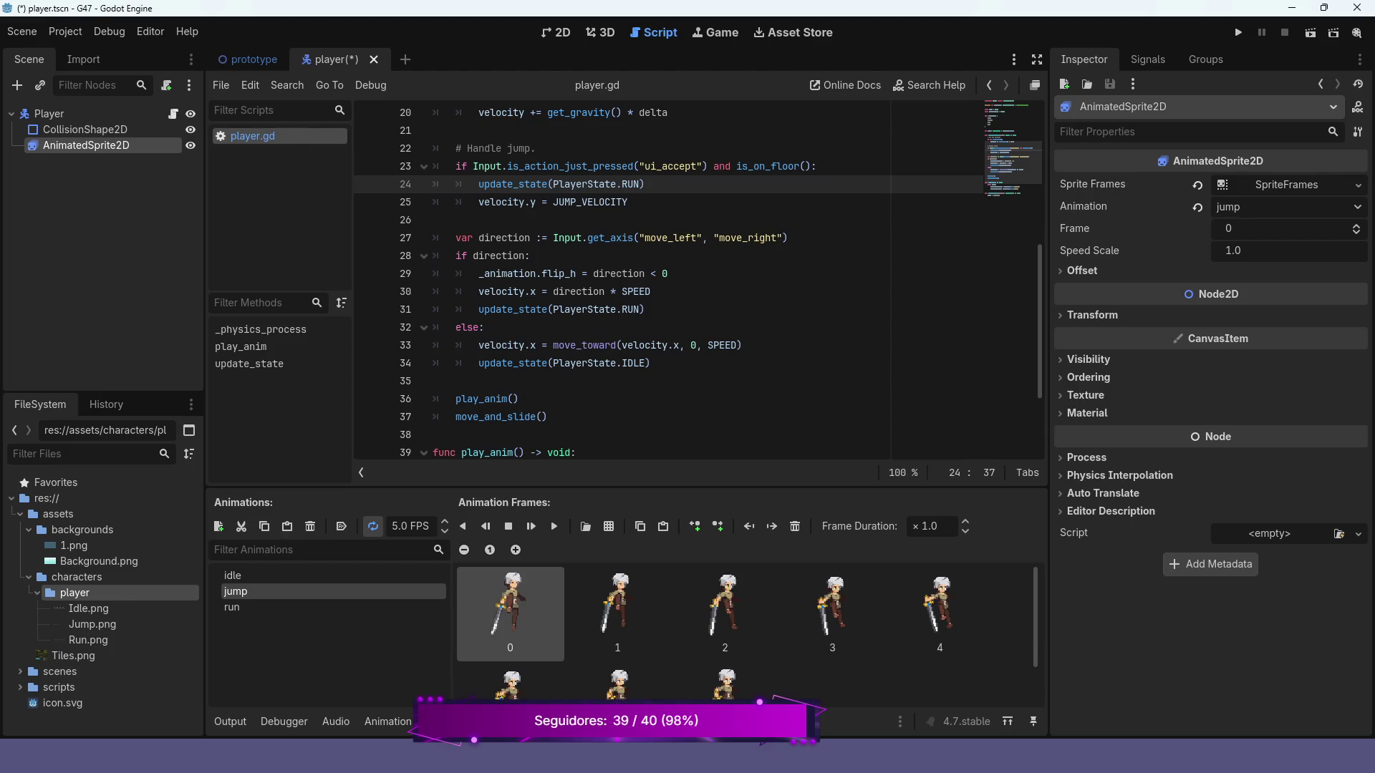
{"action": "key", "text": "BackSpace"}
{"action": "key", "text": "BackSpace"}
{"action": "key", "text": "BackSpace"}
{"action": "type", "text": "J"}
{"action": "key", "text": "Return"}
- Add a PlayerState.JUMP case playing "jump" to play_anim, save, and run the game
{"action": "scroll", "coordinate": [666, 280], "scroll_direction": "down", "scroll_amount": 2}
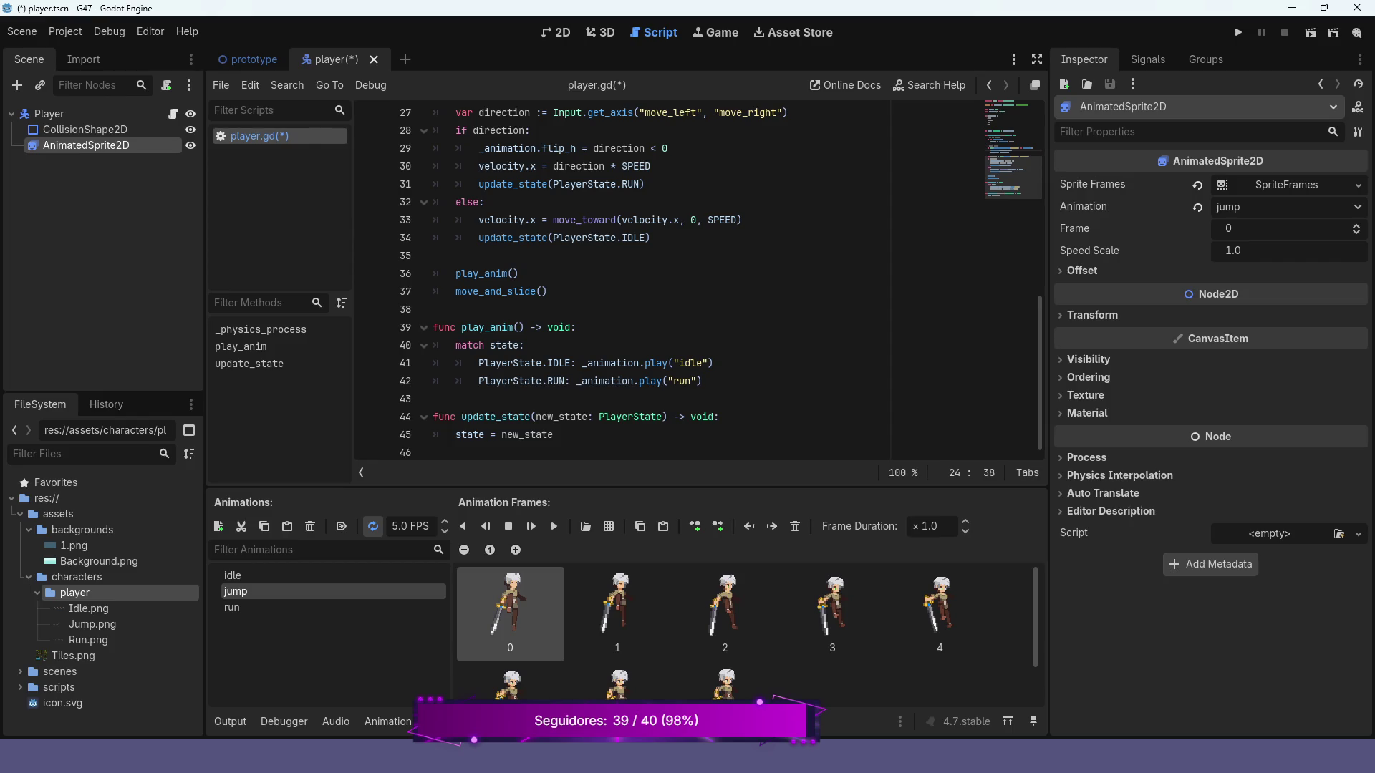
{"action": "left_click_drag", "start_coordinate": [701, 381], "coordinate": [478, 381]}
{"action": "key", "text": "ctrl+c"}
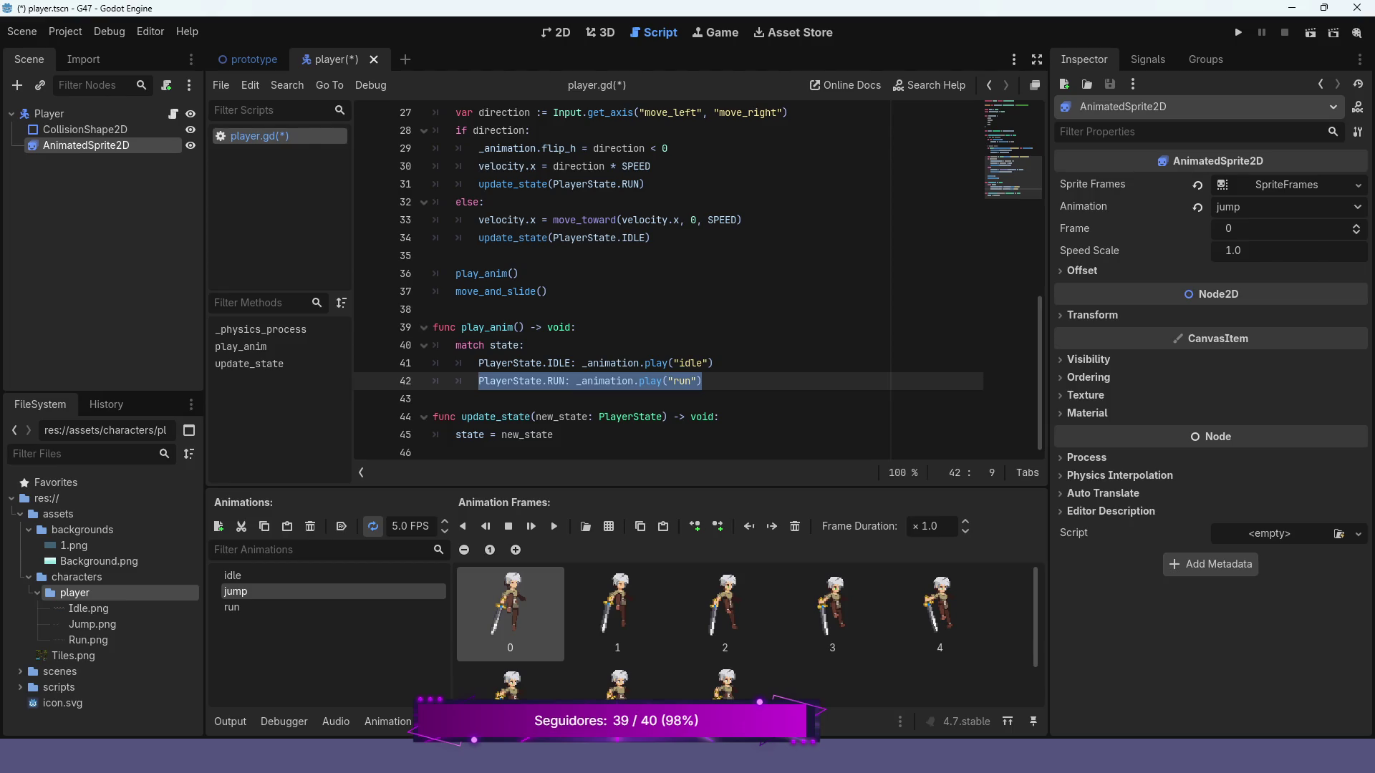
{"action": "left_click", "coordinate": [703, 381]}
{"action": "key", "text": "Return"}
{"action": "key", "text": "ctrl+v"}
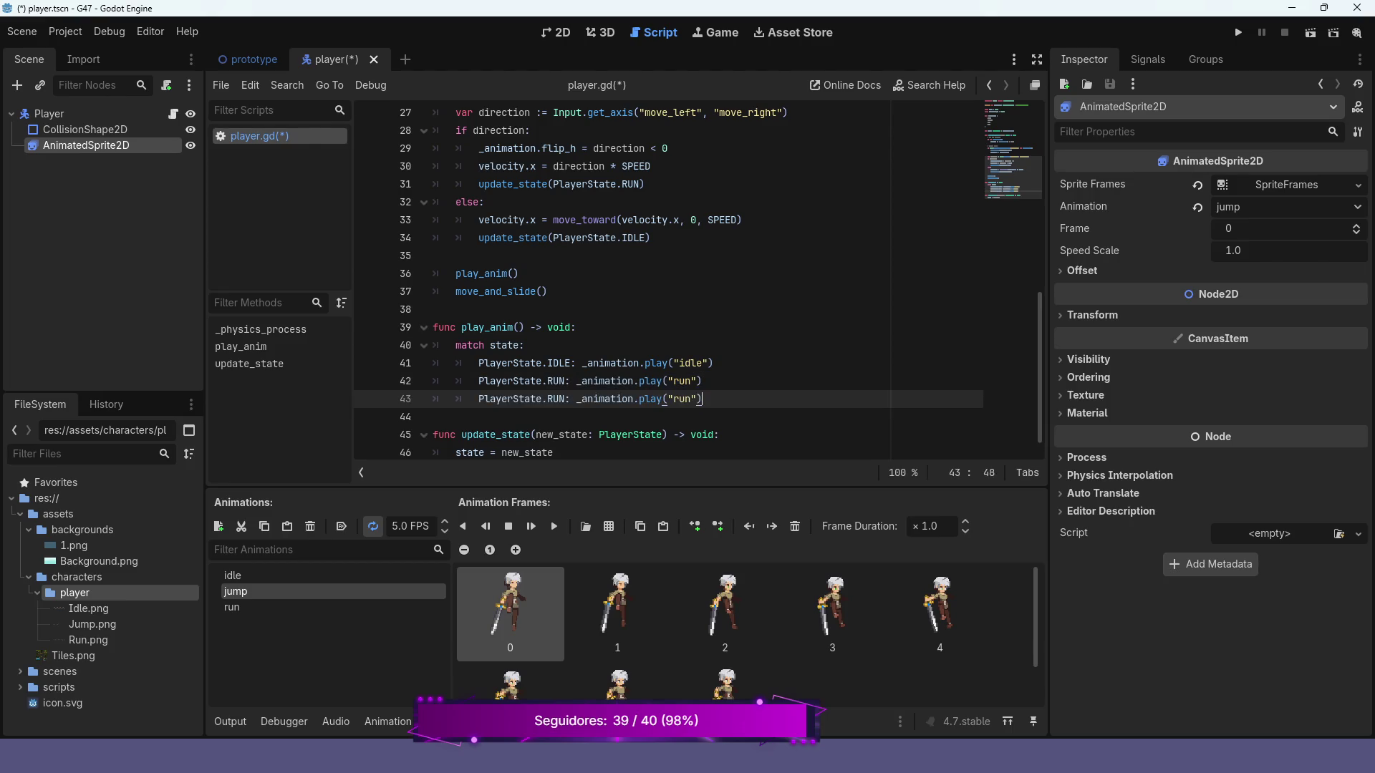
{"action": "key", "text": "Left"}
{"action": "key", "text": "Left"}
{"action": "key", "text": "BackSpace"}
{"action": "key", "text": "BackSpace"}
{"action": "key", "text": "BackSpace"}
{"action": "type", "text": "jump"}
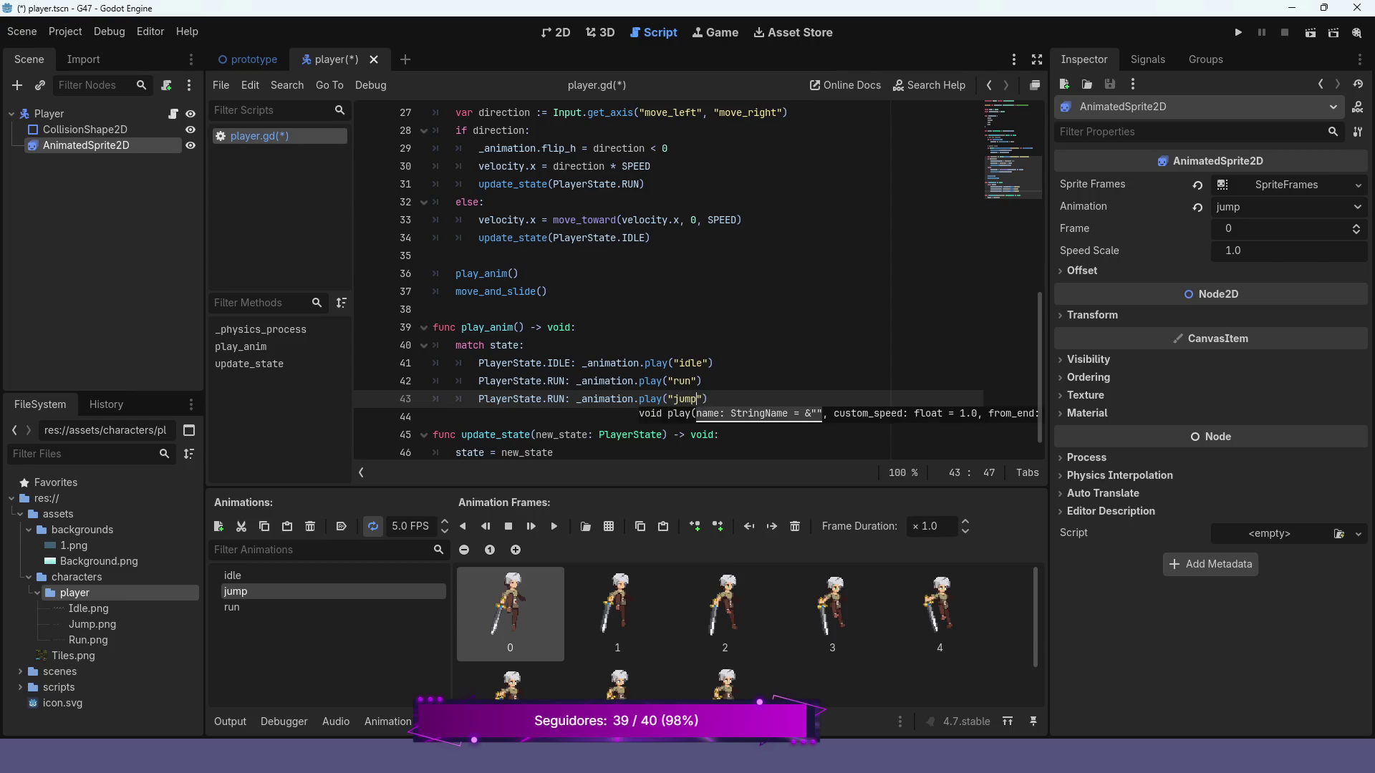
{"action": "left_click", "coordinate": [560, 398]}
{"action": "key", "text": "BackSpace"}
{"action": "key", "text": "BackSpace"}
{"action": "key", "text": "BackSpace"}
{"action": "type", "text": "J"}
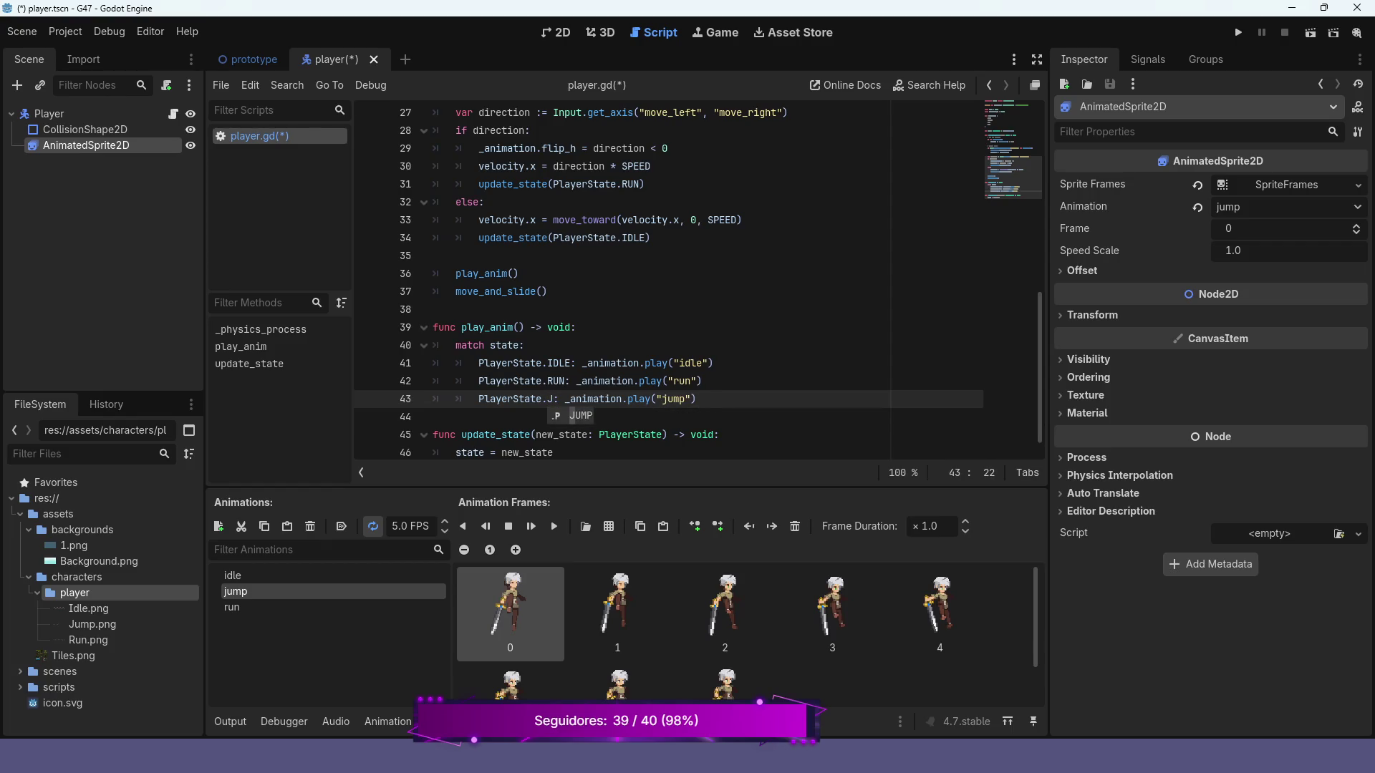
{"action": "key", "text": "Return"}
{"action": "key", "text": "ctrl+s"}
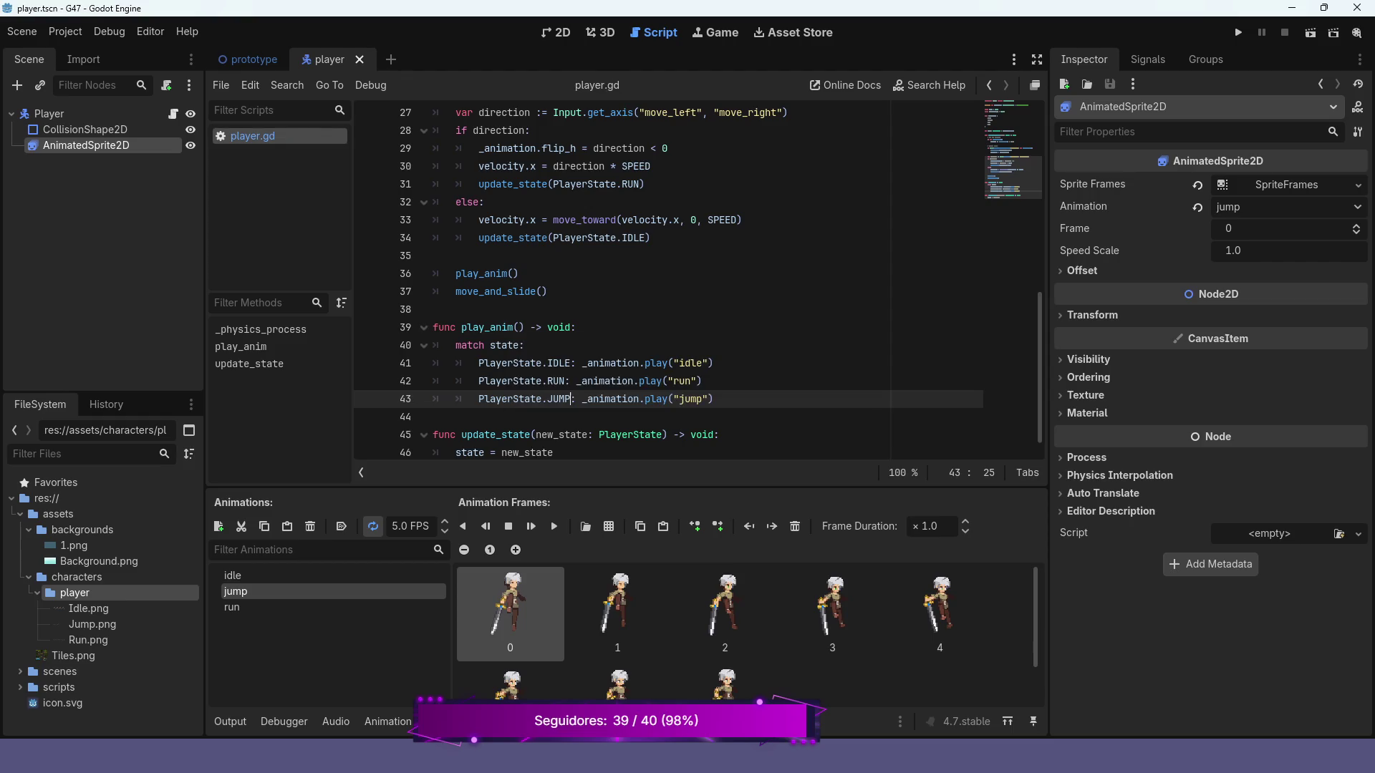
{"action": "left_click", "coordinate": [1239, 32]}
- Jump and run the character left and right several times, then close the game with F8
{"action": "key", "text": "space"}
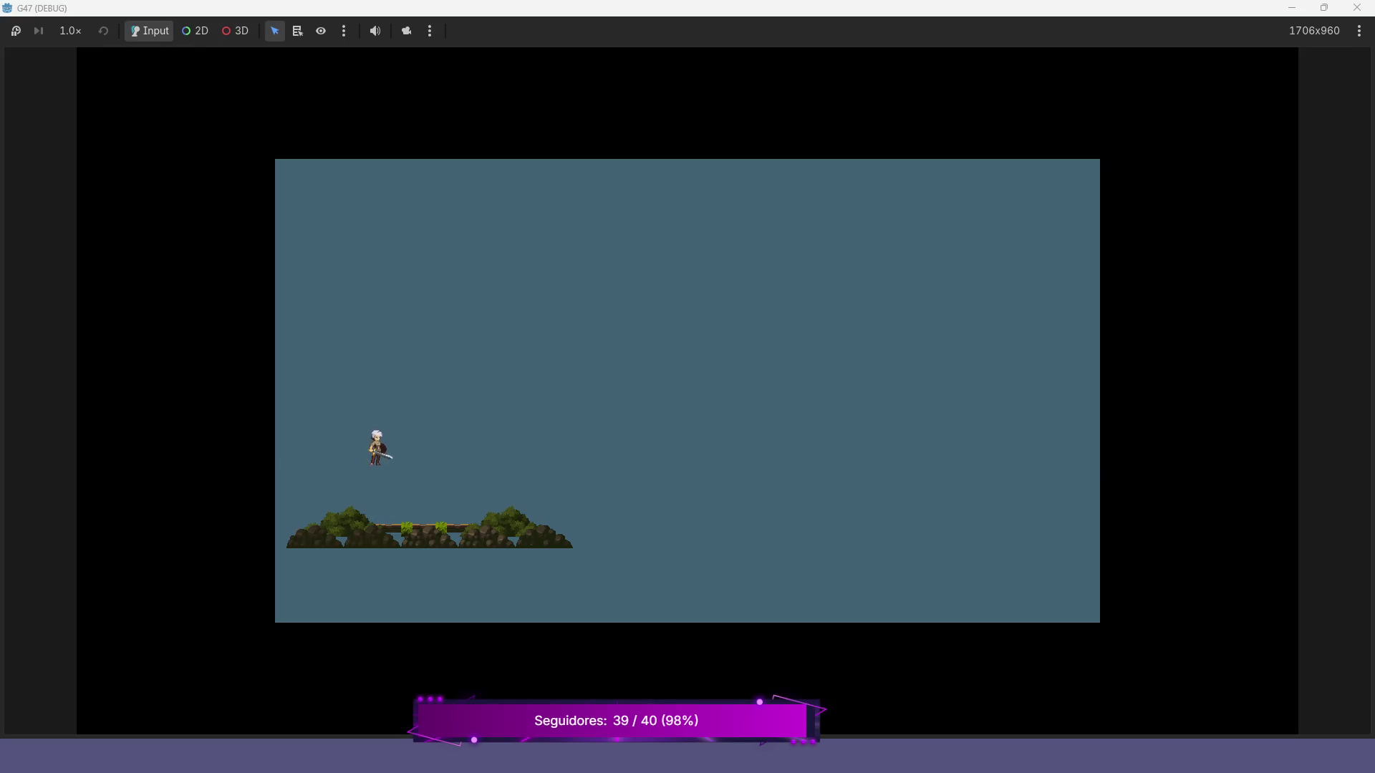
{"action": "key", "text": "Right"}
{"action": "key", "text": "Left"}
{"action": "key", "text": "space"}
{"action": "key", "text": "Right"}
{"action": "key", "text": "Left"}
{"action": "key", "text": "Right"}
{"action": "key", "text": "Left"}
{"action": "key", "text": "space"}
{"action": "key", "text": "space"}
{"action": "key", "text": "space"}
{"action": "key", "text": "Right"}
{"action": "key", "text": "Right"}
{"action": "key", "text": "space"}
{"action": "key", "text": "F8"}
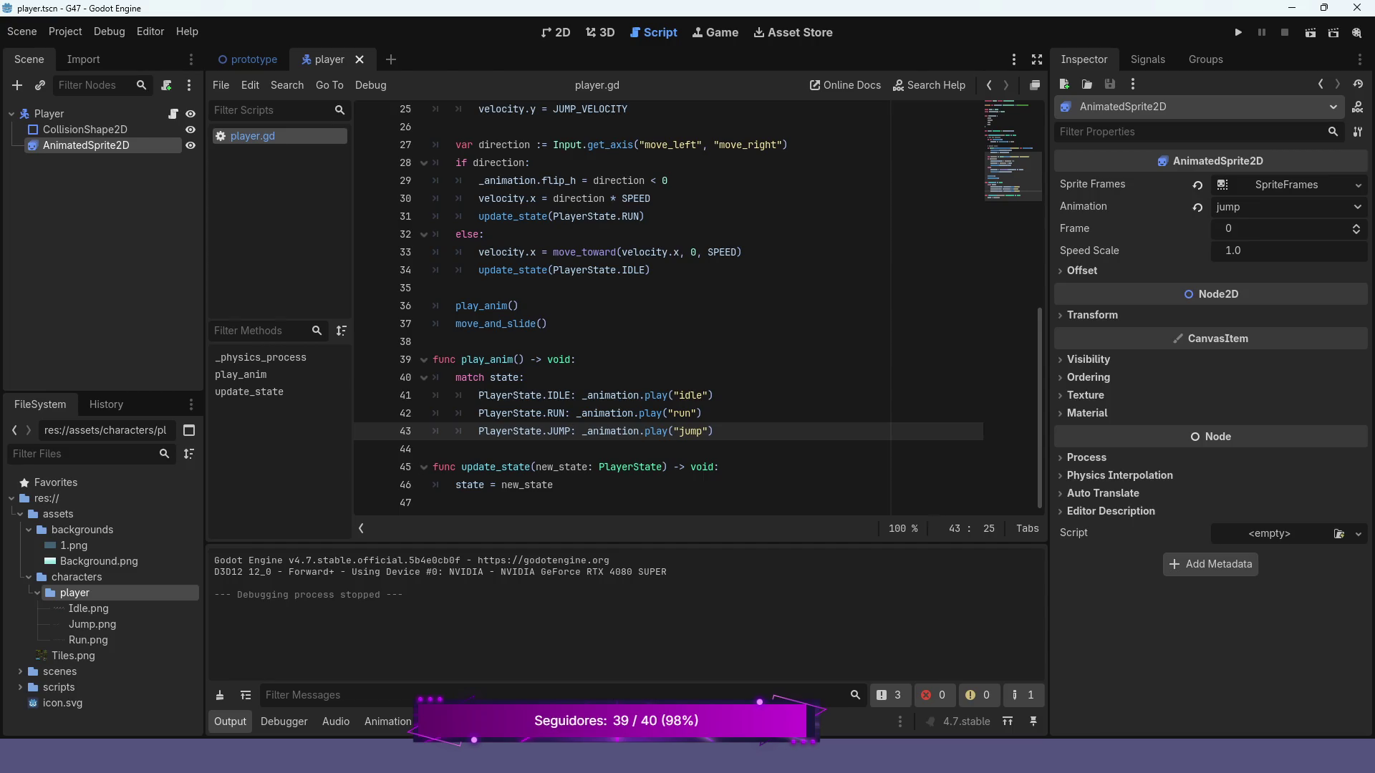
- Scroll through player.gd, select the AnimatedSprite2D node, and switch to the 2D view
{"action": "scroll", "coordinate": [698, 306], "scroll_direction": "up", "scroll_amount": 3}
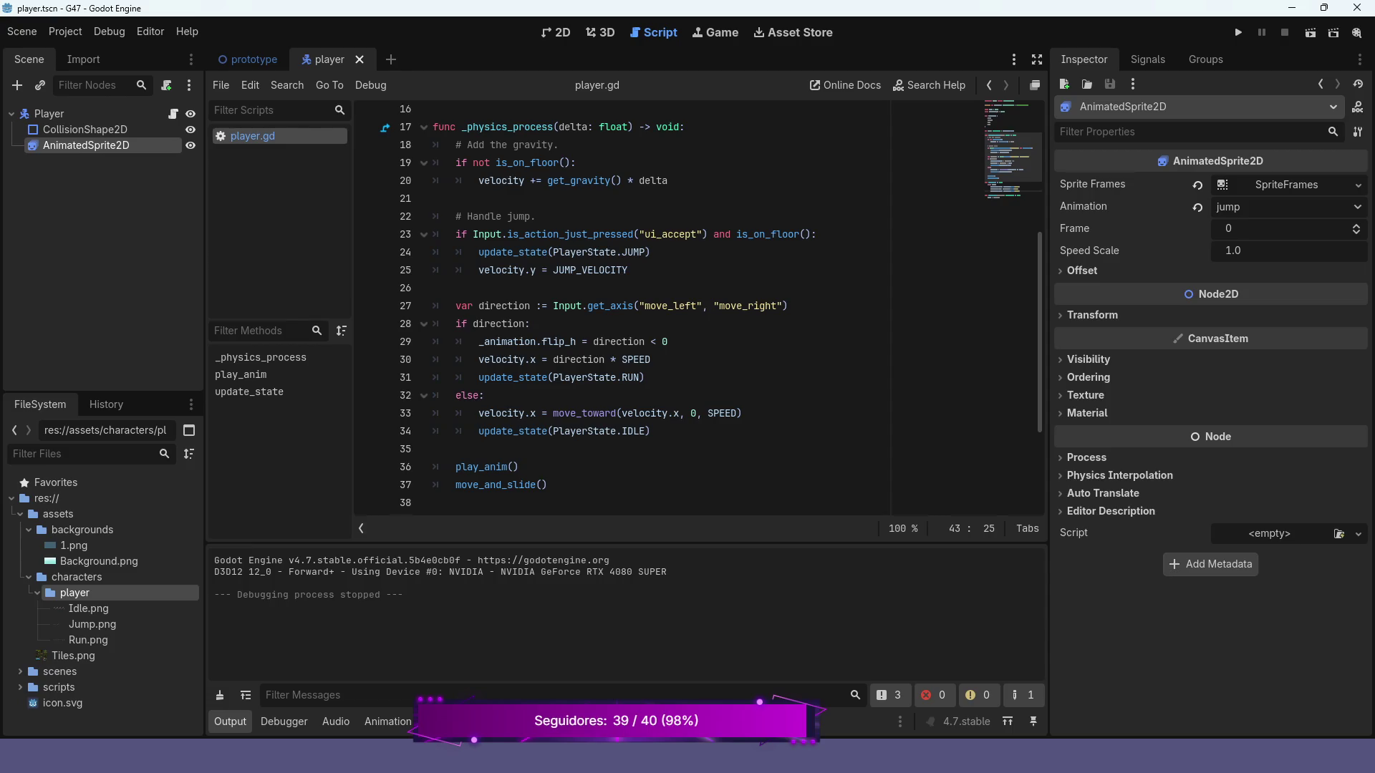
{"action": "scroll", "coordinate": [699, 306], "scroll_direction": "up", "scroll_amount": 5}
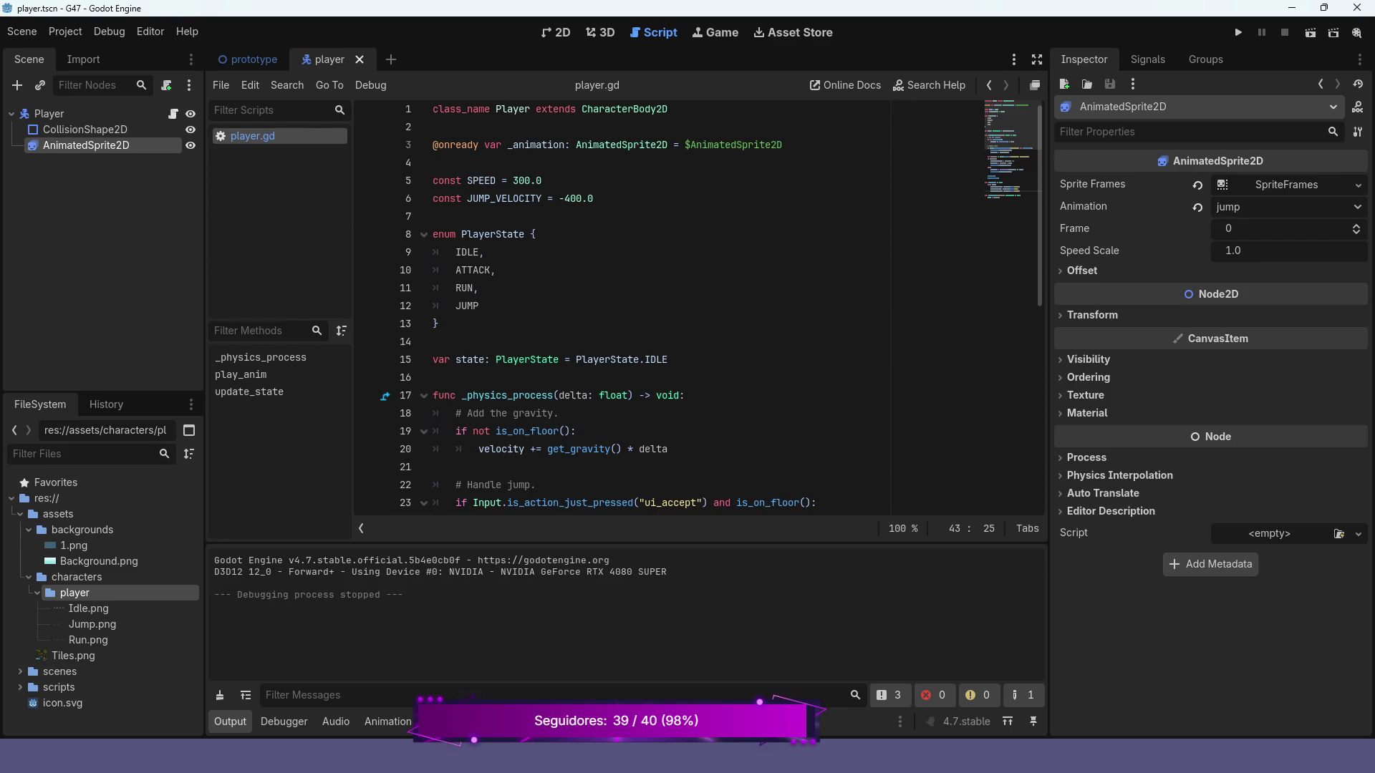
{"action": "scroll", "coordinate": [699, 306], "scroll_direction": "down", "scroll_amount": 8}
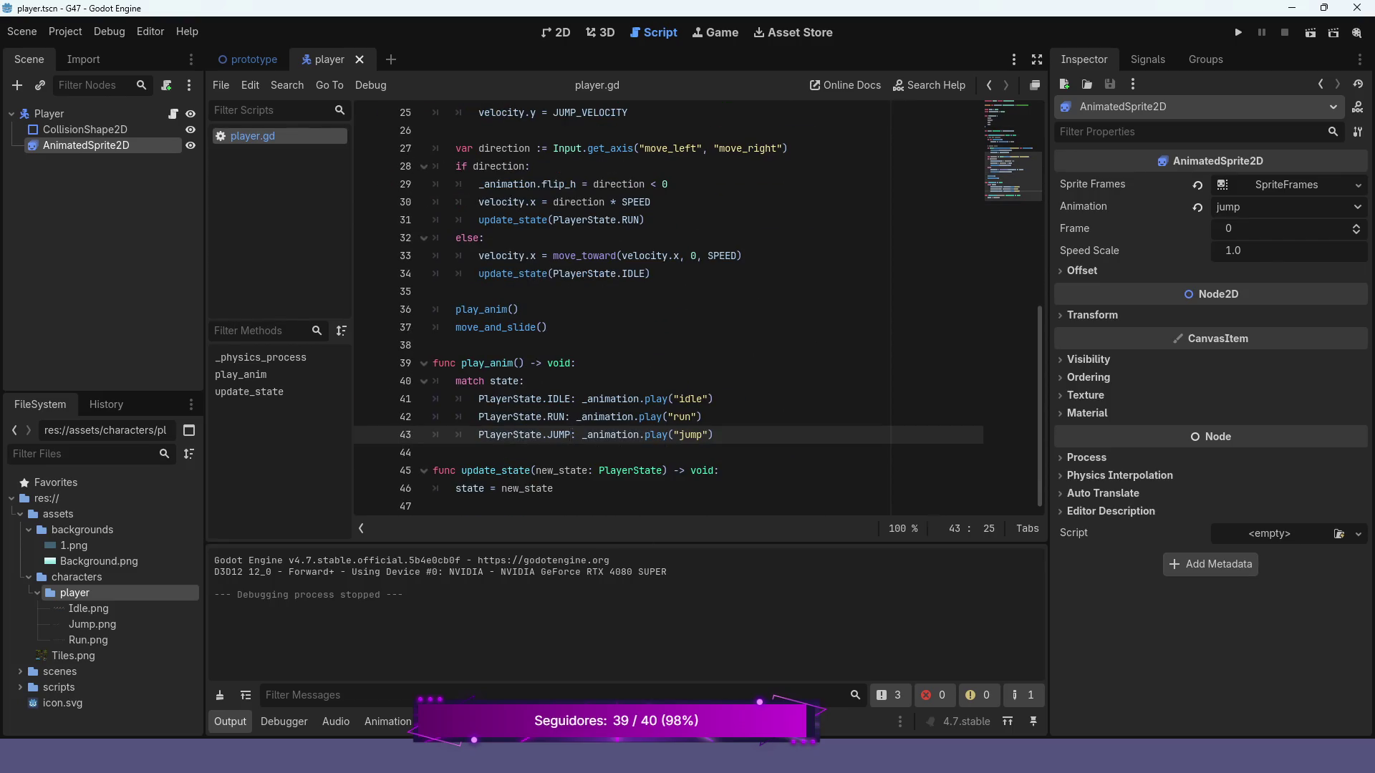
{"action": "left_click", "coordinate": [86, 113]}
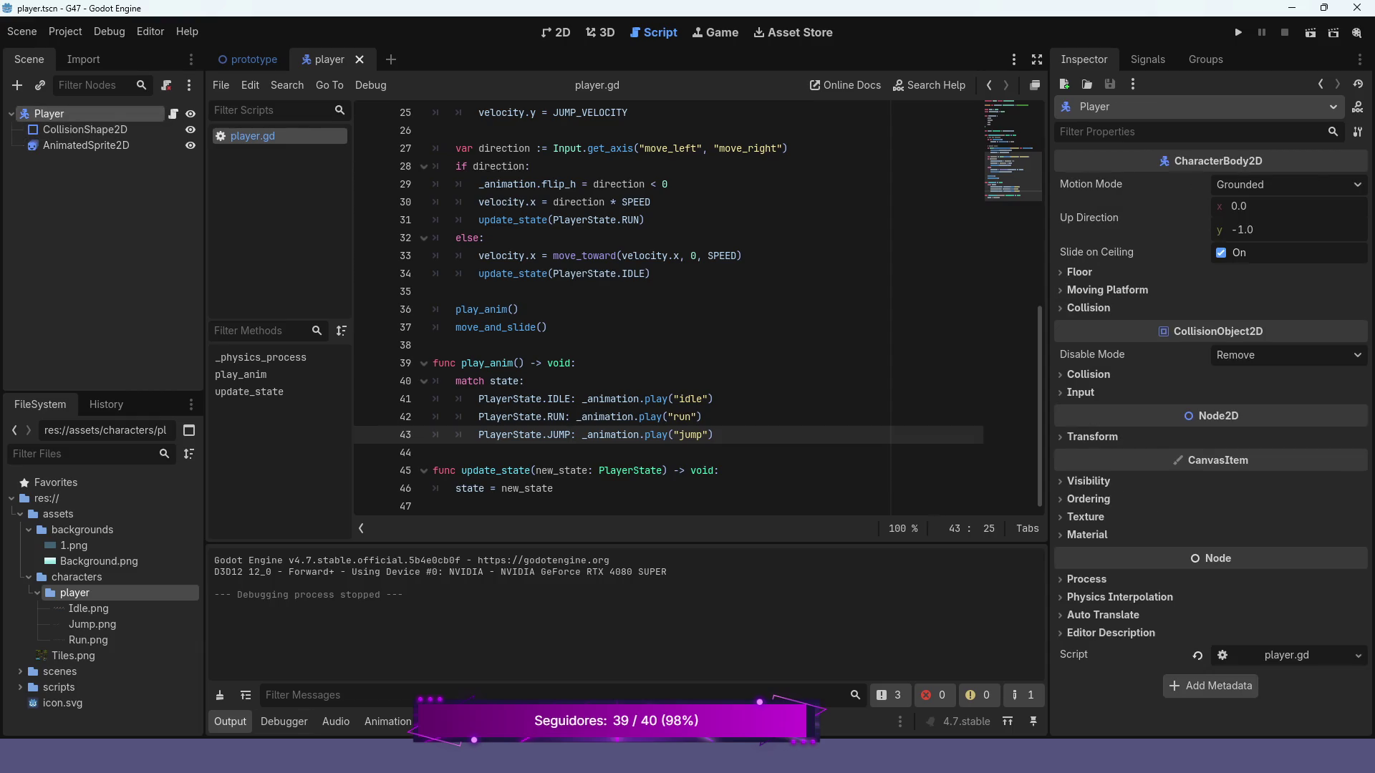
{"action": "key", "text": "Down"}
{"action": "key", "text": "Down"}
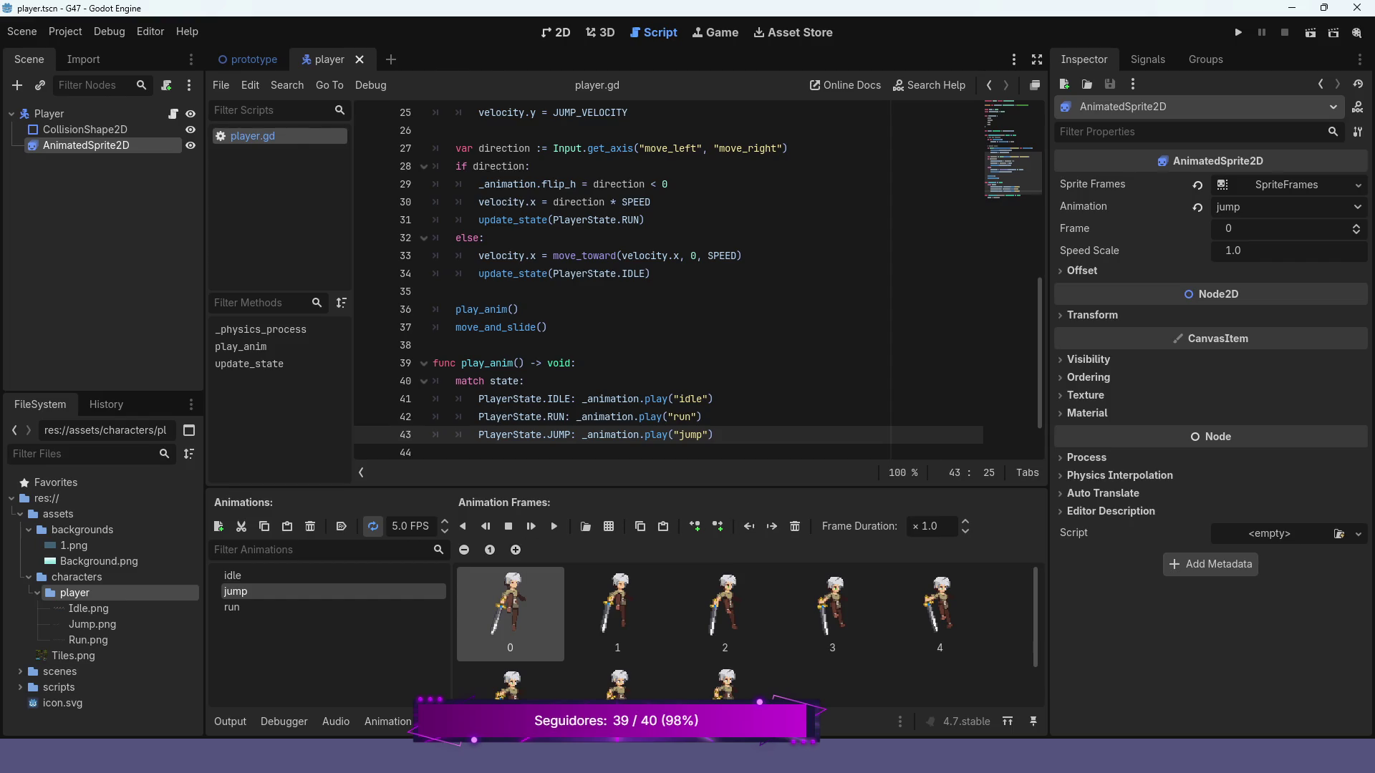
{"action": "key", "text": "ctrl+F1"}
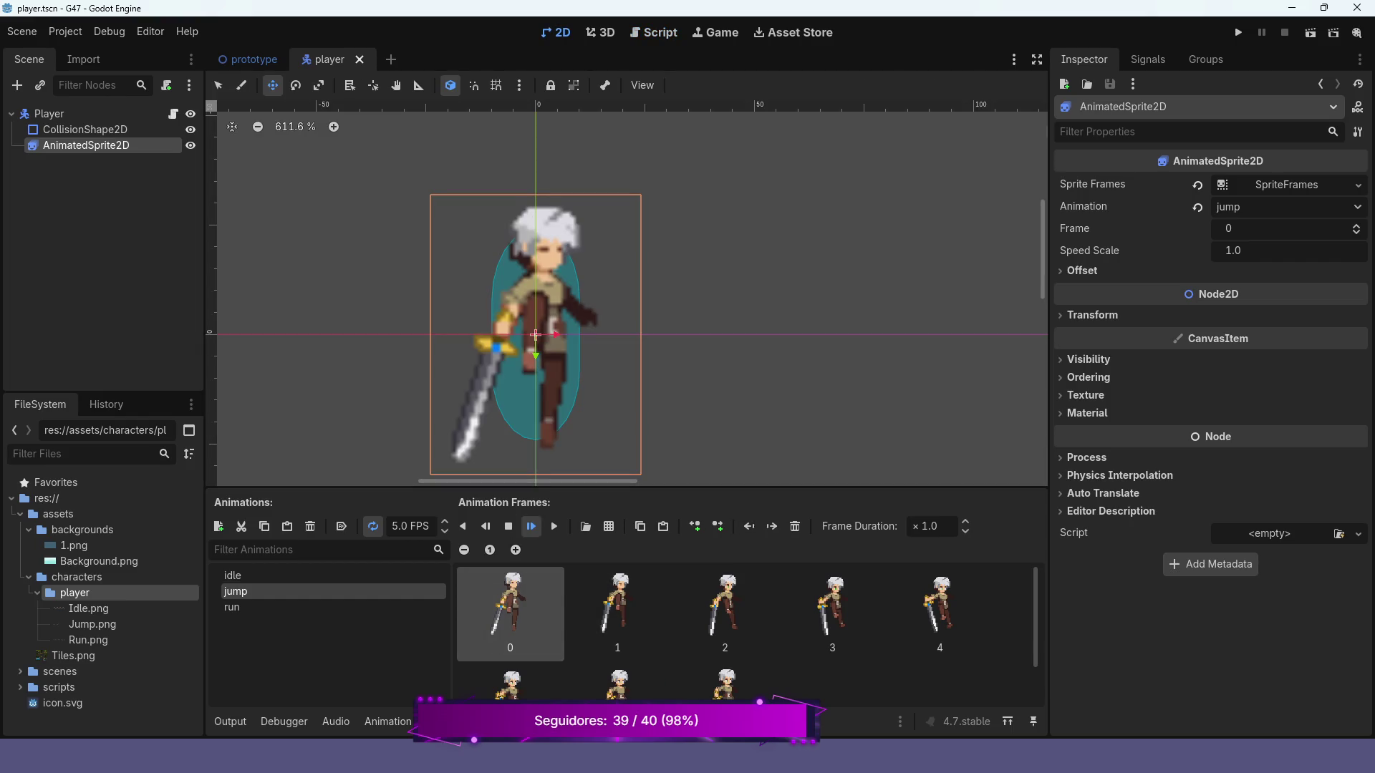
- Preview the jump animation, raise its speed to 8.0 FPS, and stop playback
{"action": "left_click", "coordinate": [531, 526]}
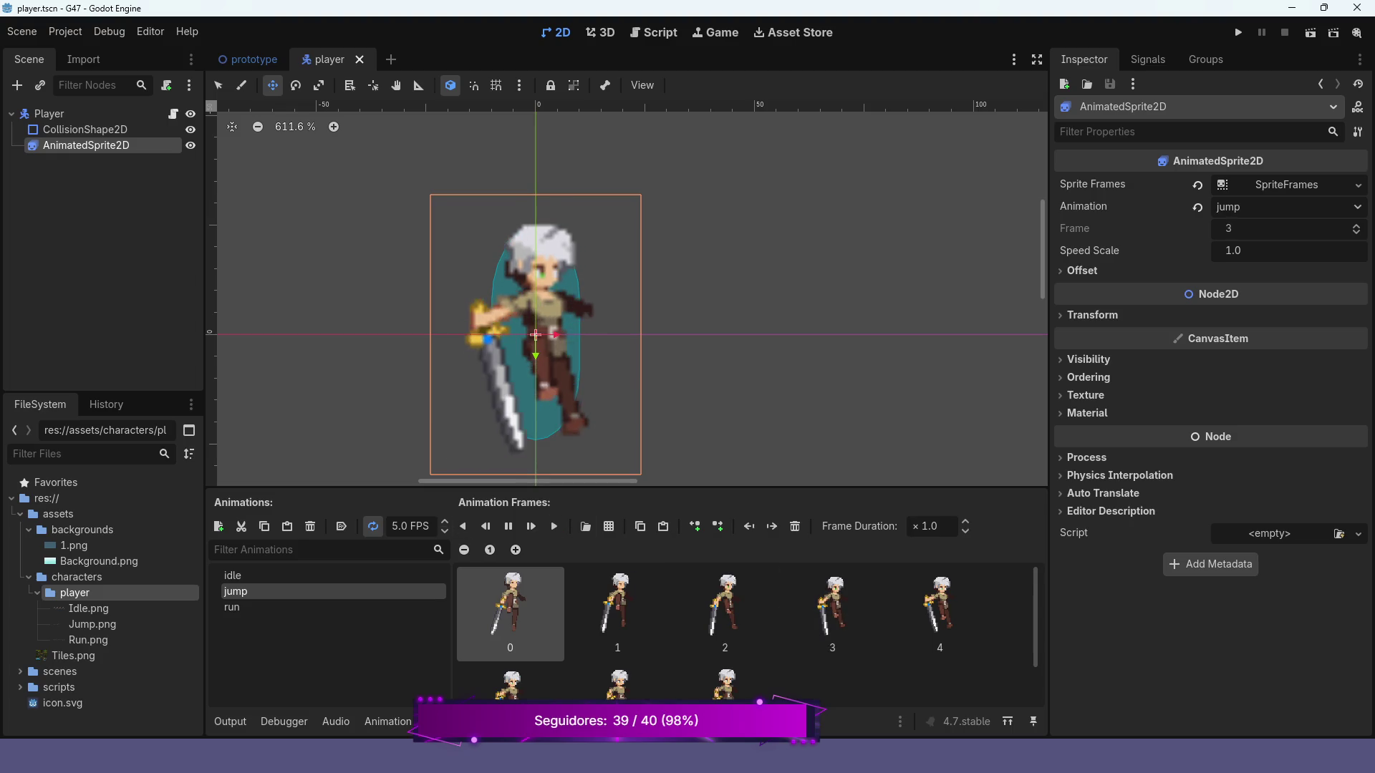
{"action": "left_click", "coordinate": [444, 522]}
{"action": "left_click", "coordinate": [444, 523]}
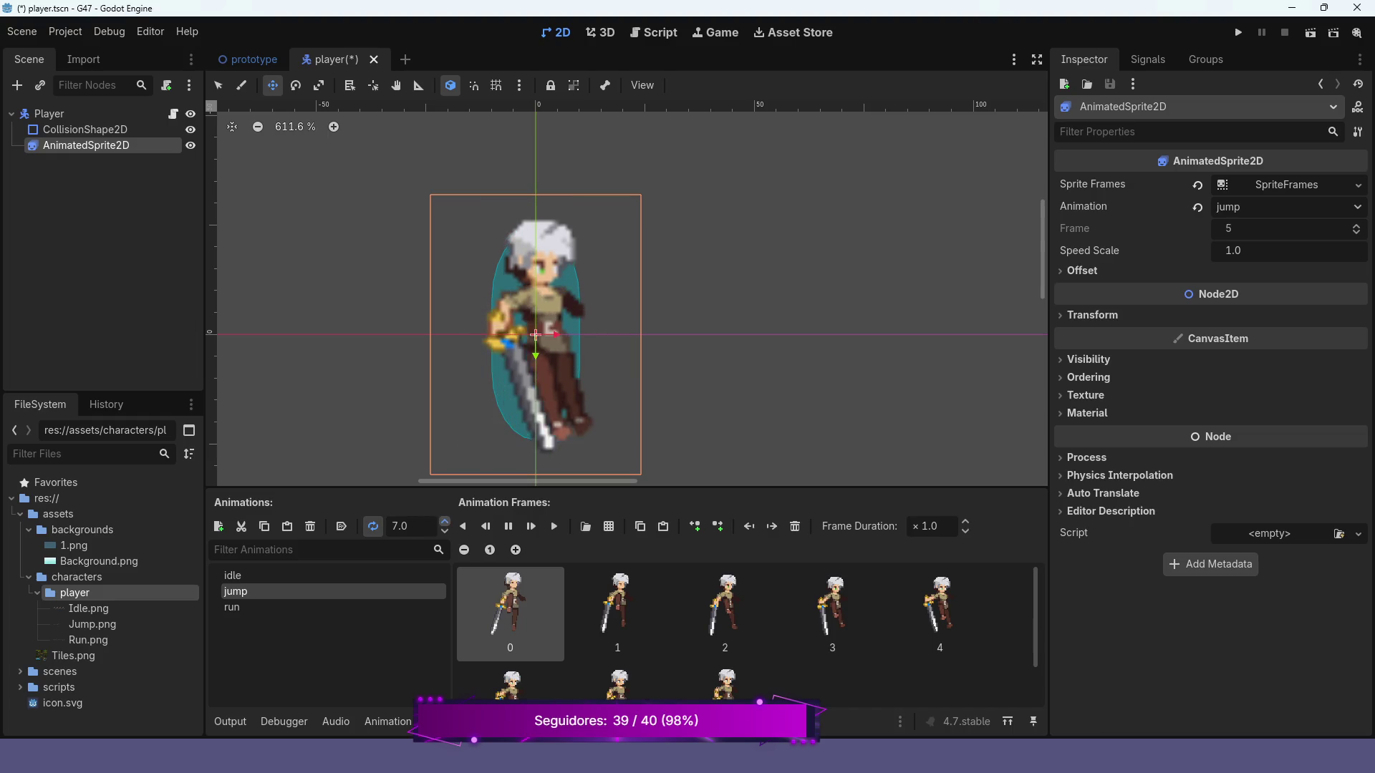
{"action": "left_click", "coordinate": [444, 523]}
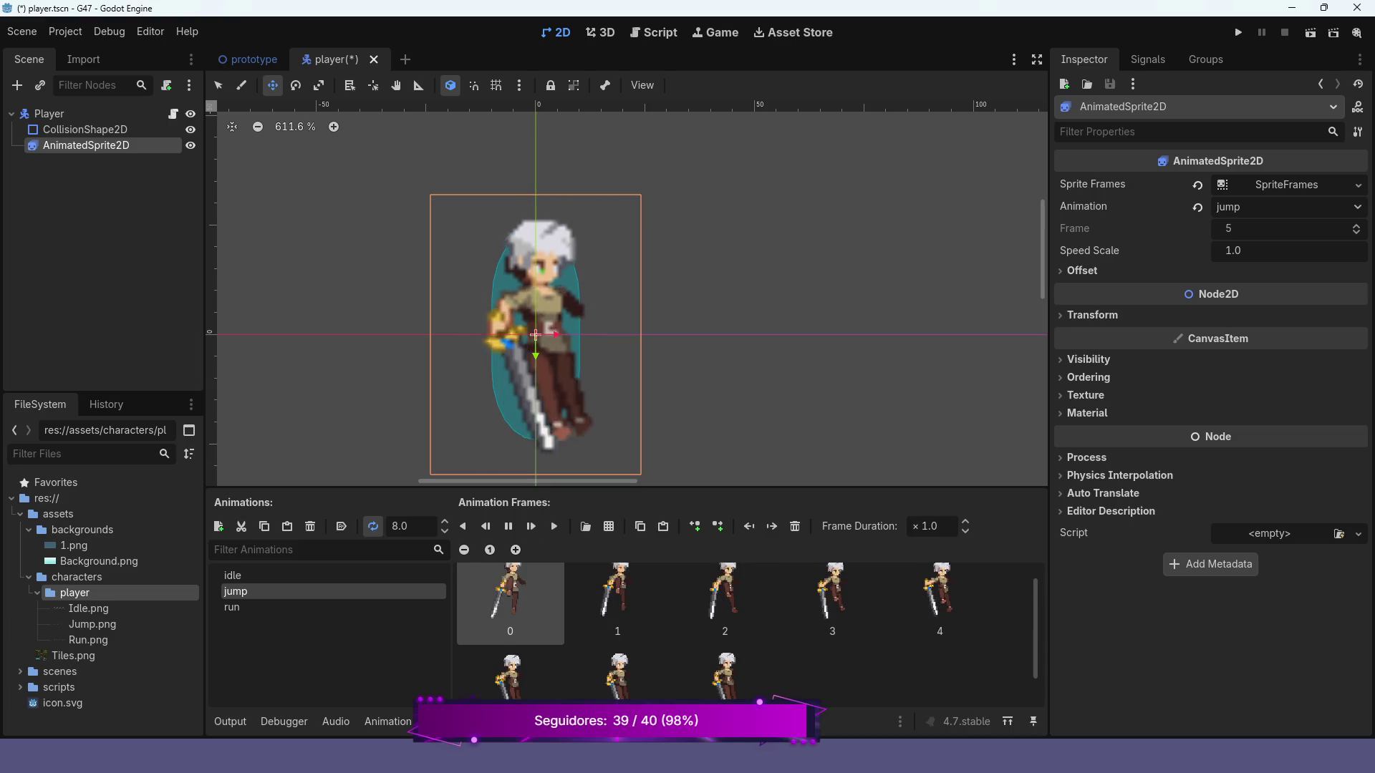
{"action": "left_click", "coordinate": [508, 527]}
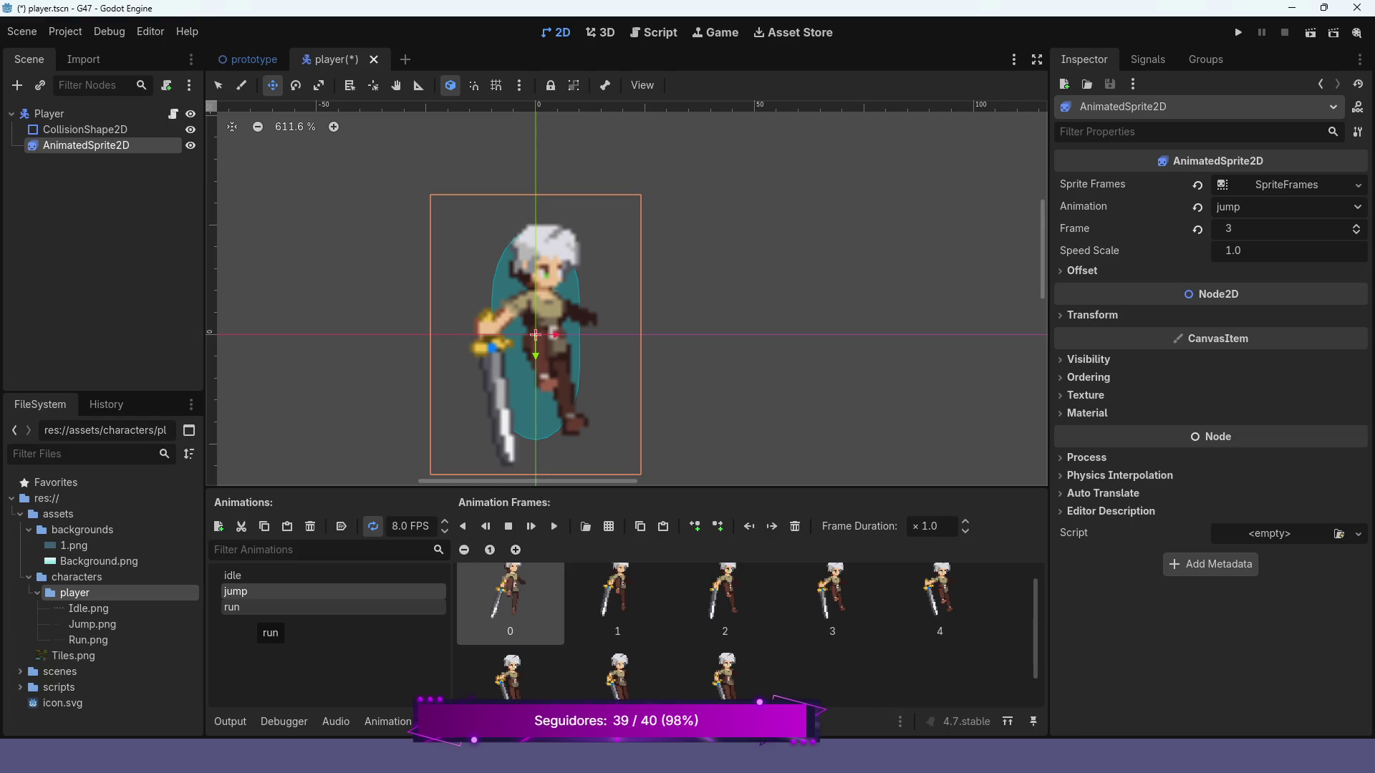
- Flip between the idle, run and jump animations twice to compare their frames
{"action": "left_click", "coordinate": [258, 575]}
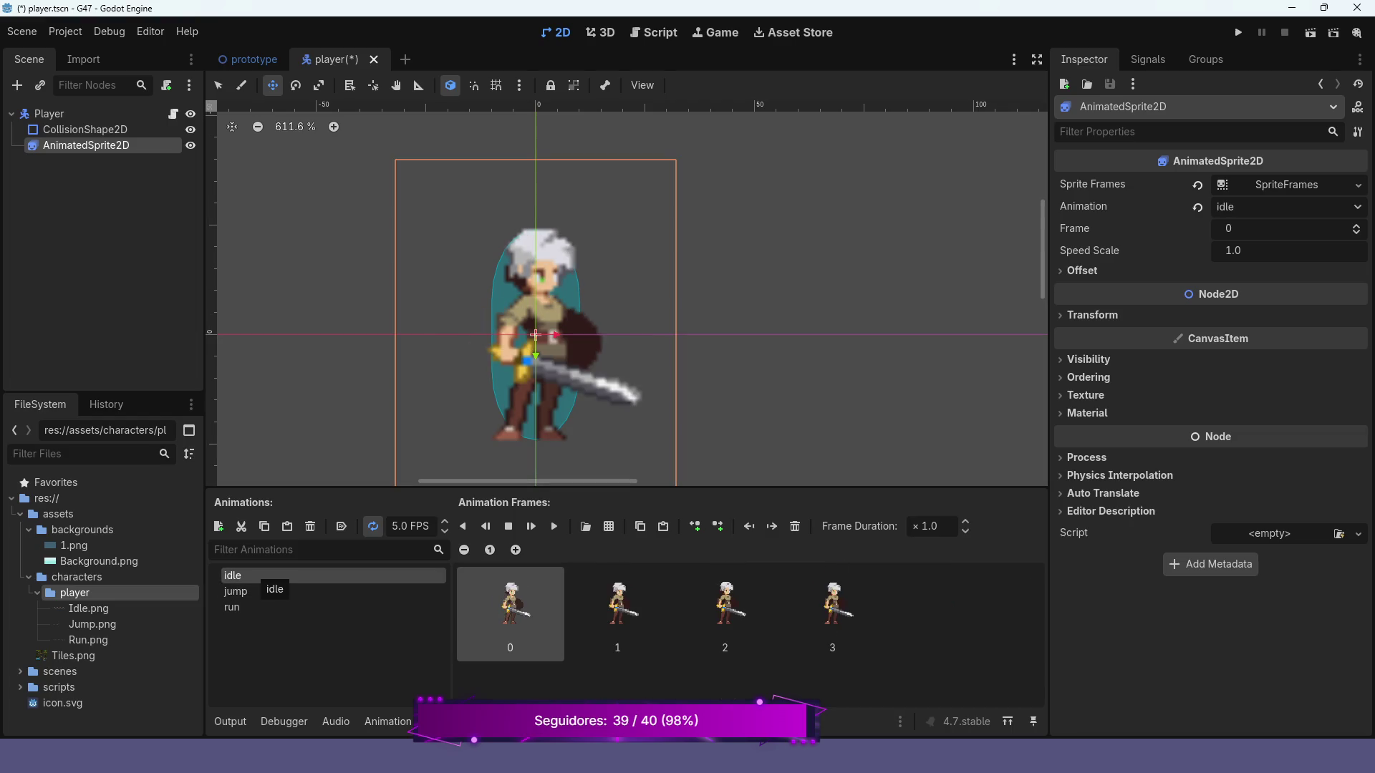
{"action": "left_click", "coordinate": [258, 608]}
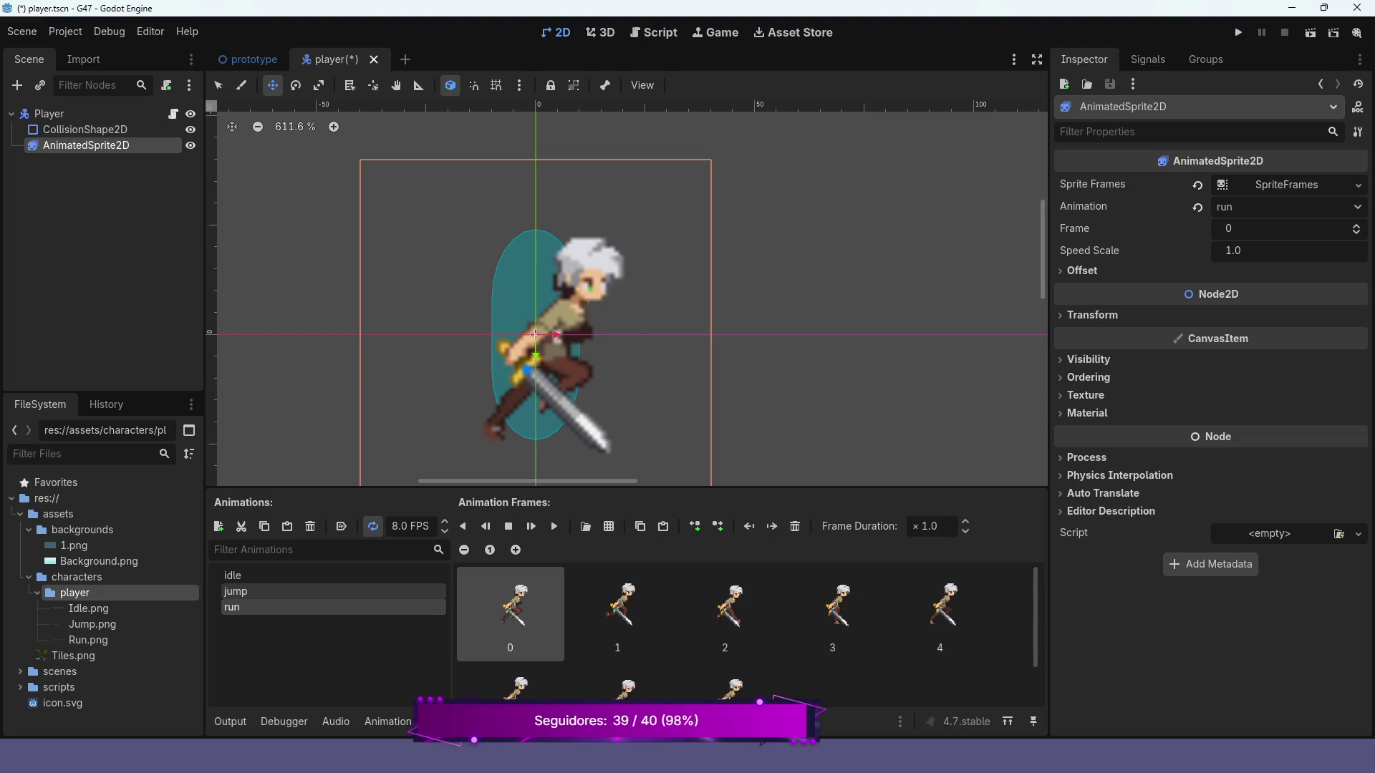
{"action": "left_click", "coordinate": [280, 592]}
{"action": "left_click", "coordinate": [258, 575]}
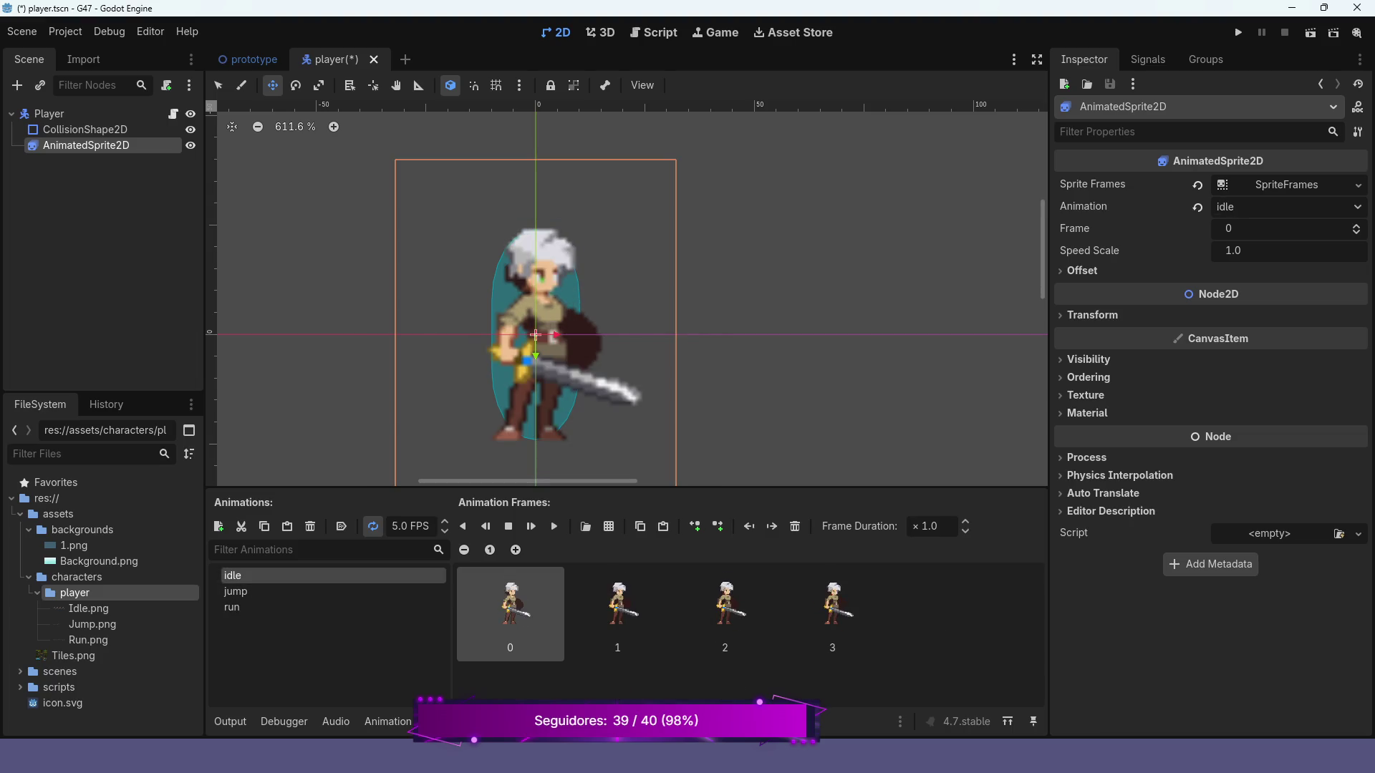
{"action": "left_click", "coordinate": [258, 608]}
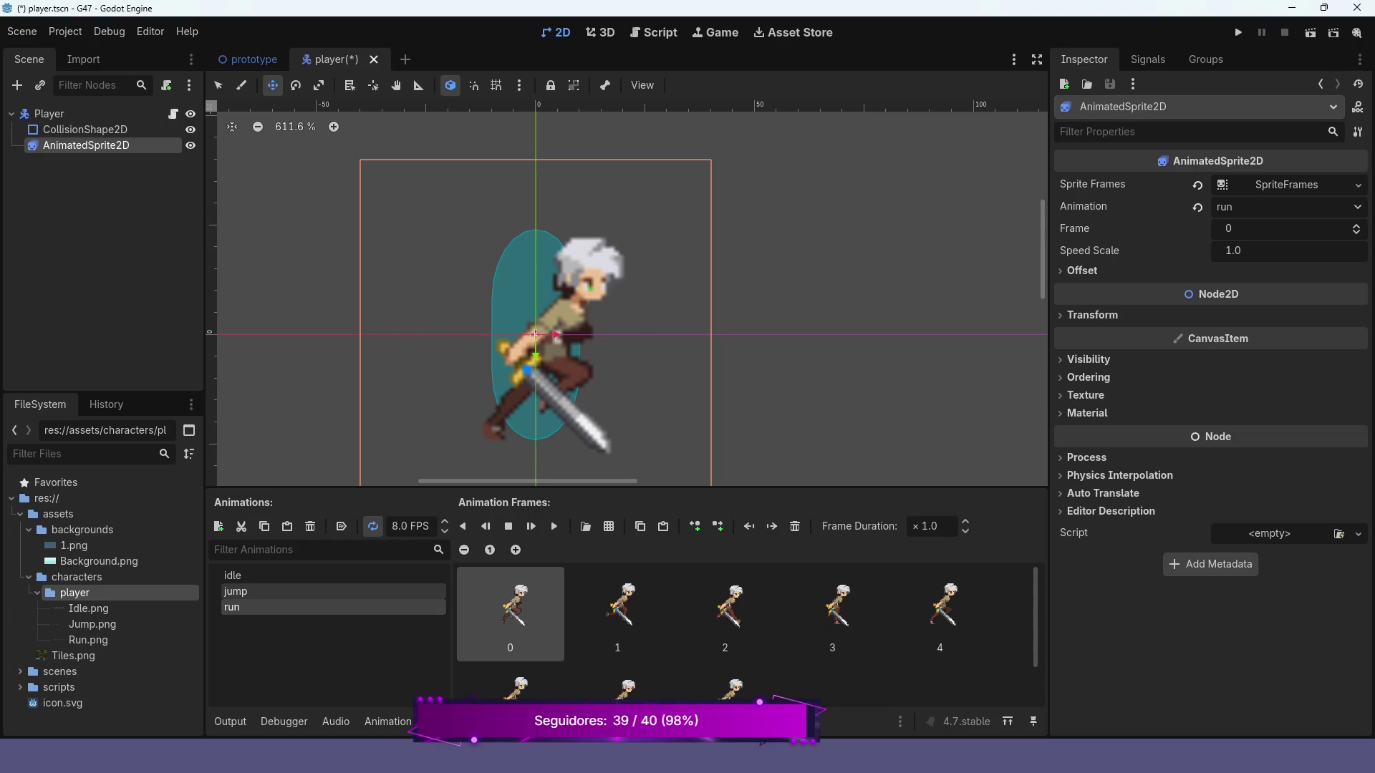
{"action": "left_click", "coordinate": [258, 591]}
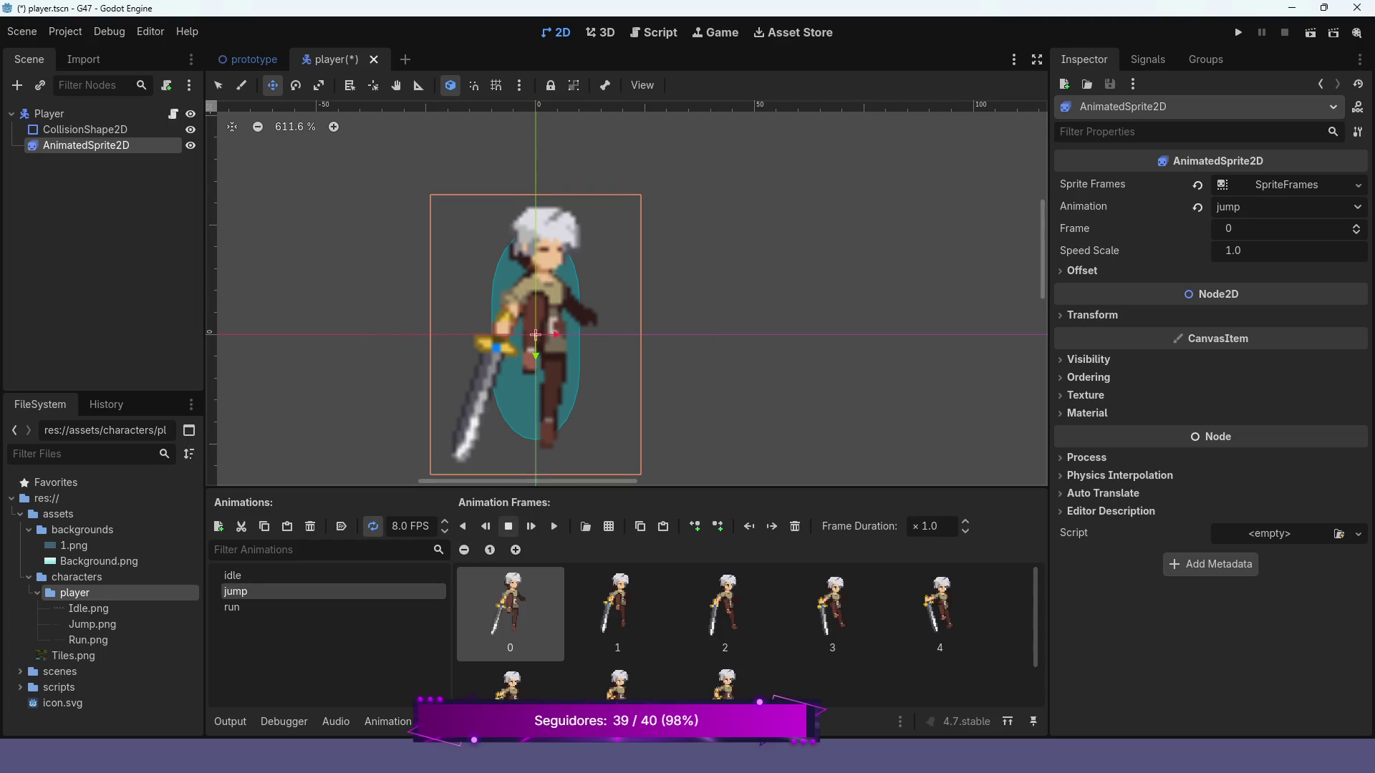
- Replay and stop the jump preview, then save player.tscn
{"action": "left_click", "coordinate": [531, 527]}
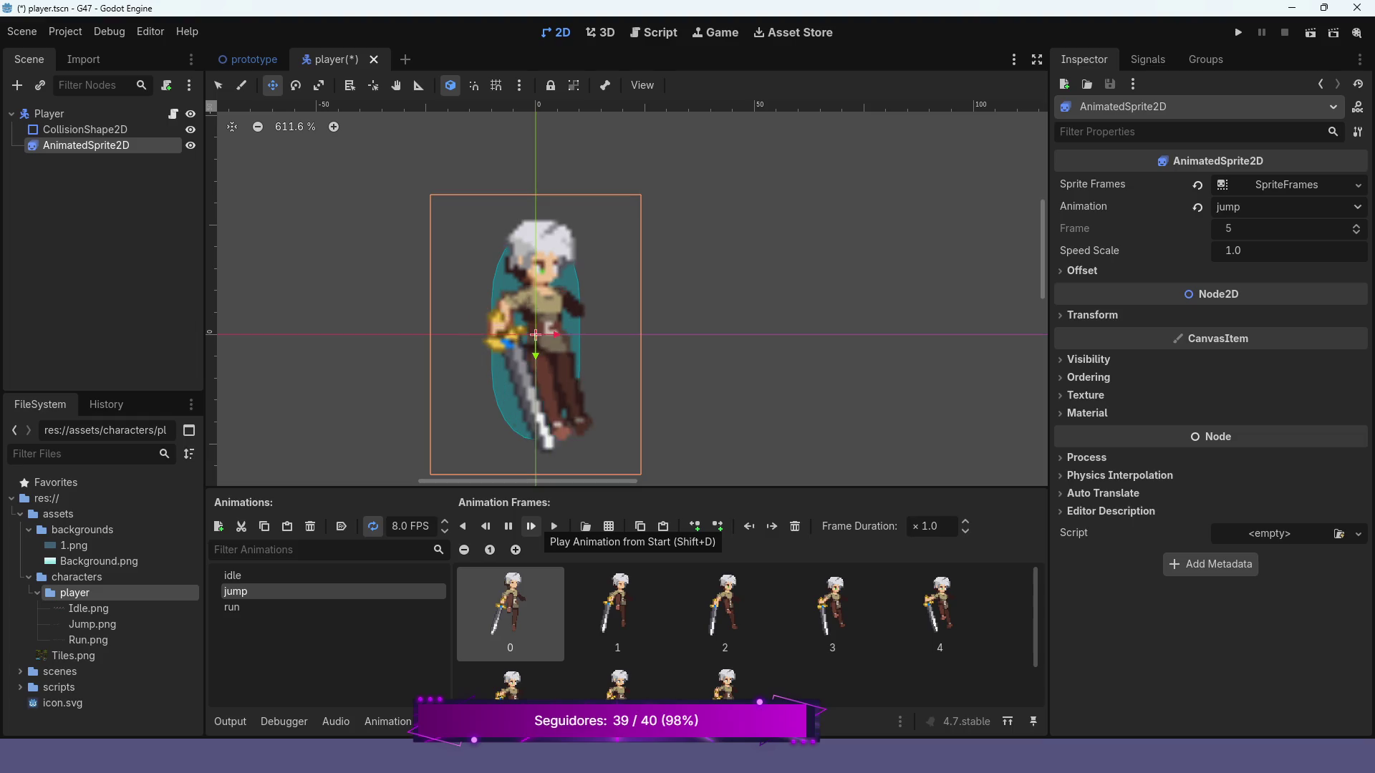
{"action": "scroll", "coordinate": [745, 623], "scroll_direction": "down", "scroll_amount": 2}
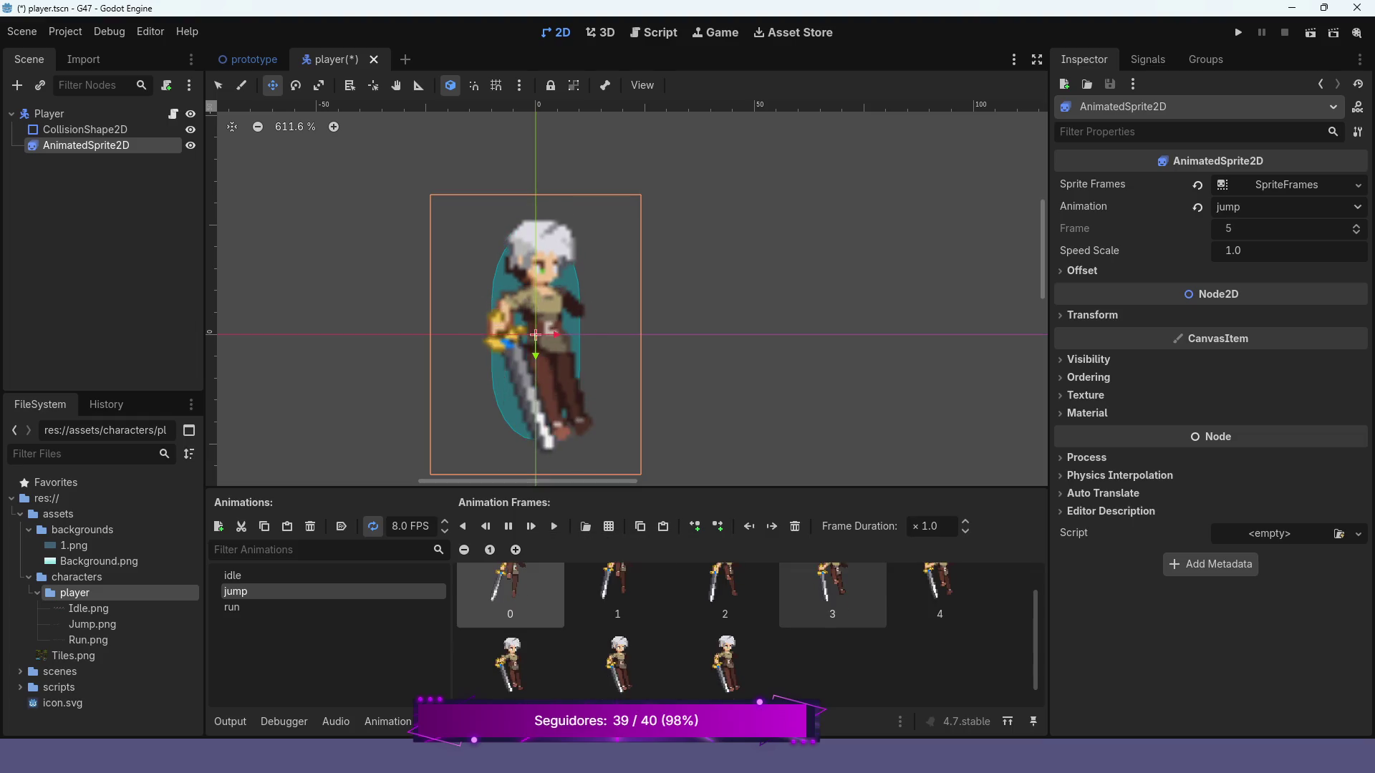
{"action": "scroll", "coordinate": [744, 624], "scroll_direction": "up", "scroll_amount": 2}
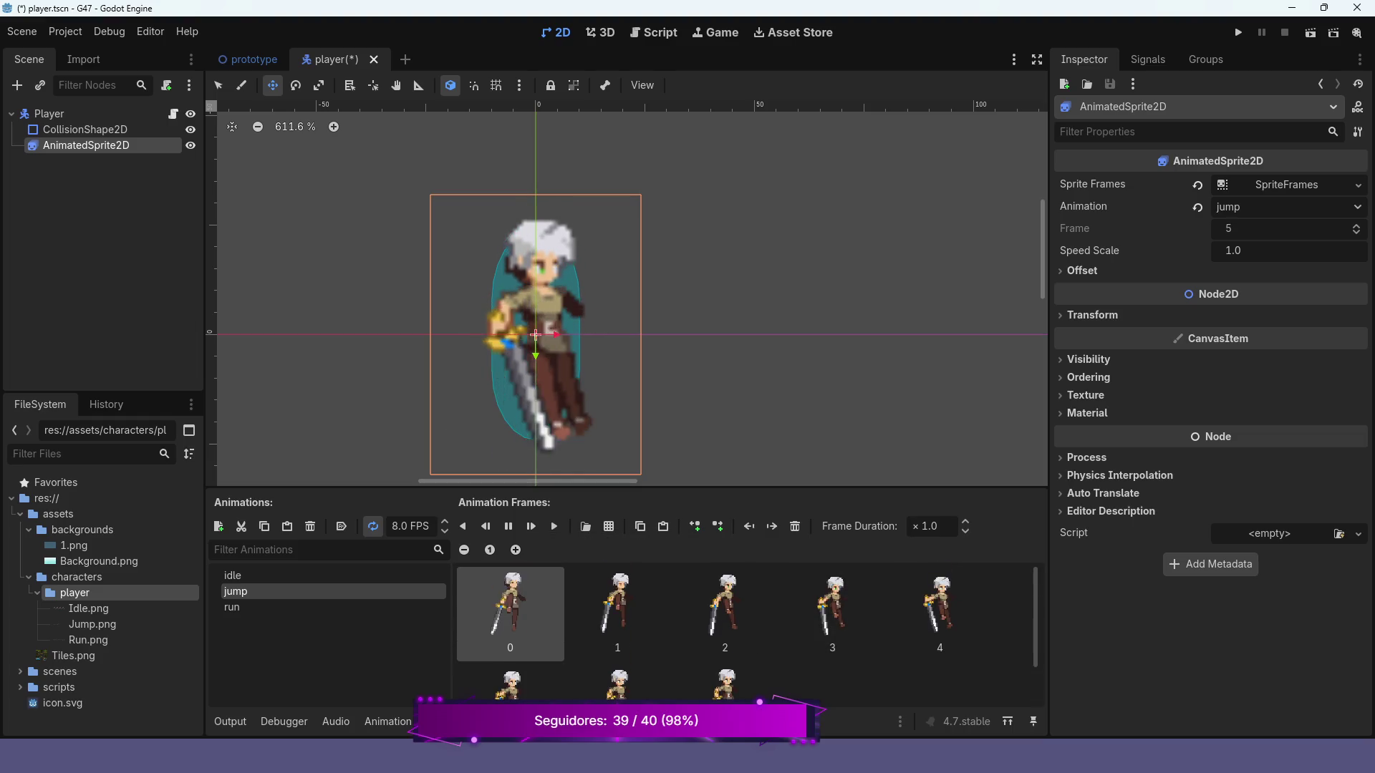
{"action": "left_click", "coordinate": [508, 526]}
{"action": "key", "text": "ctrl+s"}
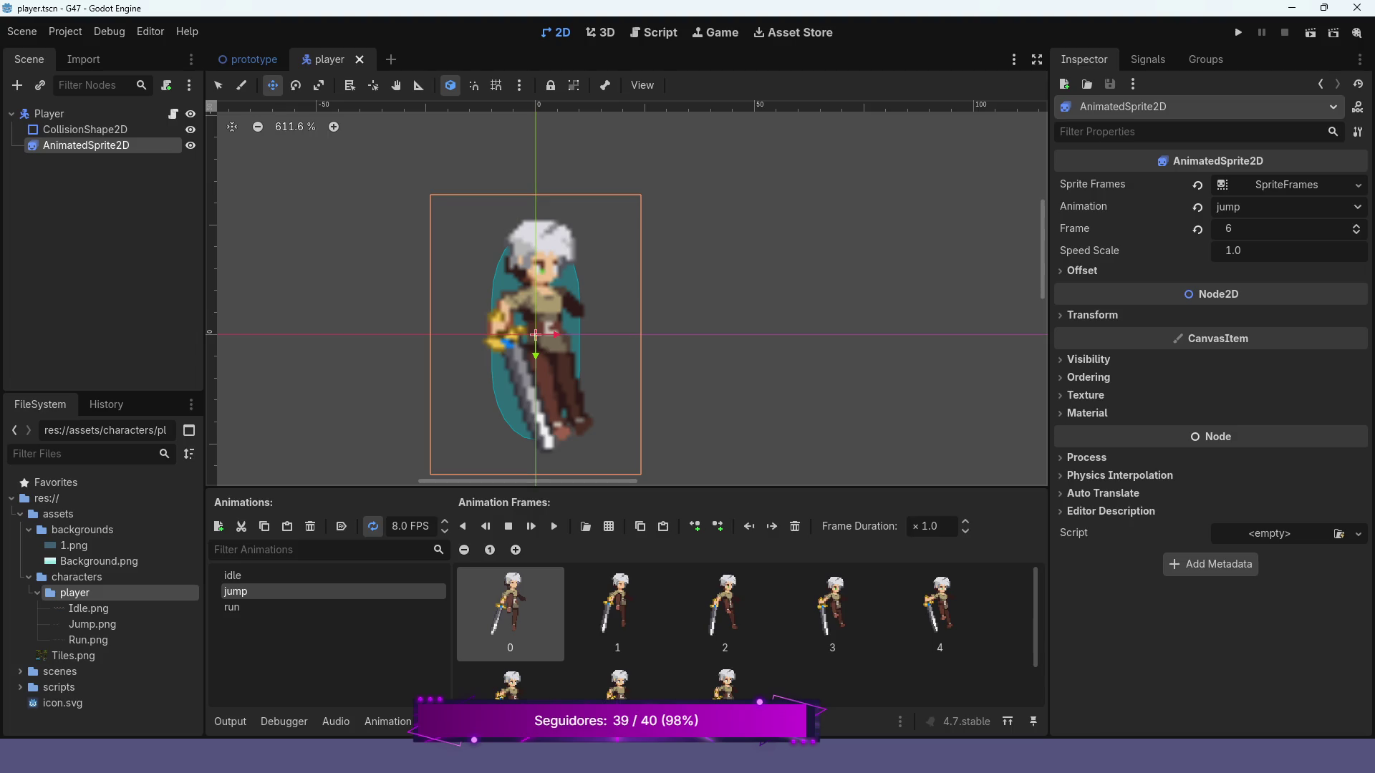
- Run the project, walk right and left, jump, then stop with F8
{"action": "left_click", "coordinate": [1238, 32]}
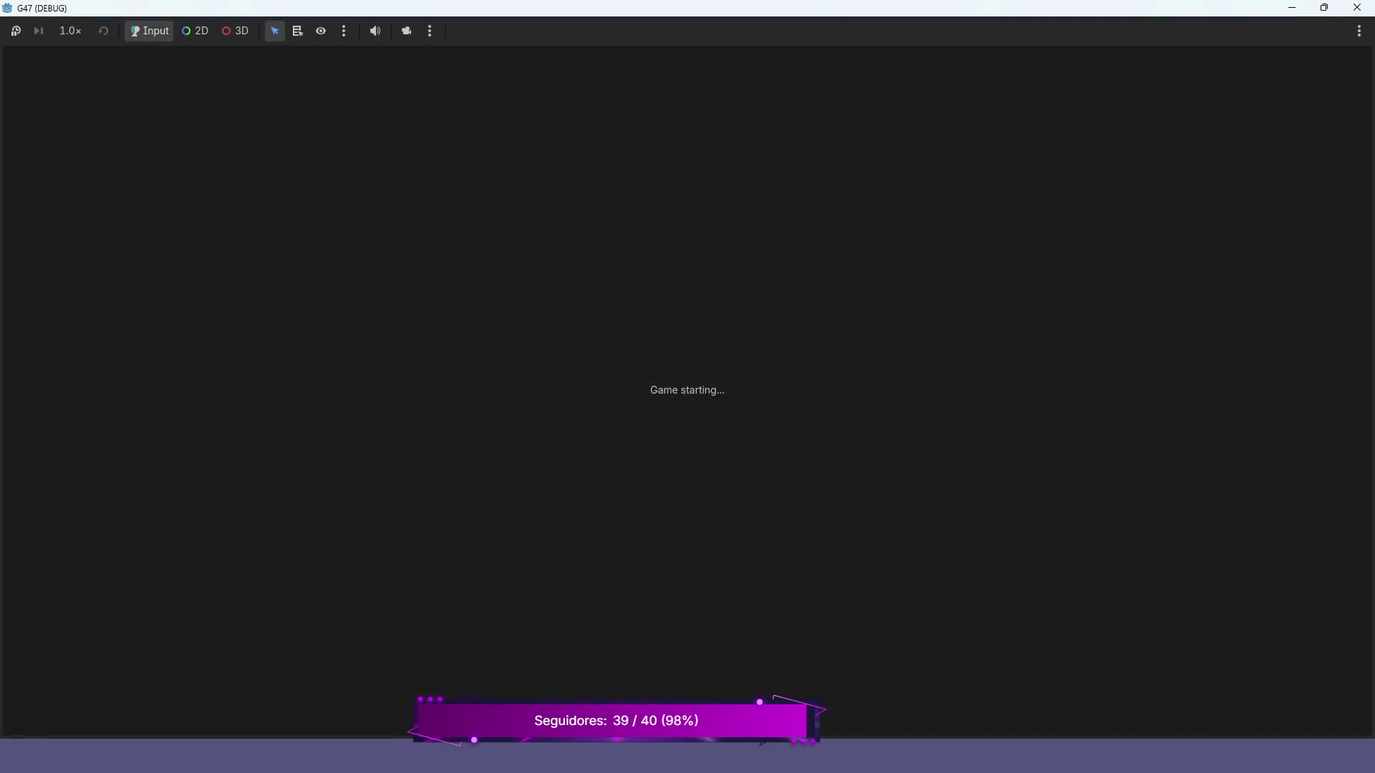
{"action": "key", "text": "Right"}
{"action": "key", "text": "Left"}
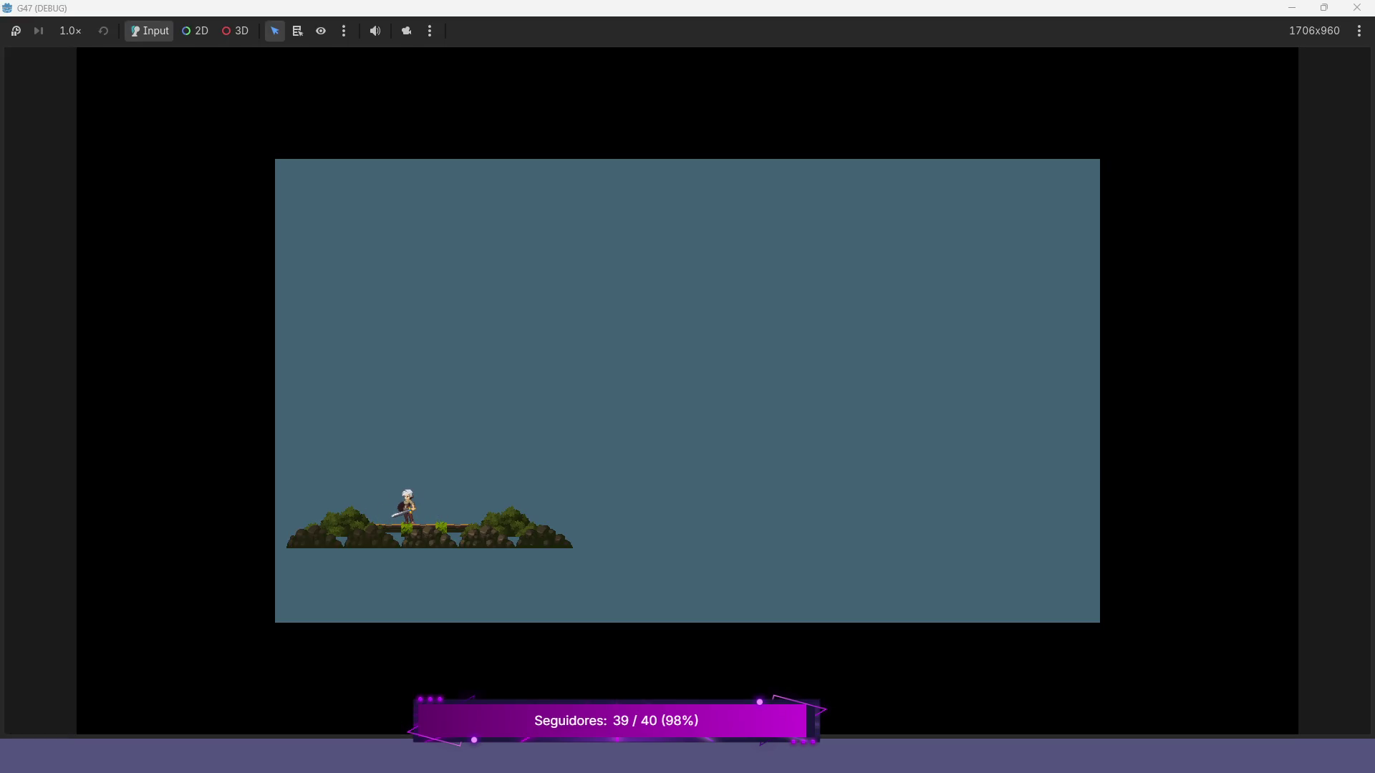
{"action": "key", "text": "space"}
{"action": "key", "text": "space"}
{"action": "key", "text": "space"}
{"action": "key", "text": "space"}
{"action": "key", "text": "space"}
{"action": "key", "text": "F8"}
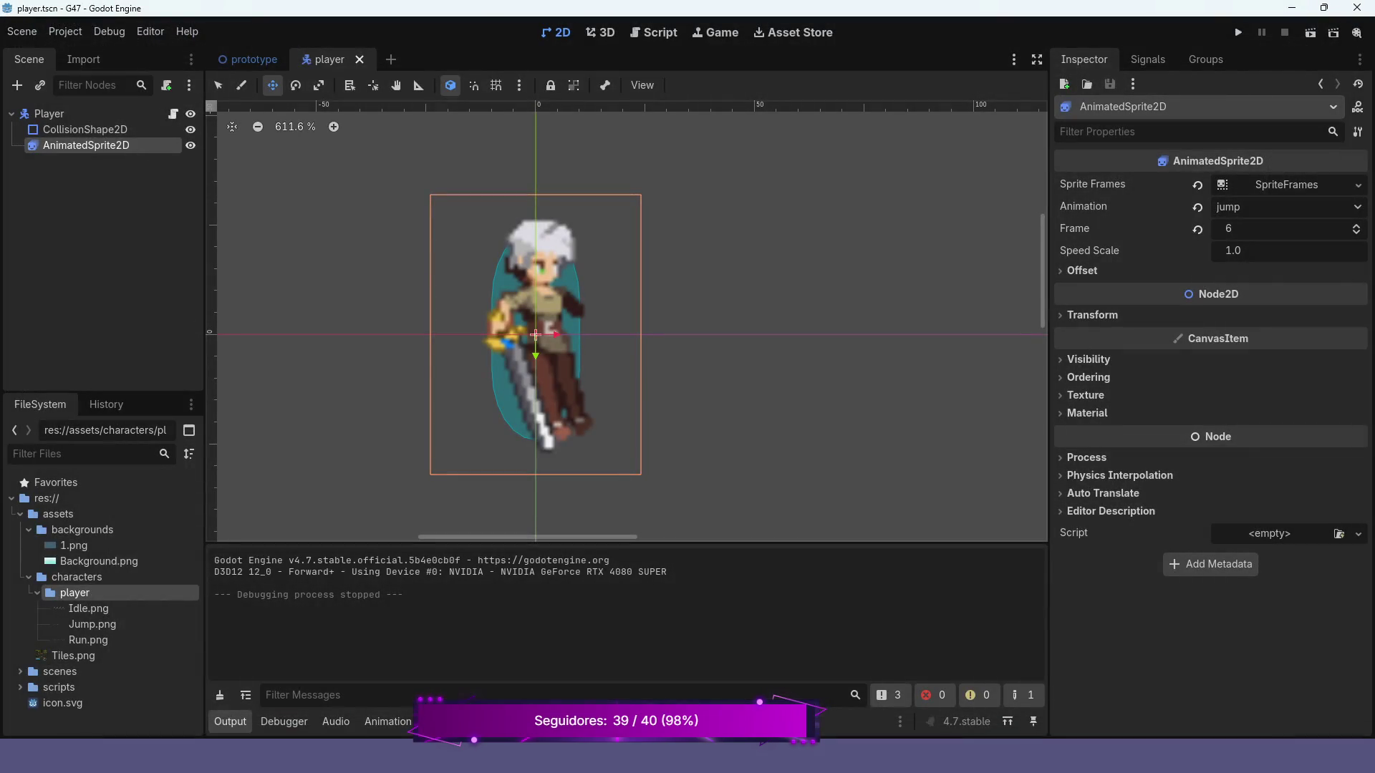
- Switch to player.gd and scroll up through its jump handling and play_anim cases
{"action": "key", "text": "ctrl+F3"}
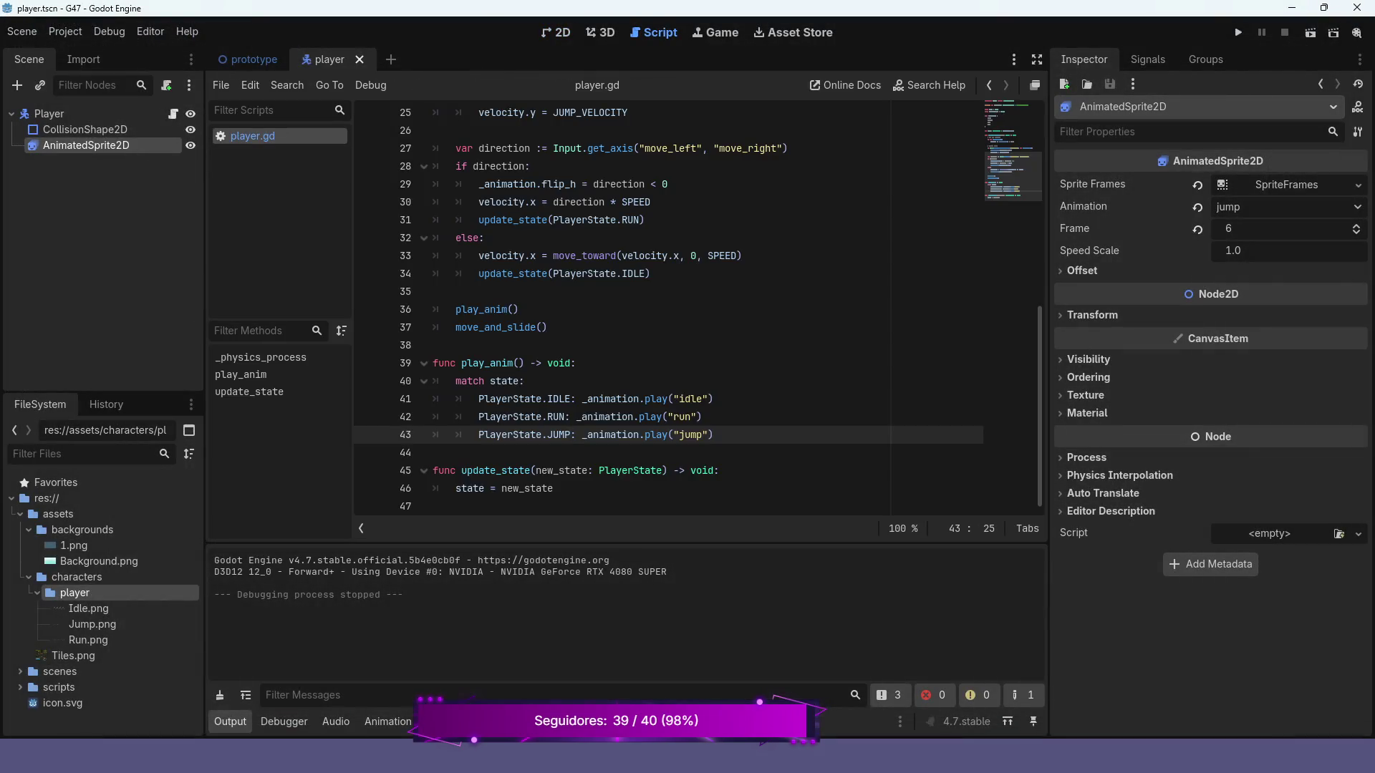
{"action": "scroll", "coordinate": [698, 308], "scroll_direction": "up", "scroll_amount": 1}
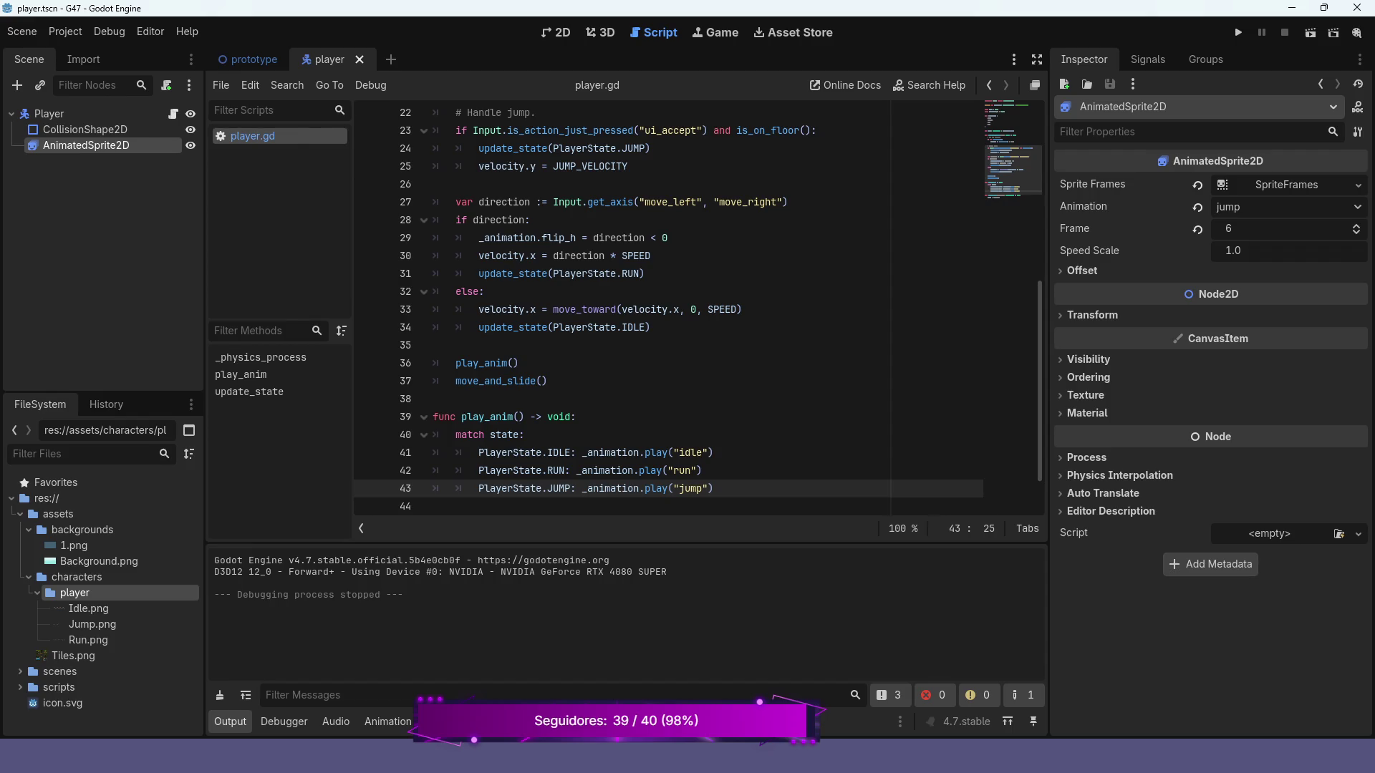
{"action": "mouse_move", "coordinate": [516, 327]}
{"action": "scroll", "coordinate": [698, 310], "scroll_direction": "up", "scroll_amount": 1}
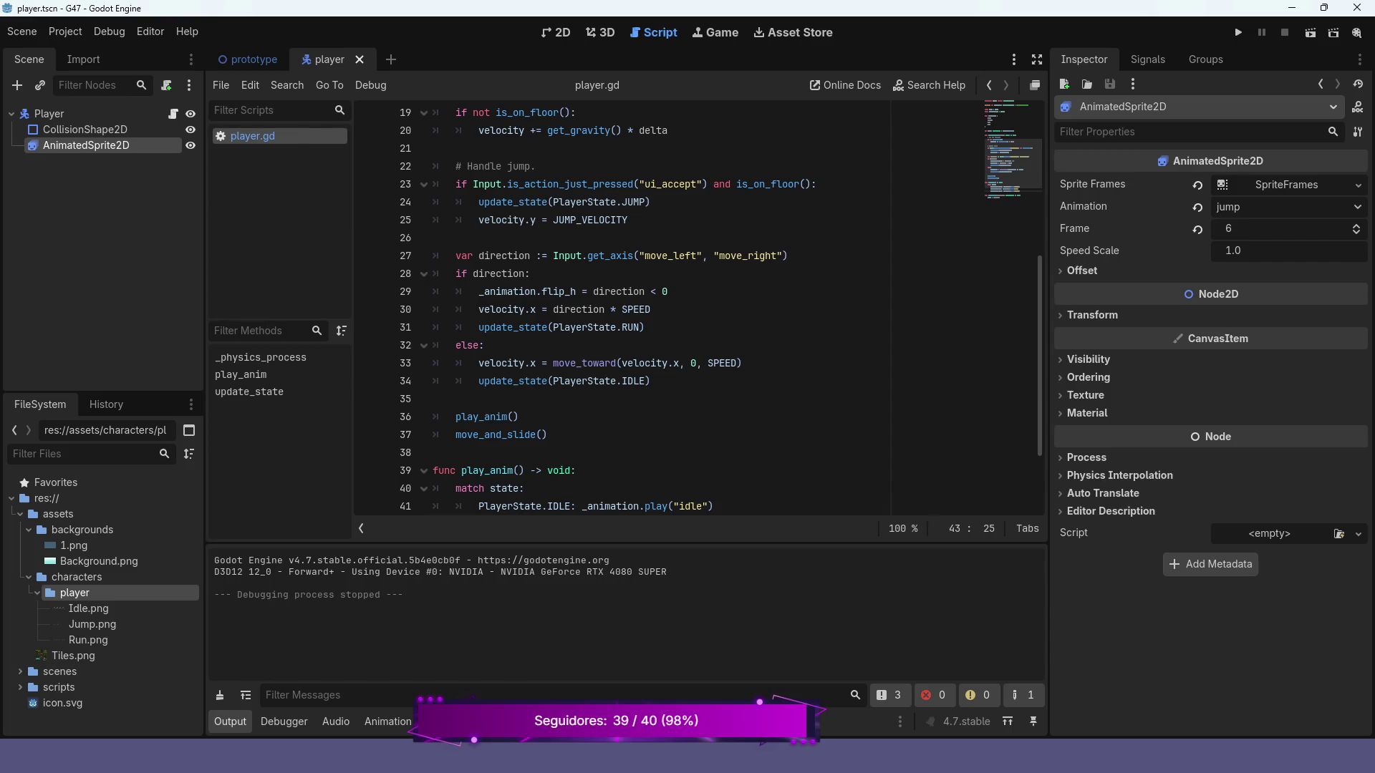
- Insert an 'if is_on_floor():' line after line 33 using autocompletion
{"action": "left_click", "coordinate": [743, 363]}
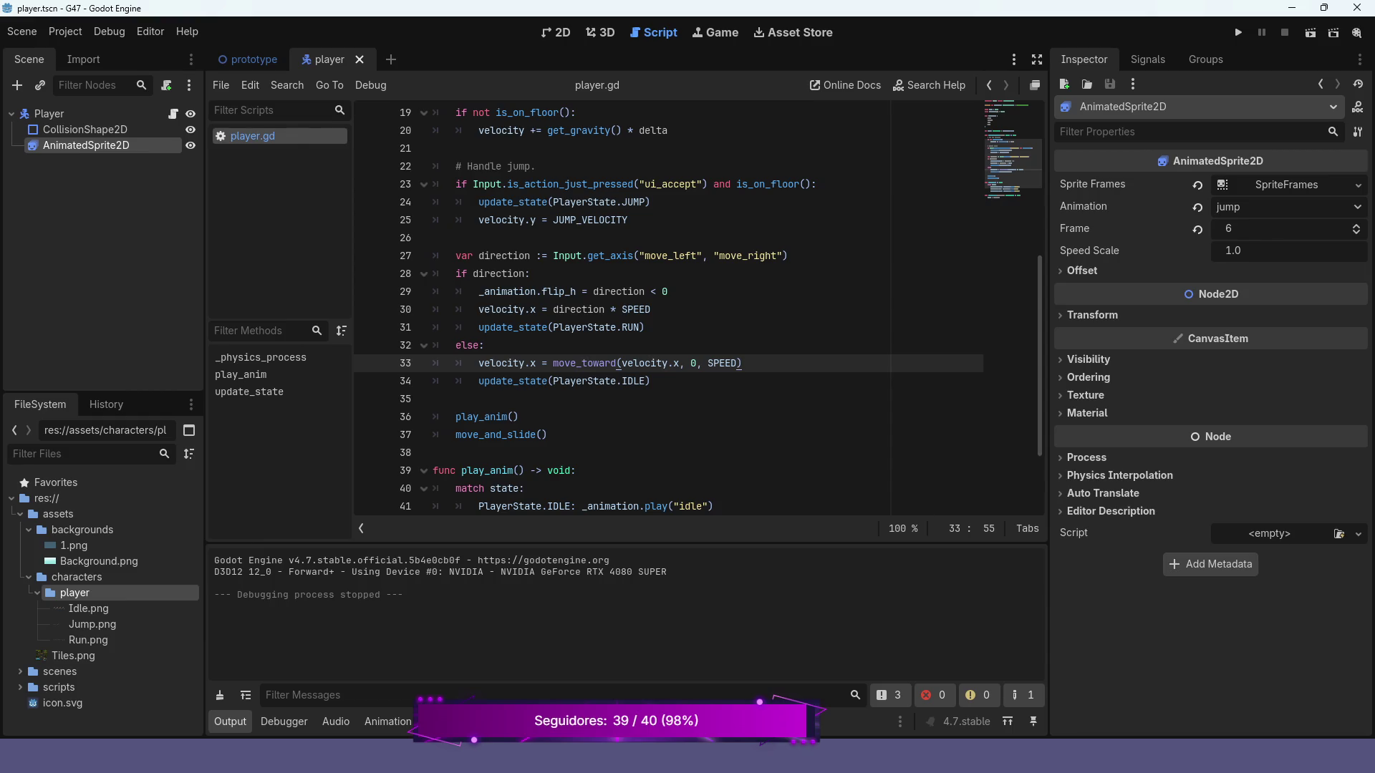
{"action": "key", "text": "Return"}
{"action": "type", "text": "if "}
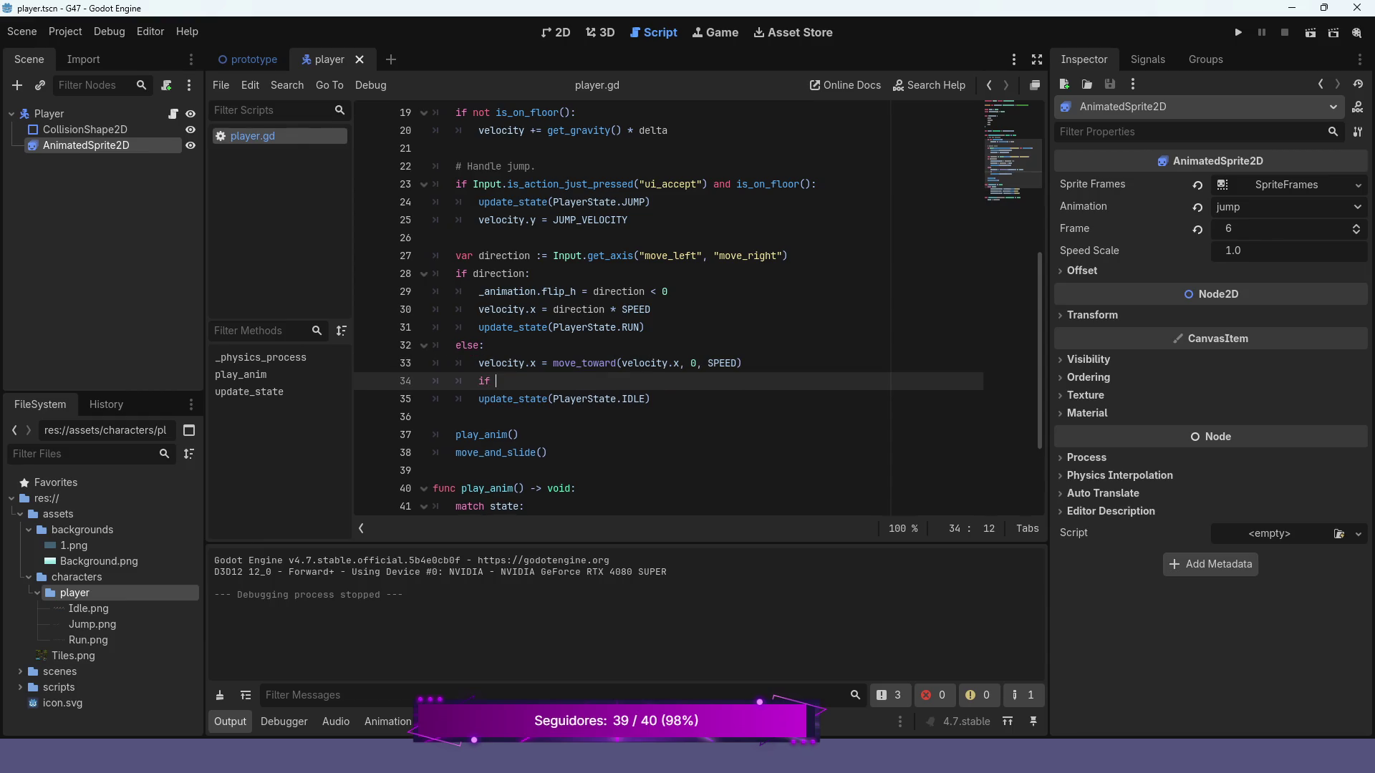
{"action": "type", "text": "is not"}
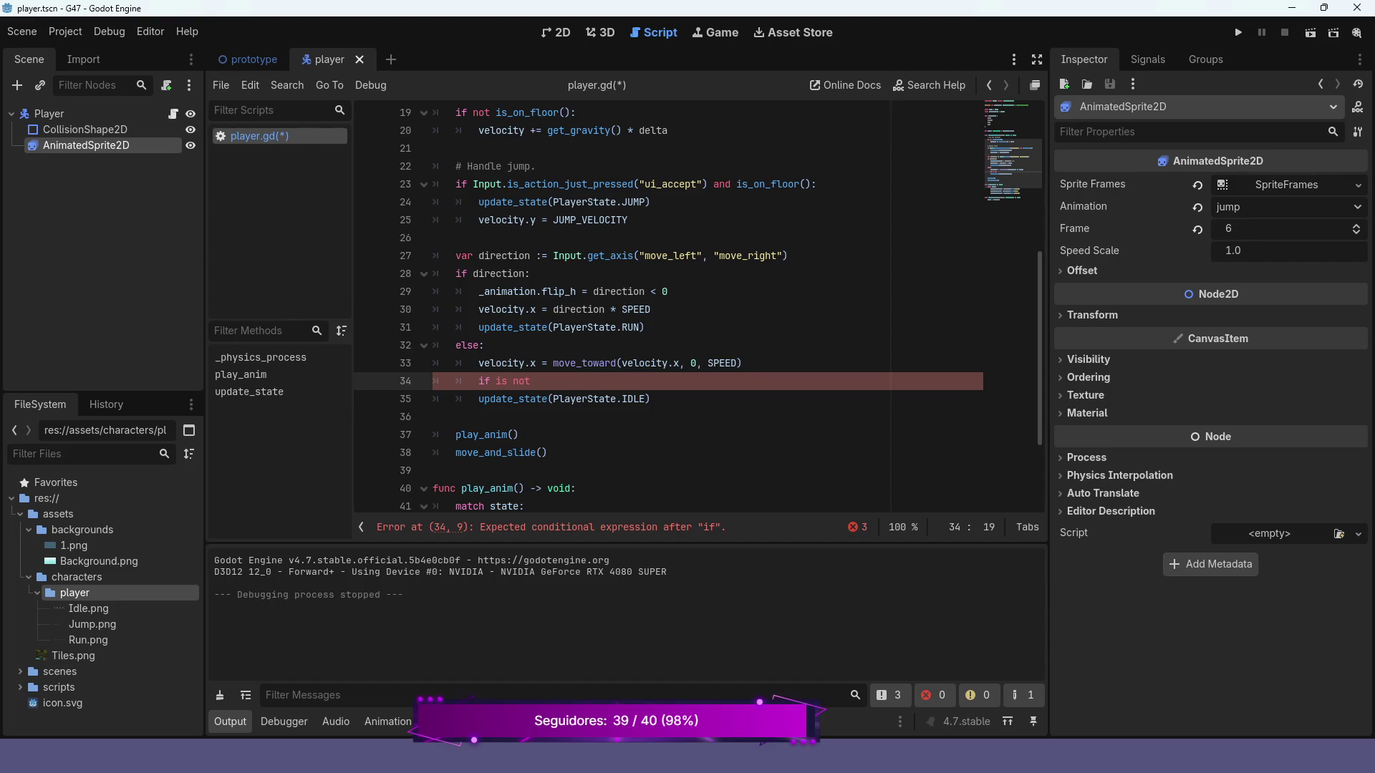
{"action": "type", "text": "is_on"}
{"action": "key", "text": "BackSpace"}
{"action": "key", "text": "BackSpace"}
{"action": "key", "text": "BackSpace"}
{"action": "key", "text": "BackSpace"}
{"action": "key", "text": "BackSpace"}
{"action": "key", "text": "BackSpace"}
{"action": "type", "text": "_on"}
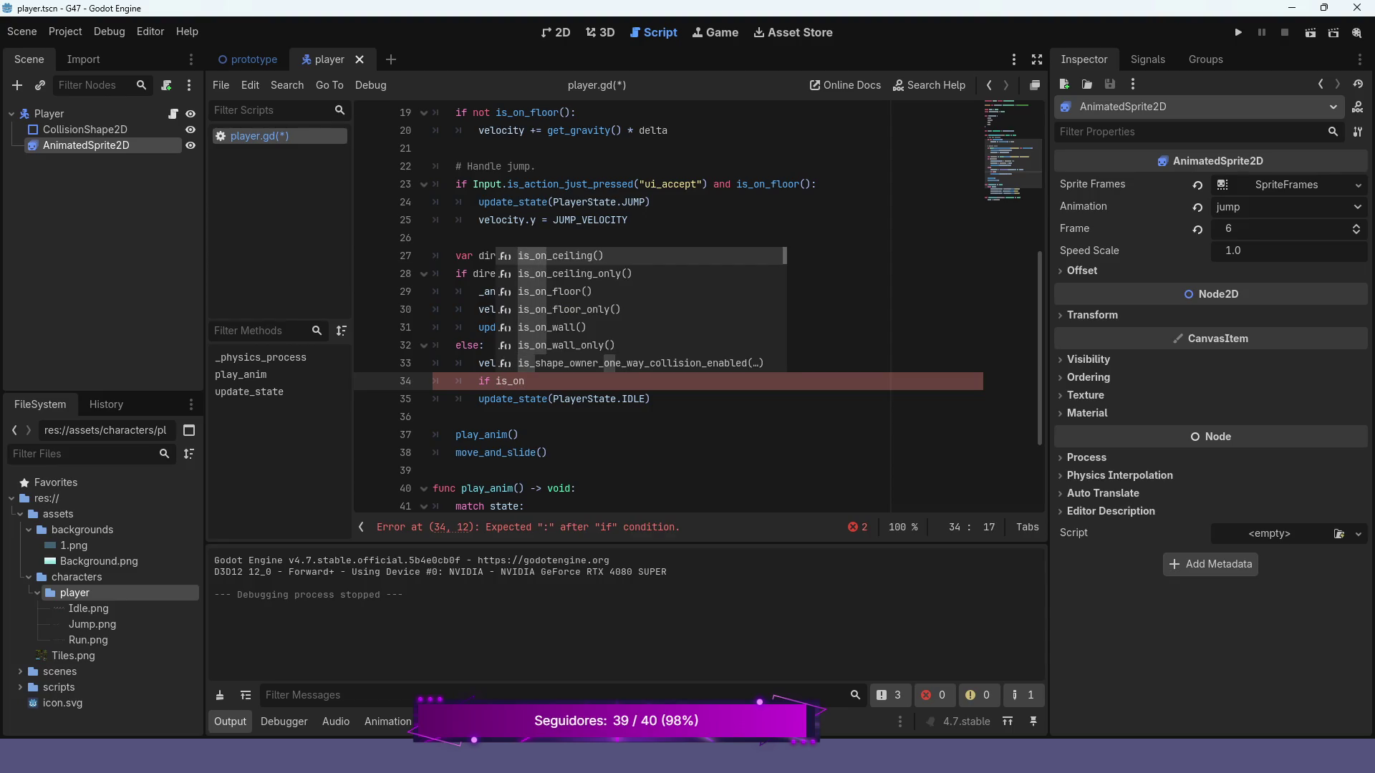
{"action": "key", "text": "Down"}
{"action": "key", "text": "Down"}
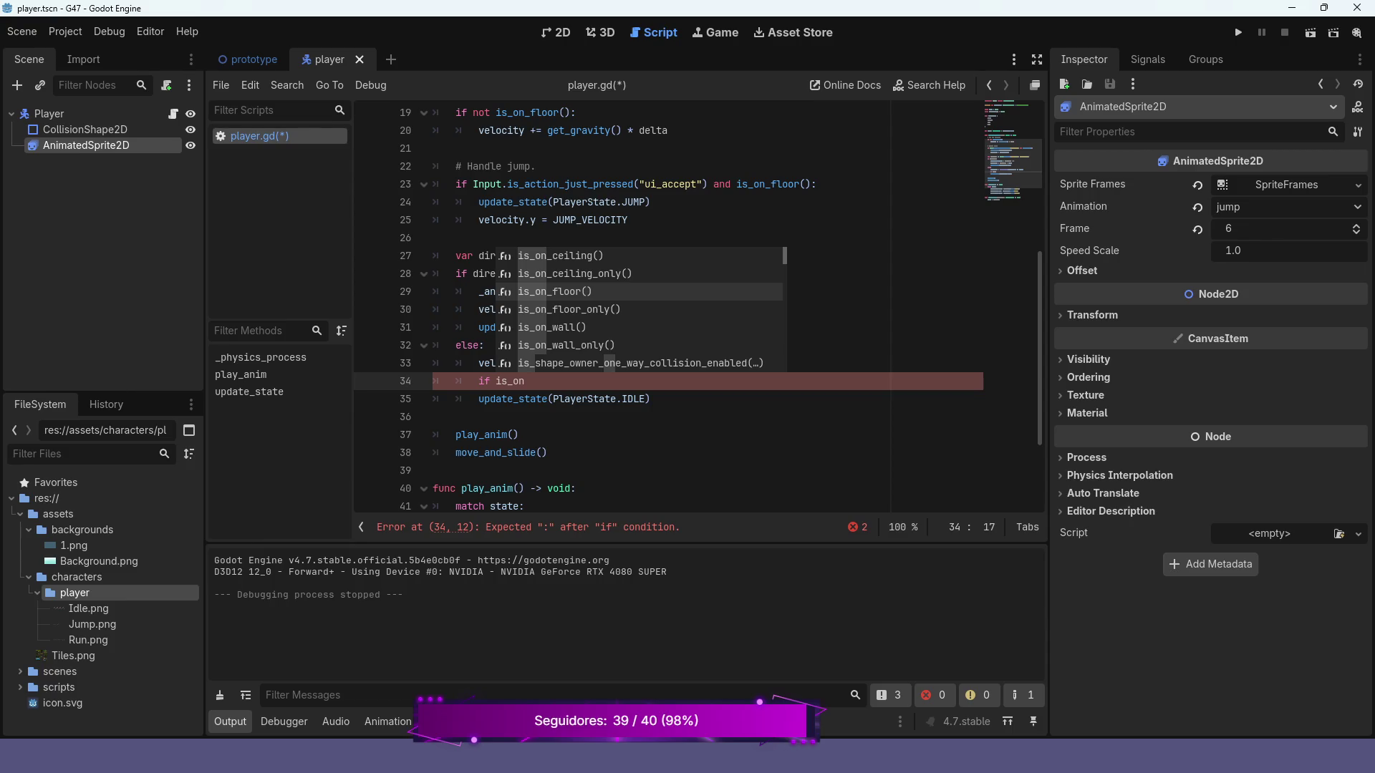
{"action": "key", "text": "Return"}
- Indent update_state(PlayerState.IDLE) under the new if, save player.gd, and run the game
{"action": "key", "text": "Down"}
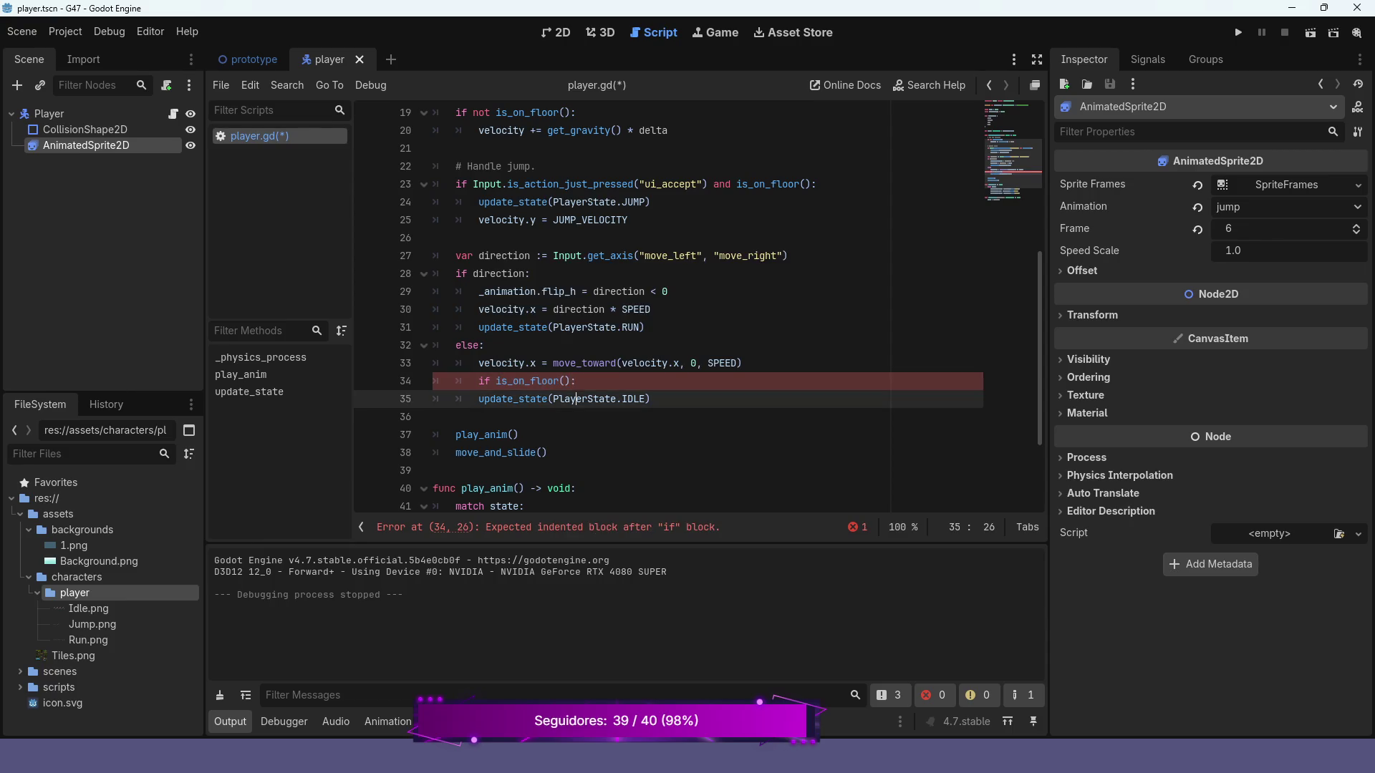
{"action": "left_click", "coordinate": [519, 399]}
{"action": "key", "text": "Tab"}
{"action": "left_click", "coordinate": [501, 381]}
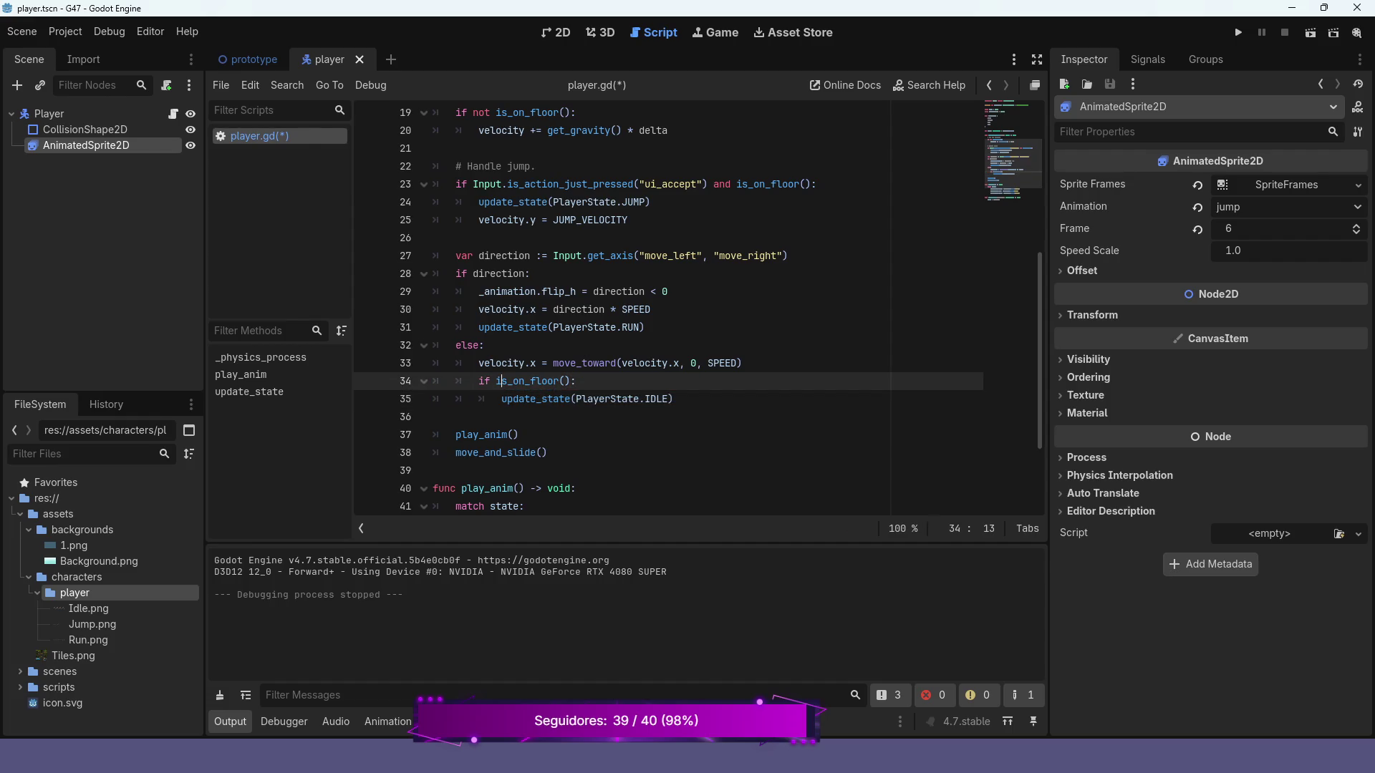
{"action": "key", "text": "ctrl+s"}
{"action": "left_click", "coordinate": [1238, 32]}
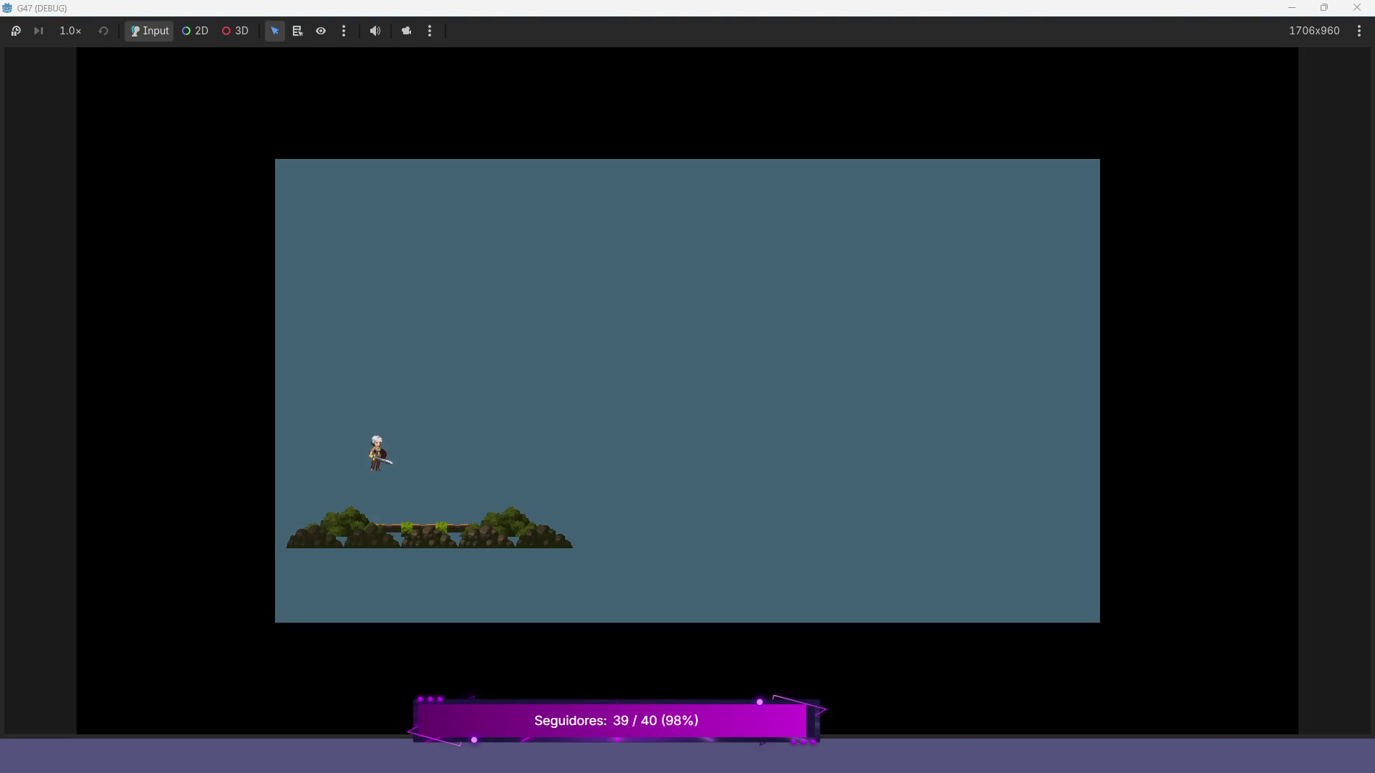
- Jump, run right and left, then jump in place to check the idle, run and jump animations
{"action": "key", "text": "space"}
{"action": "key", "text": "Right"}
{"action": "key", "text": "Left"}
{"action": "key", "text": "Left"}
{"action": "key", "text": "Right"}
{"action": "key", "text": "space"}
{"action": "key", "text": "space"}
{"action": "key", "text": "space"}
- Stop the game and bring play_anim's JUMP case line into view in player.gd
{"action": "key", "text": "F8"}
{"action": "scroll", "coordinate": [697, 310], "scroll_direction": "down", "scroll_amount": 3}
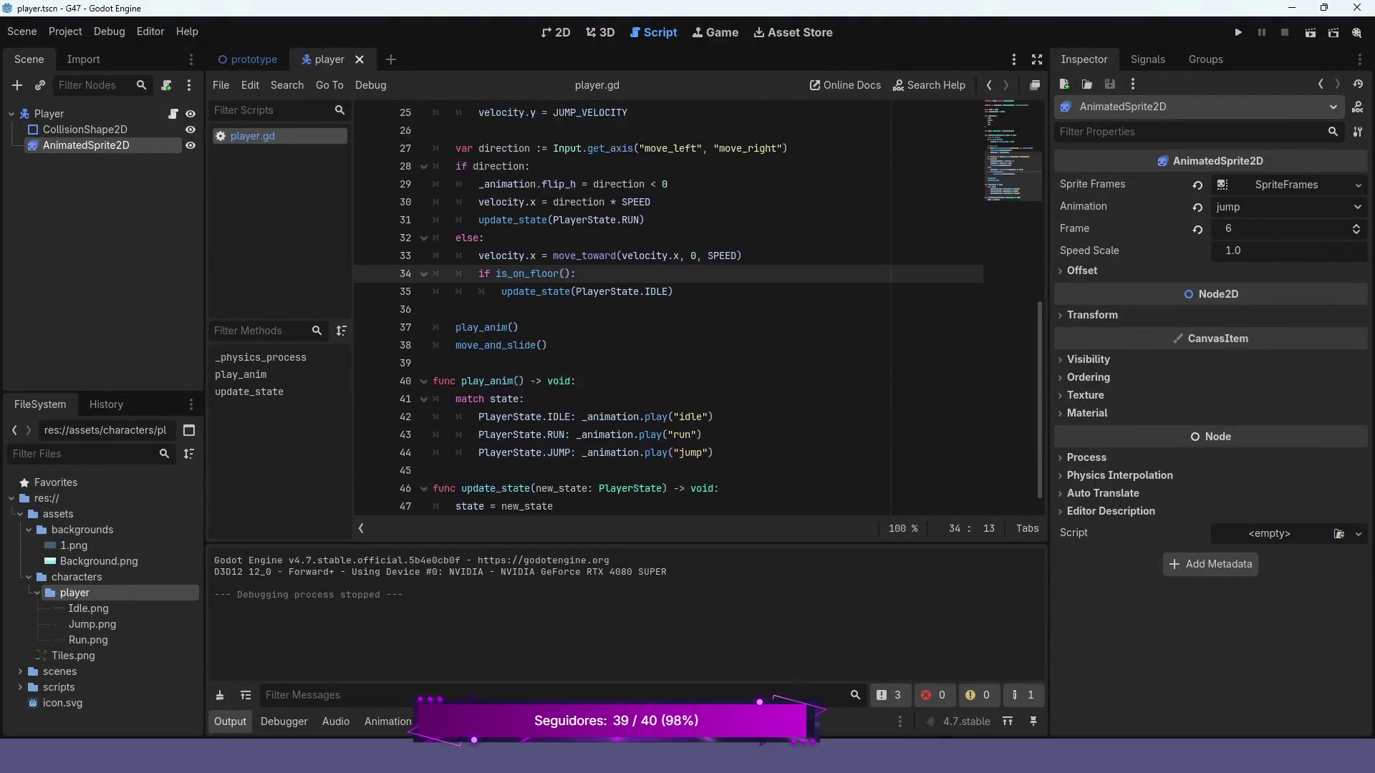
{"action": "left_click", "coordinate": [559, 435]}
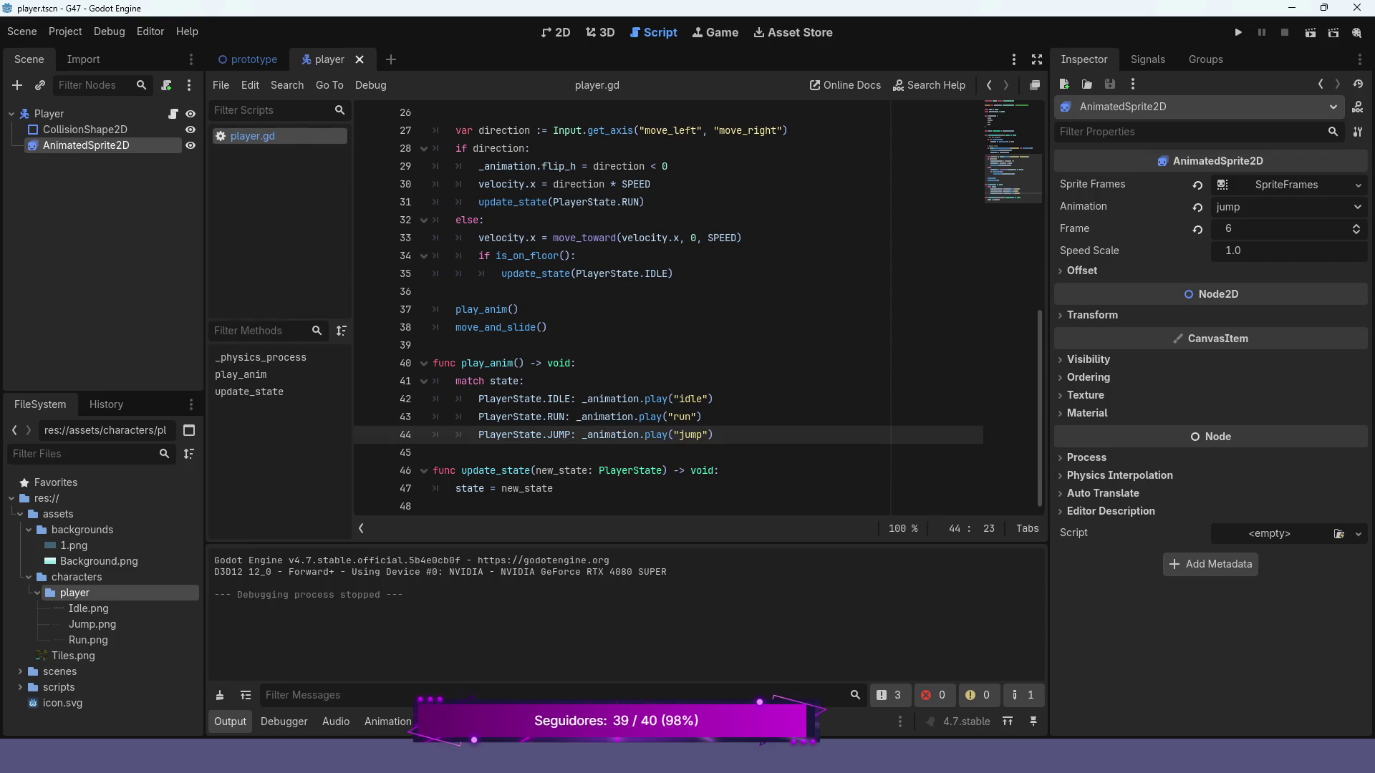
{"action": "scroll", "coordinate": [560, 435], "scroll_direction": "up", "scroll_amount": 10}
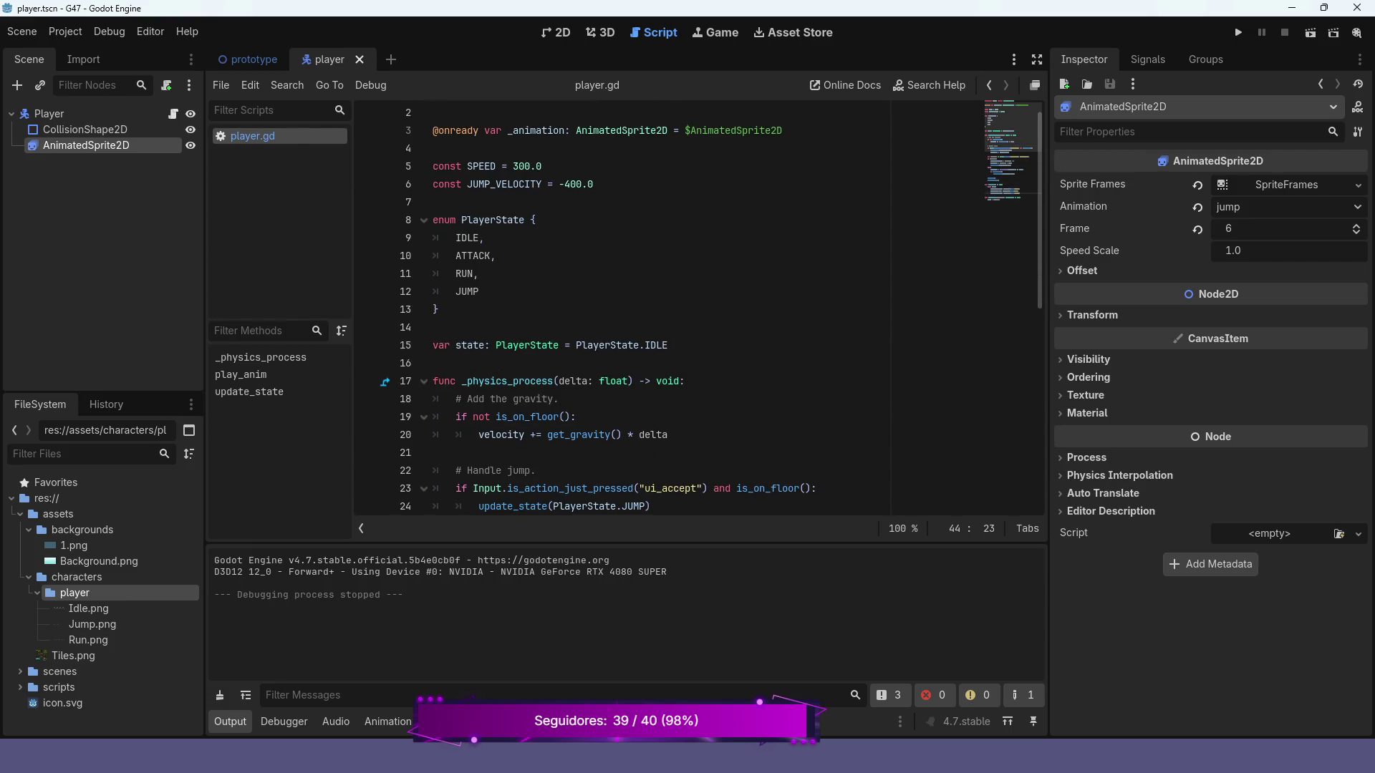
{"action": "scroll", "coordinate": [560, 435], "scroll_direction": "down", "scroll_amount": 8}
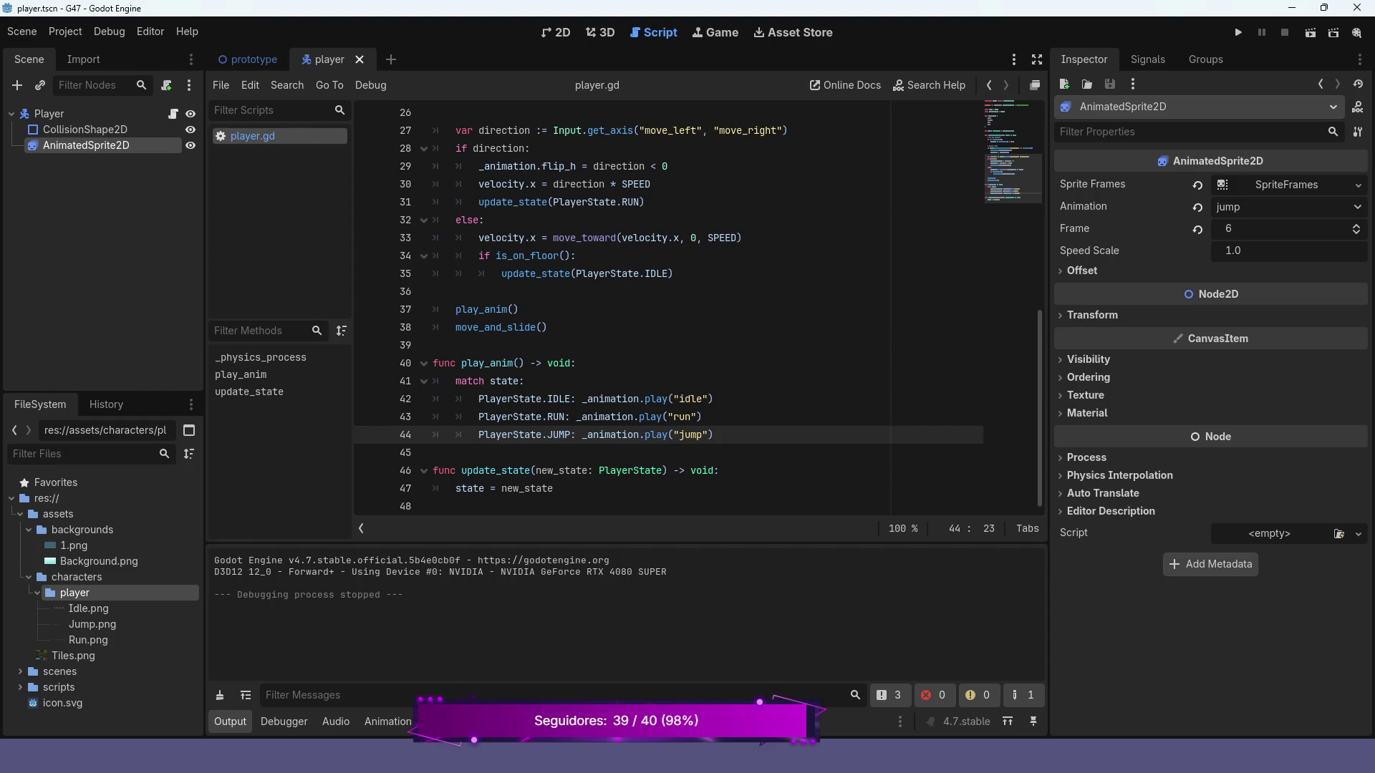
- Re-pick the "jump" animation name in the JUMP case's play call from autocomplete
{"action": "left_click", "coordinate": [698, 434]}
{"action": "key", "text": "BackSpace"}
{"action": "key", "text": "BackSpace"}
{"action": "key", "text": "BackSpace"}
{"action": "type", "text": "j"}
{"action": "key", "text": "Return"}
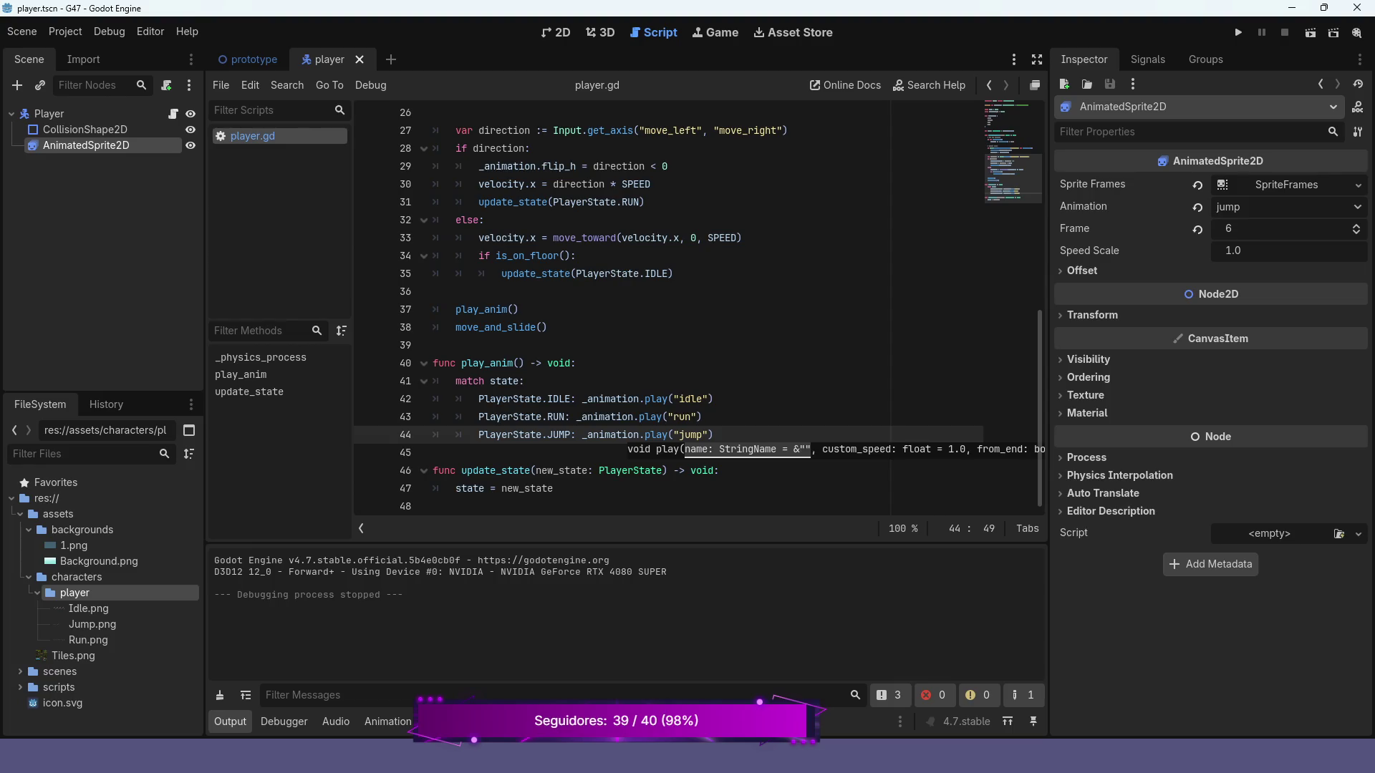
{"action": "key", "text": "Escape"}
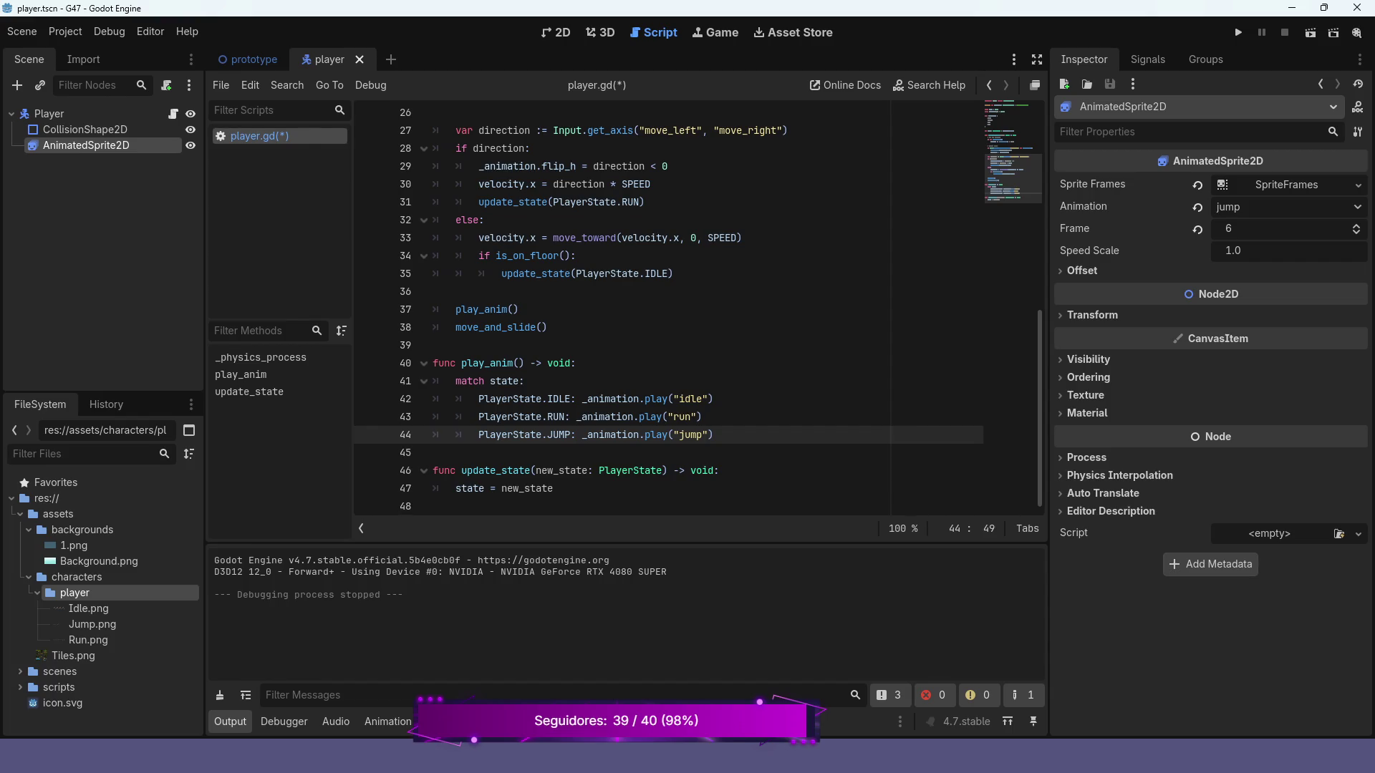
{"action": "scroll", "coordinate": [623, 308], "scroll_direction": "up", "scroll_amount": 8}
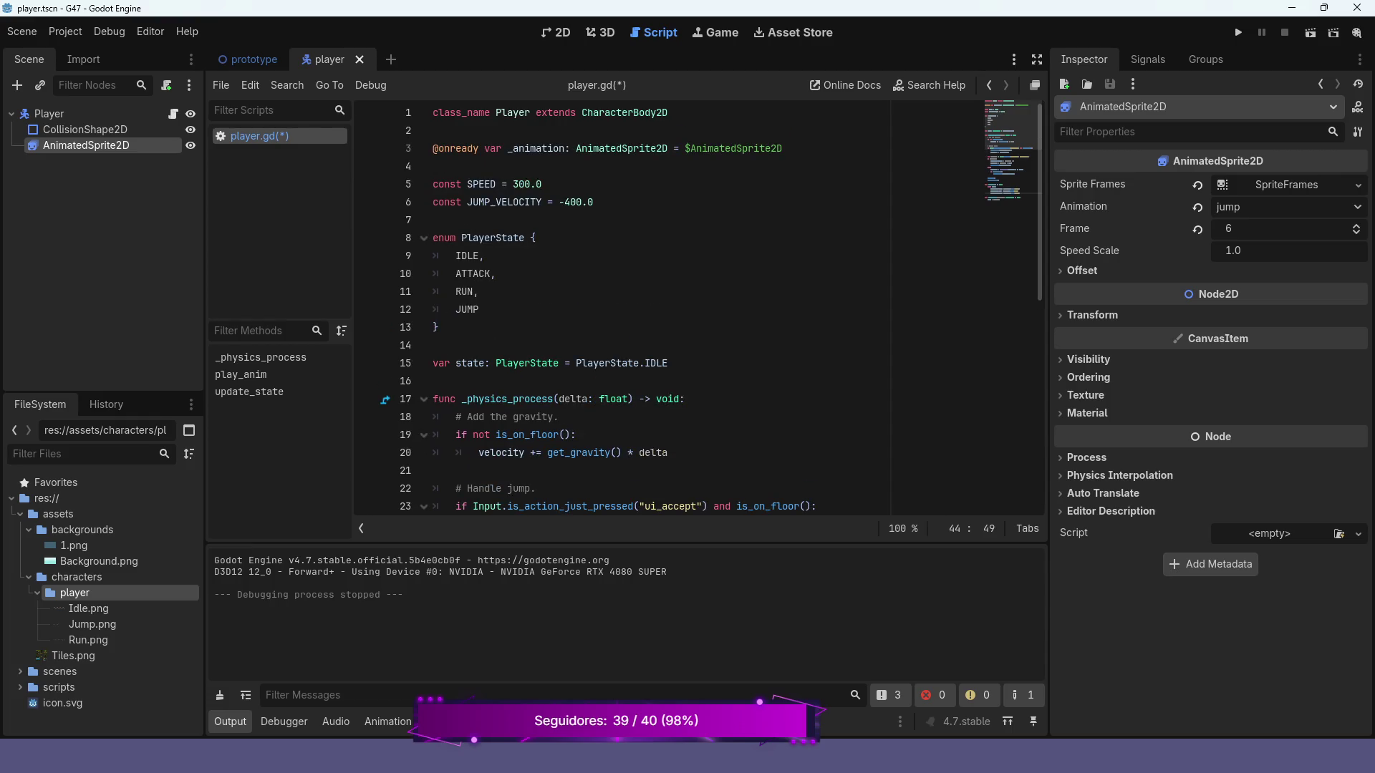
- Add a func _ready() -> void: below the state variable using autocomplete
{"action": "left_click", "coordinate": [668, 364]}
{"action": "key", "text": "Return"}
{"action": "key", "text": "Return"}
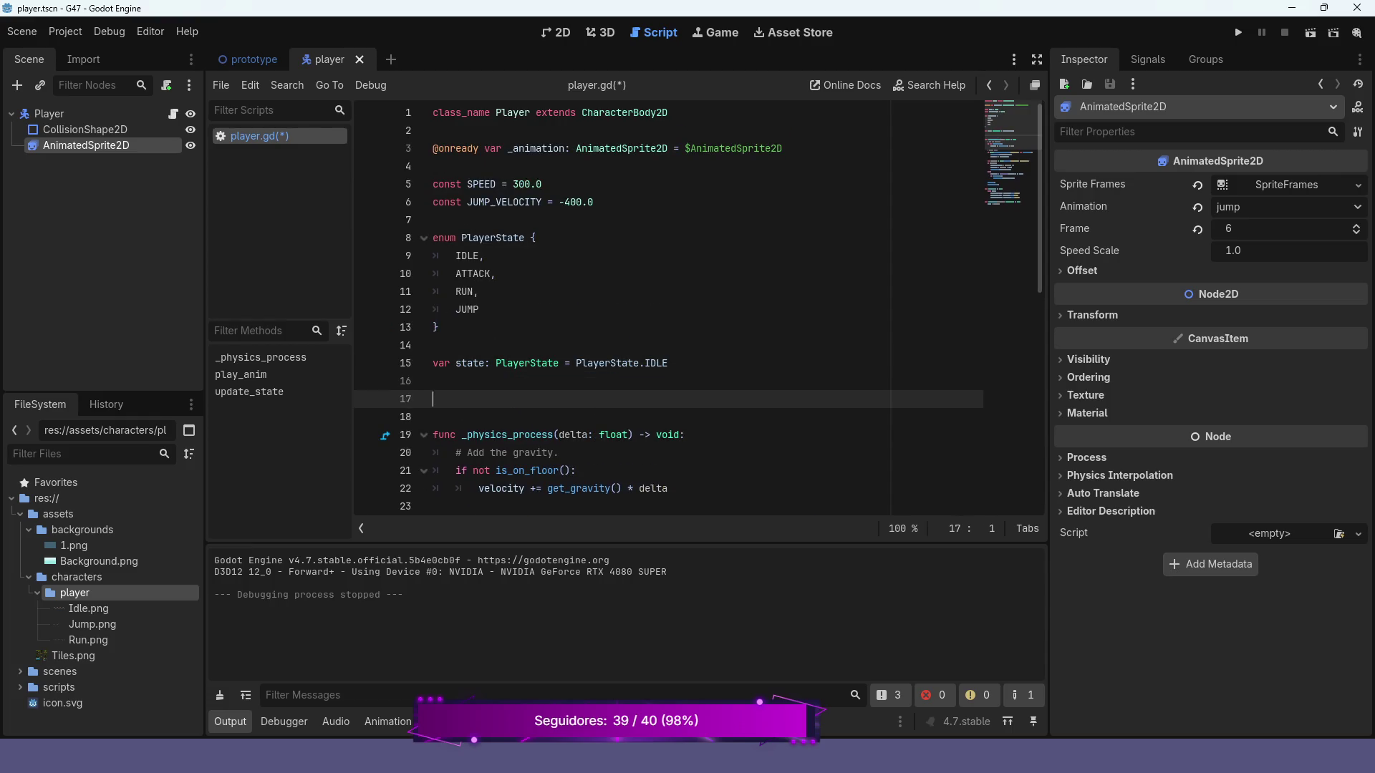
{"action": "type", "text": "func _on"}
{"action": "key", "text": "BackSpace"}
{"action": "key", "text": "BackSpace"}
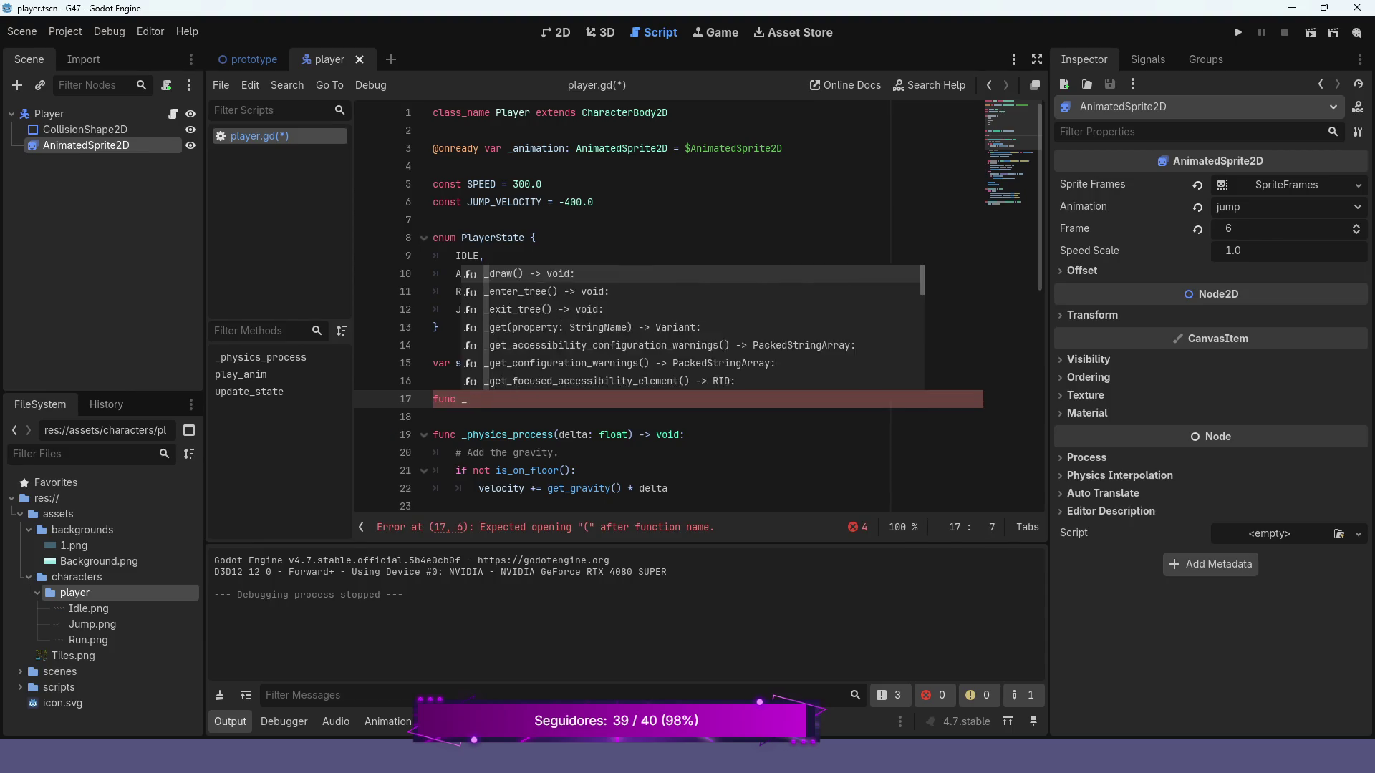
{"action": "type", "text": "re"}
{"action": "key", "text": "Return"}
{"action": "key", "text": "Return"}
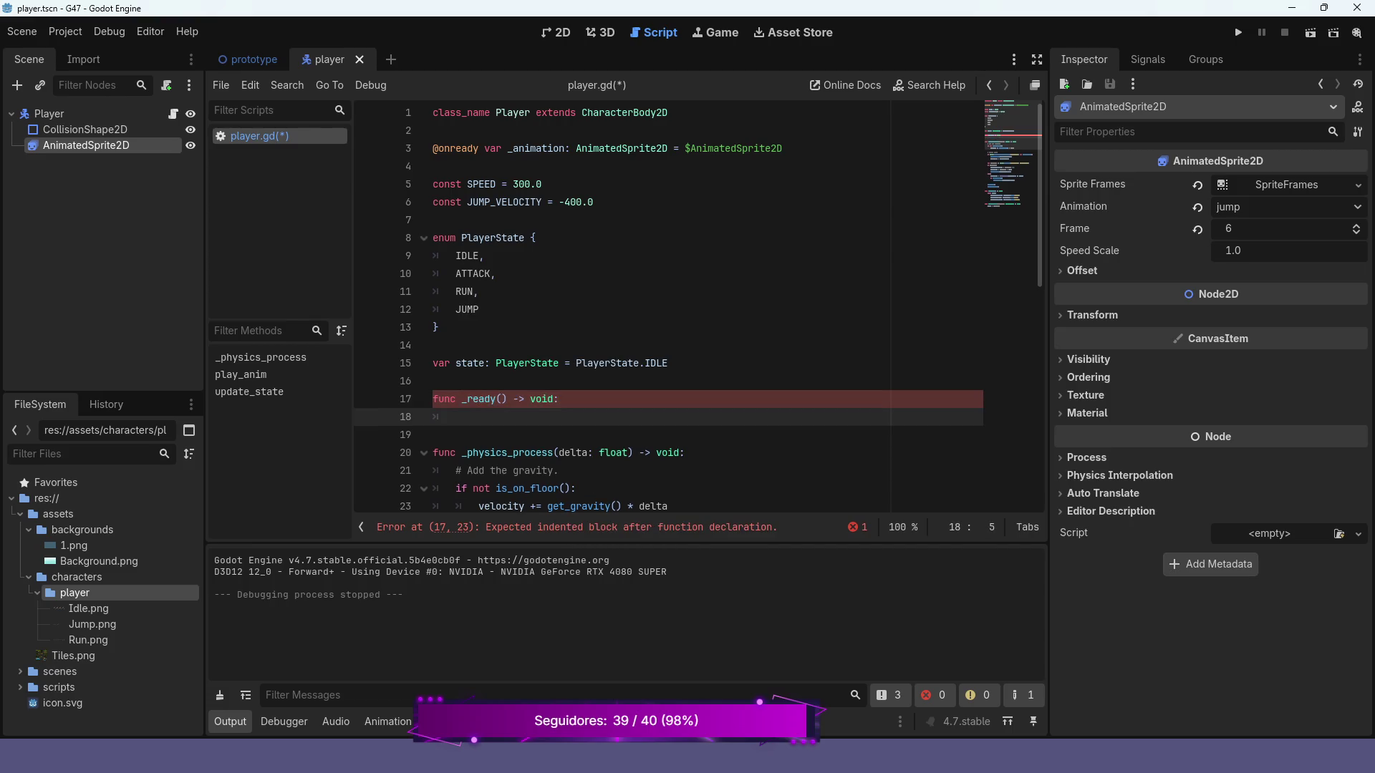
- Make _ready() call _animation.play("jump"), then run the game
{"action": "type", "text": "_an"}
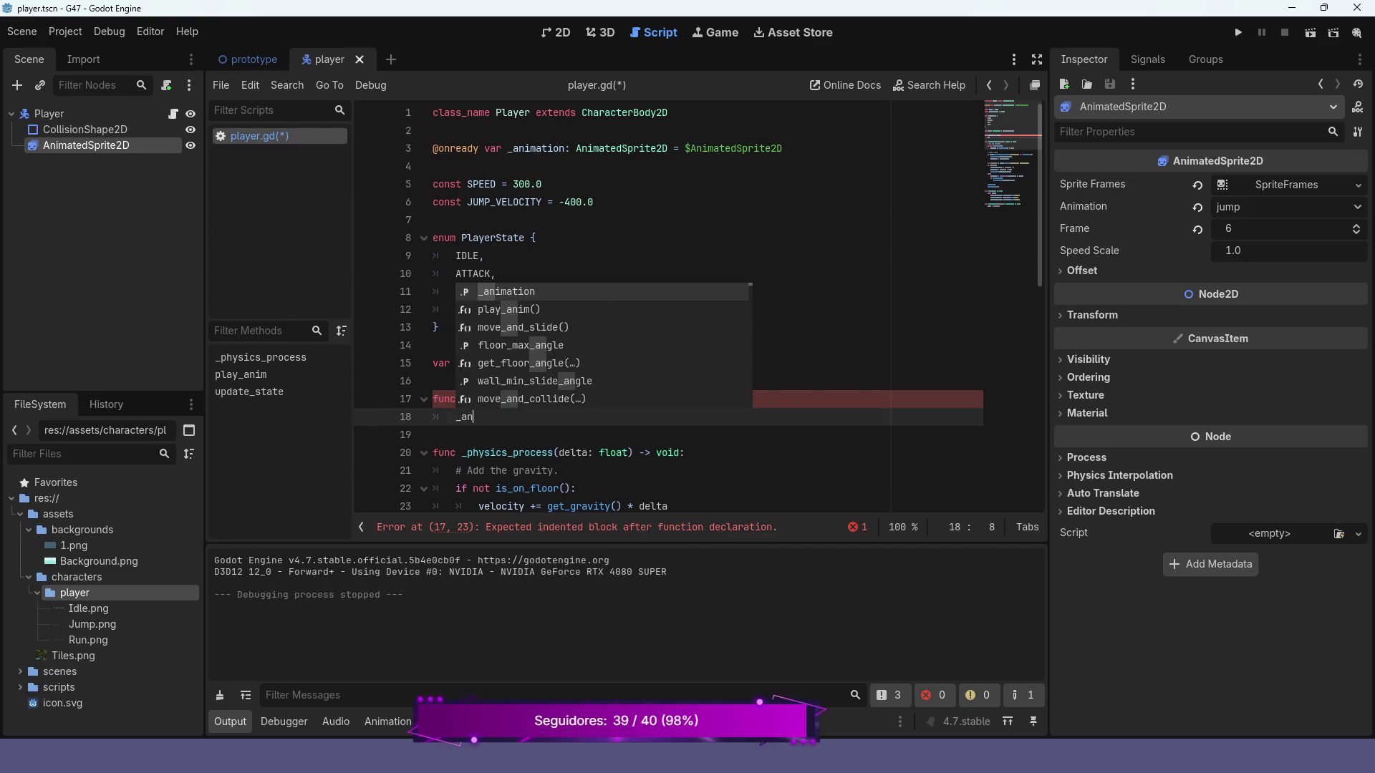
{"action": "key", "text": "Return"}
{"action": "type", "text": ".pl"}
{"action": "key", "text": "Return"}
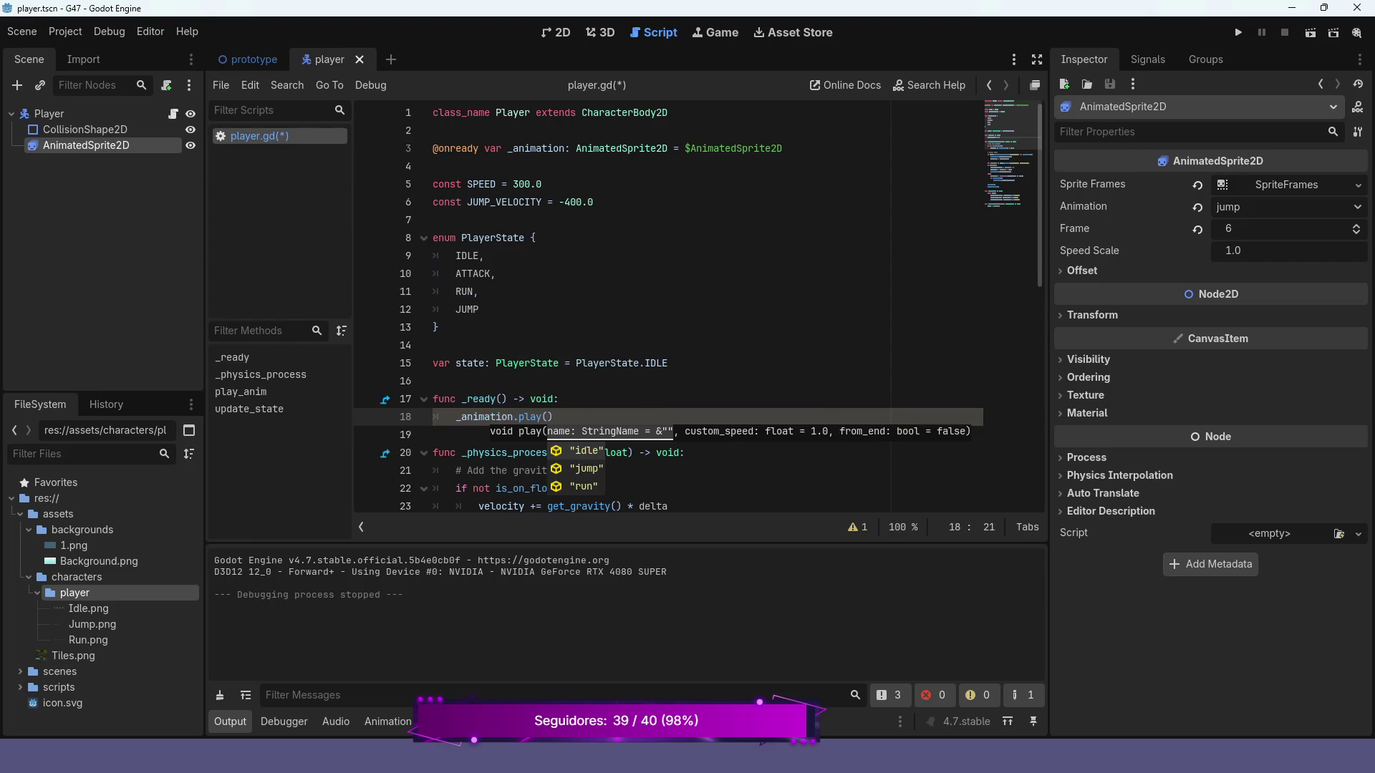
{"action": "key", "text": "Down"}
{"action": "key", "text": "Return"}
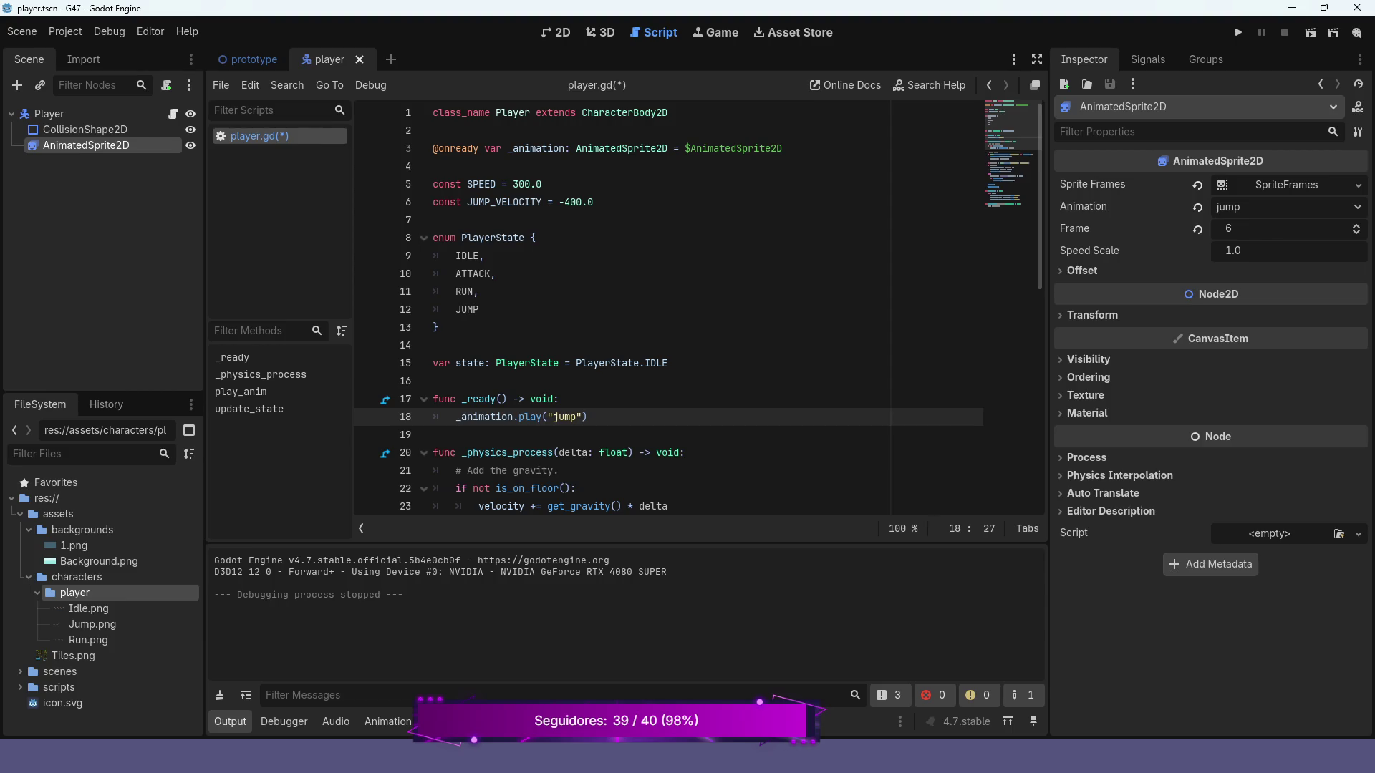
{"action": "key", "text": "F5"}
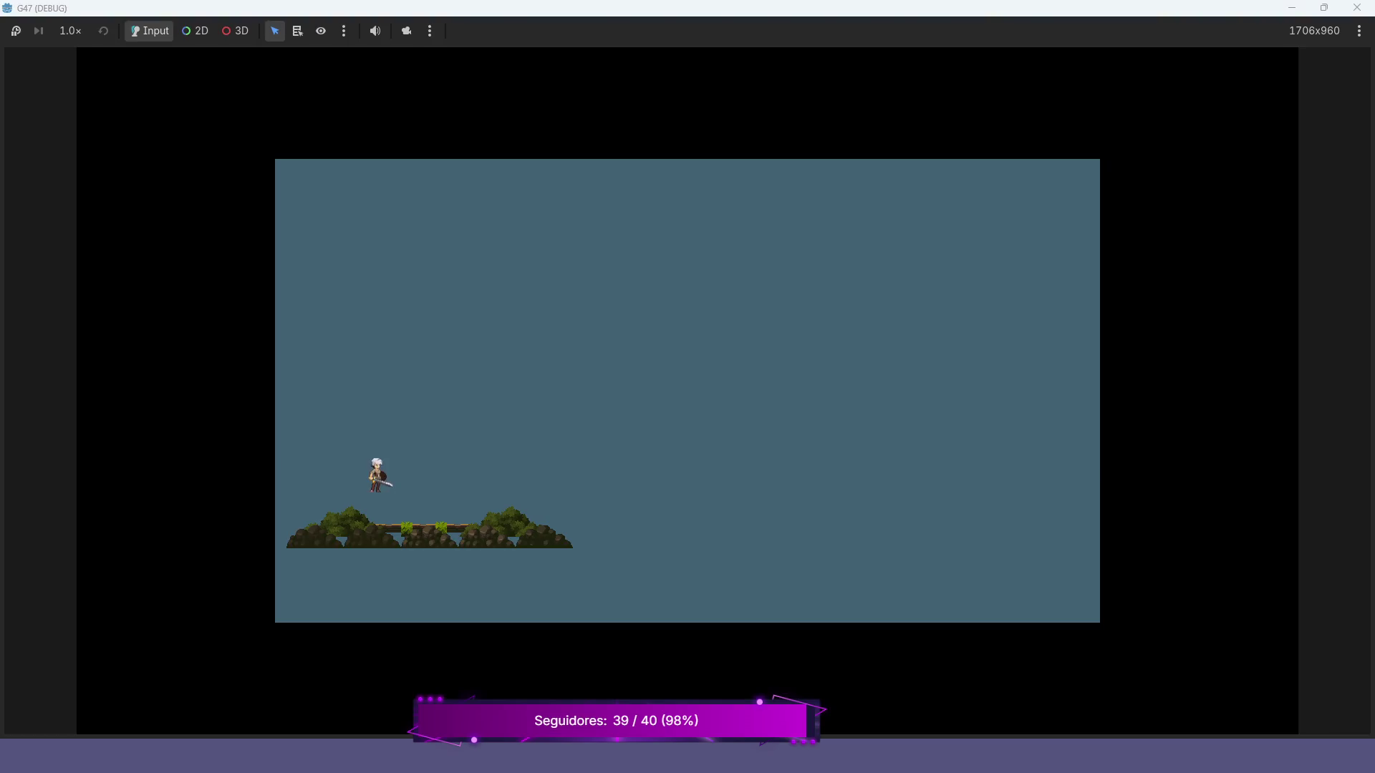
- Jump once in the running game, then stop it with F8
{"action": "key", "text": "space"}
{"action": "key", "text": "space"}
{"action": "key", "text": "F8"}
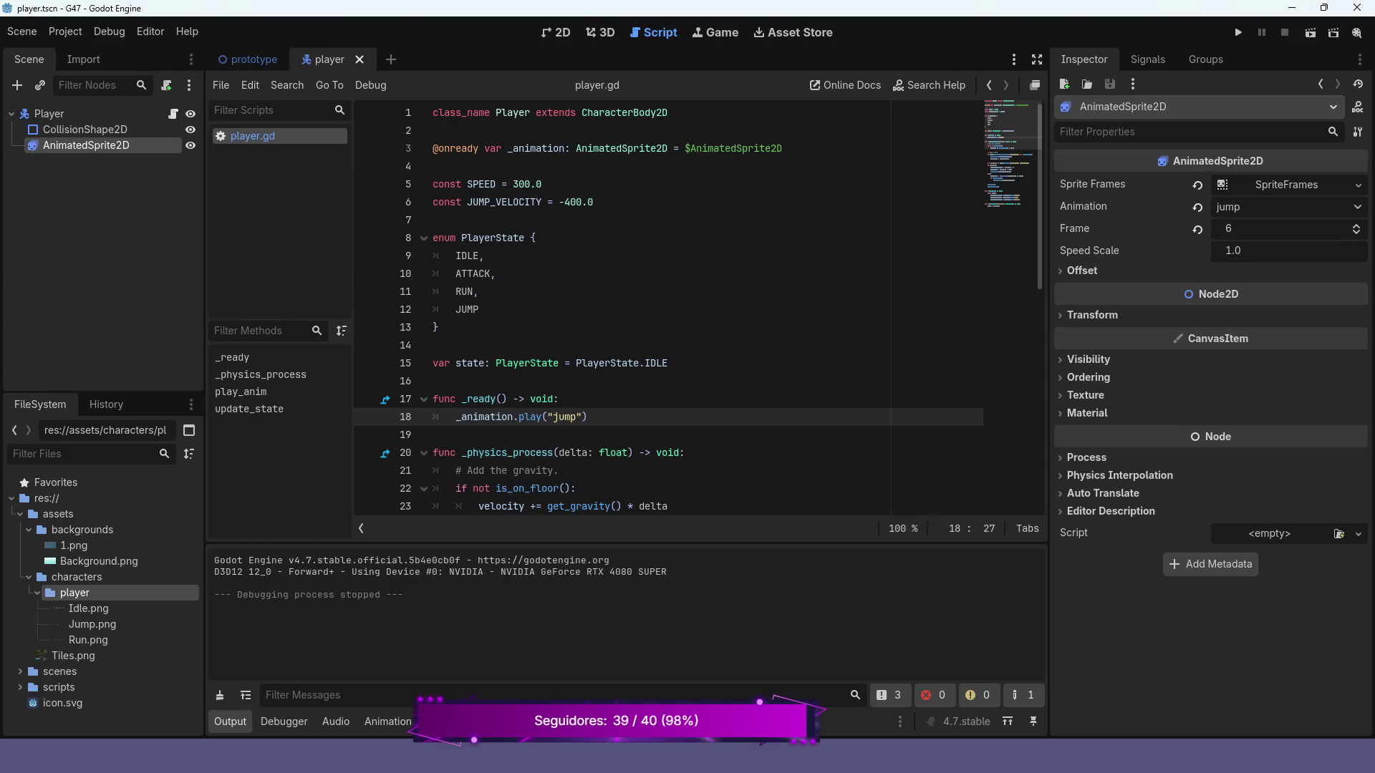
- Temporarily make the IDLE case on line 45 play "jump" and test-run the game
{"action": "scroll", "coordinate": [698, 308], "scroll_direction": "down", "scroll_amount": 4}
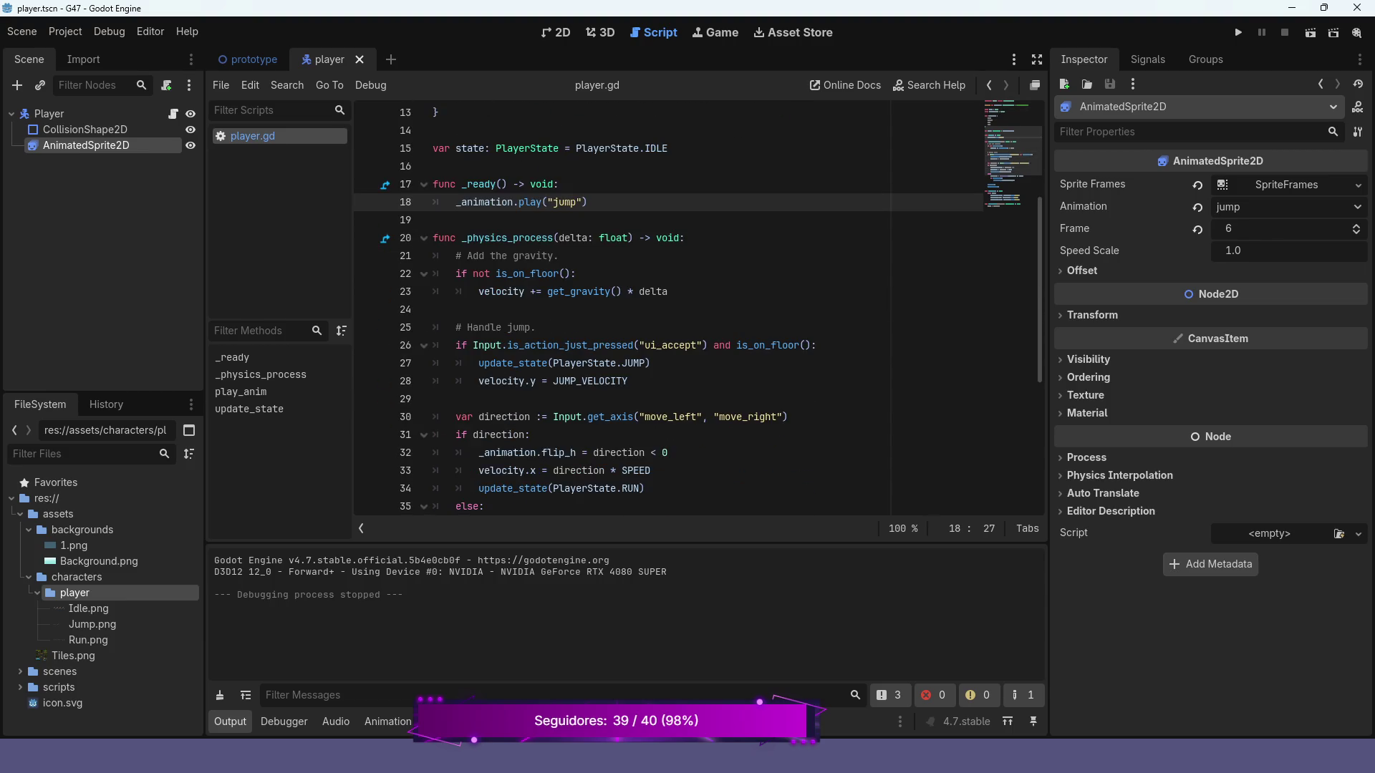
{"action": "scroll", "coordinate": [698, 318], "scroll_direction": "down", "scroll_amount": 4}
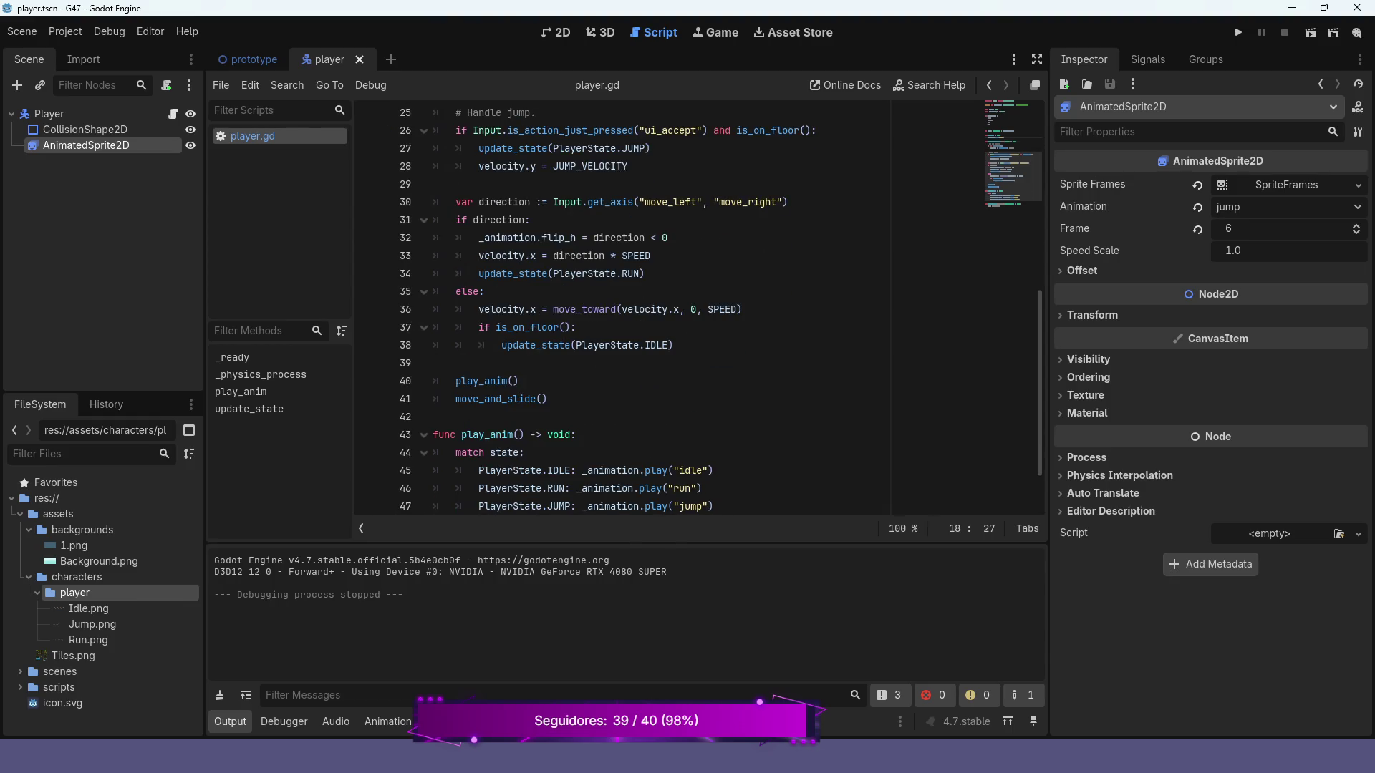
{"action": "scroll", "coordinate": [699, 311], "scroll_direction": "down", "scroll_amount": 2}
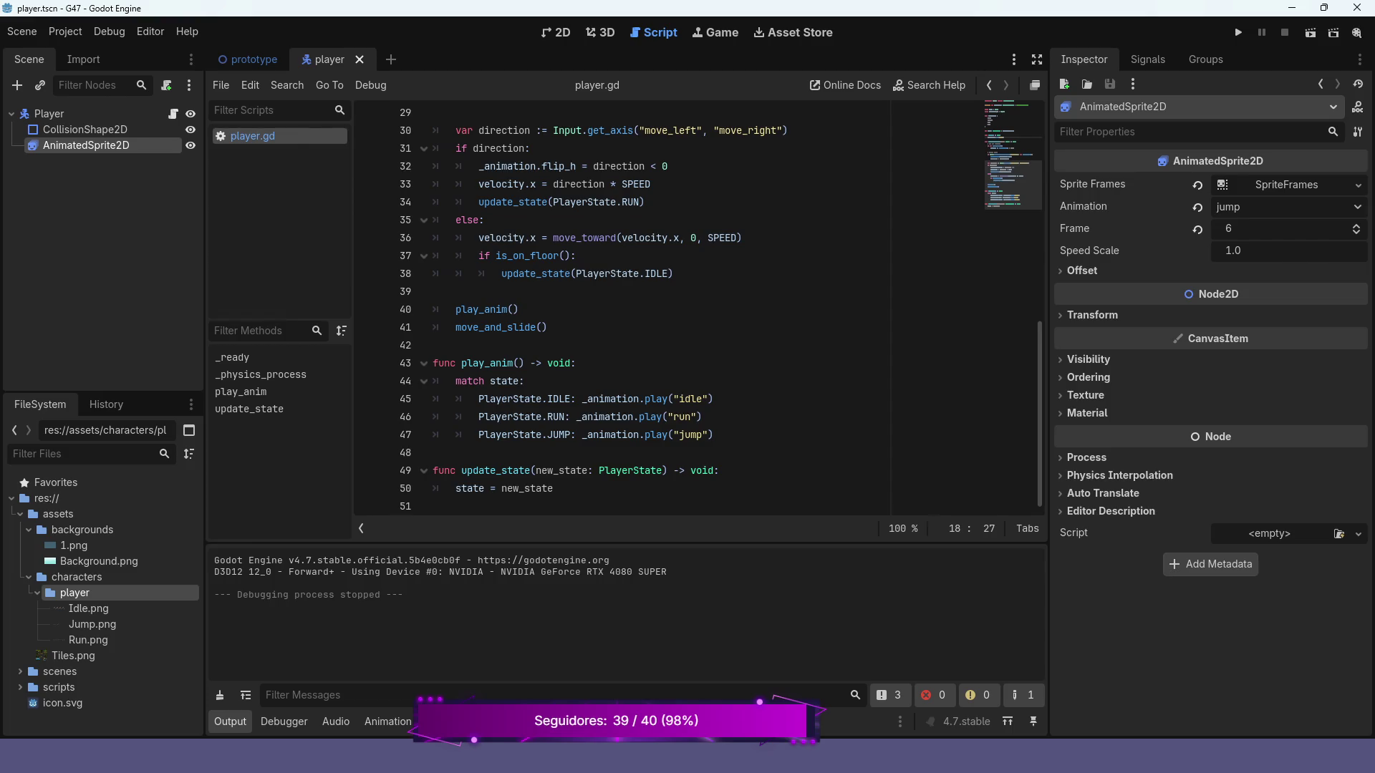
{"action": "left_click", "coordinate": [703, 399]}
{"action": "key", "text": "BackSpace"}
{"action": "key", "text": "BackSpace"}
{"action": "key", "text": "BackSpace"}
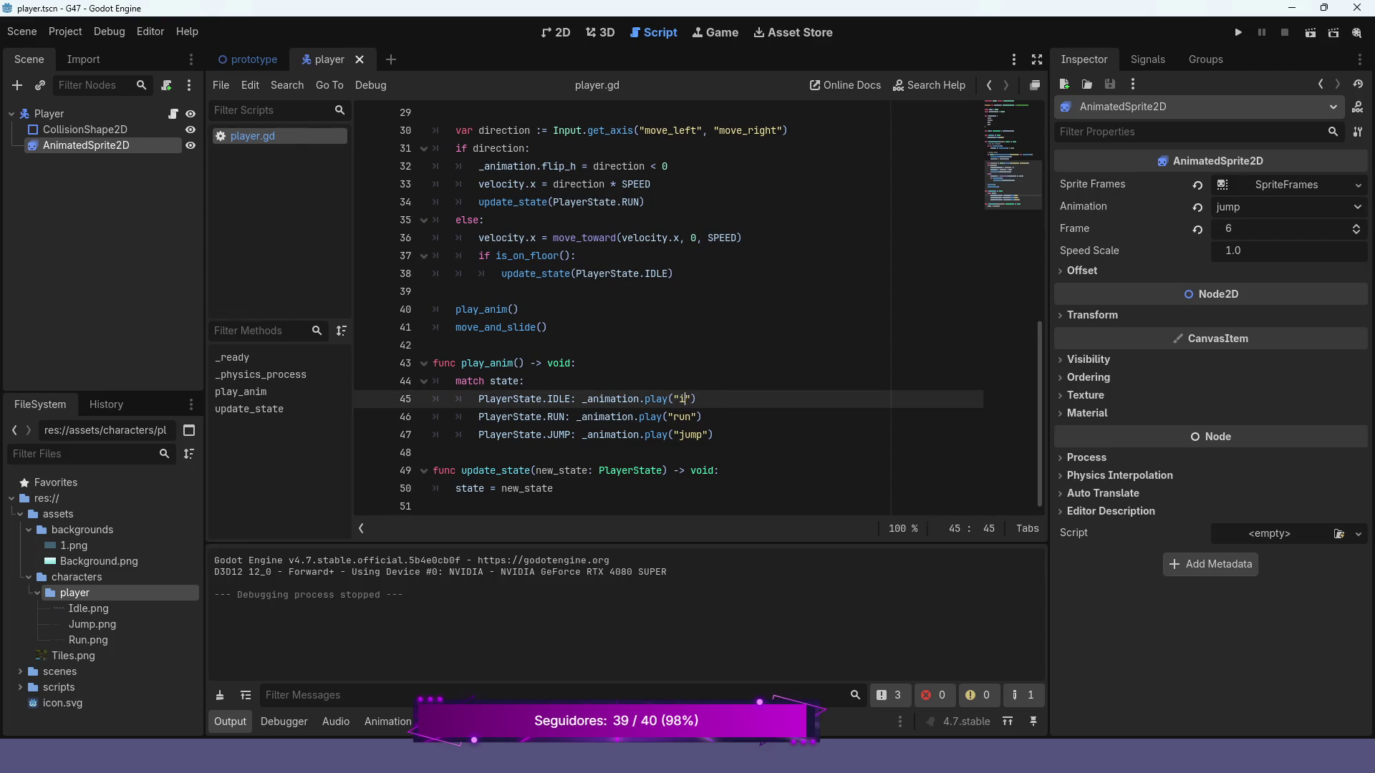
{"action": "type", "text": "jump"}
{"action": "key", "text": "F5"}
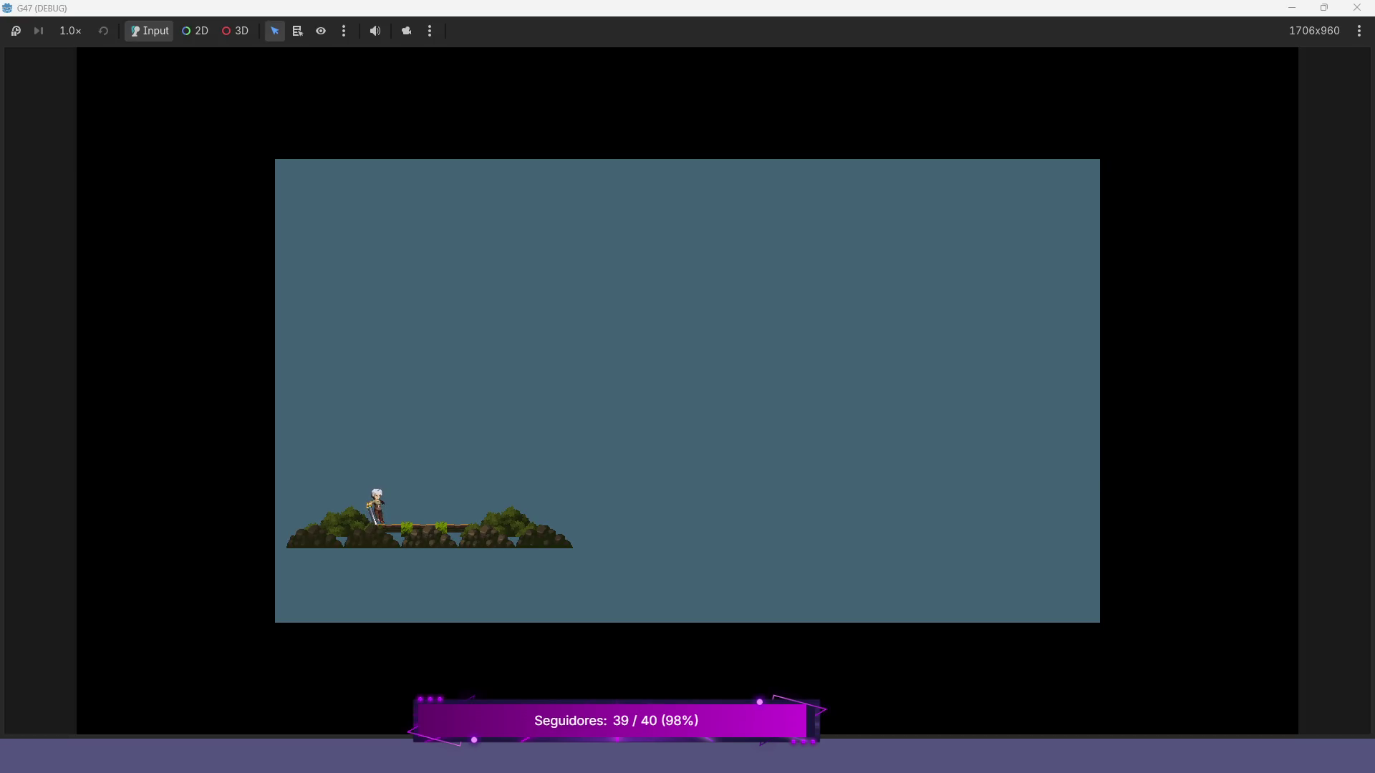
- Stop the game, restore IDLE to "idle", and change the RUN case to "jump"
{"action": "key", "text": "F8"}
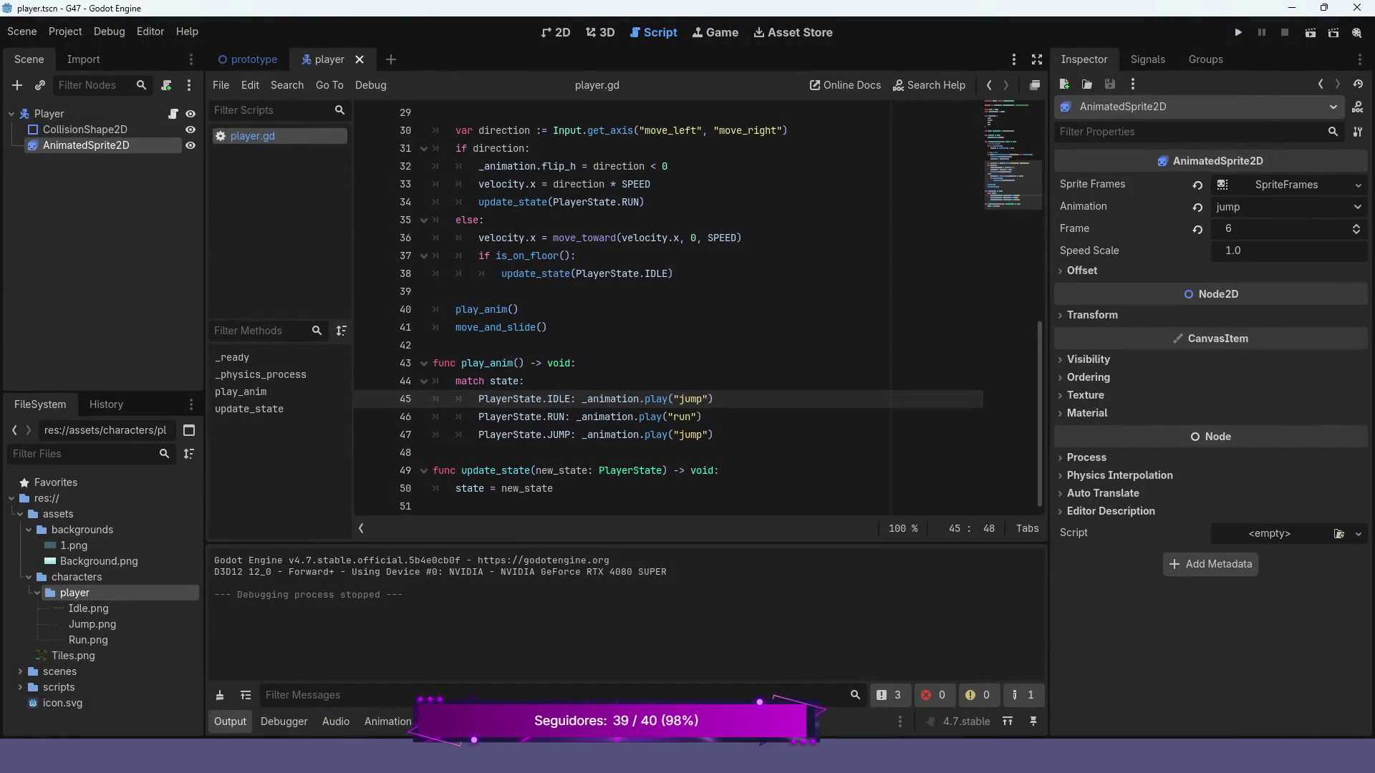
{"action": "key", "text": "BackSpace"}
{"action": "key", "text": "BackSpace"}
{"action": "key", "text": "BackSpace"}
{"action": "type", "text": "idle"}
{"action": "key", "text": "Down"}
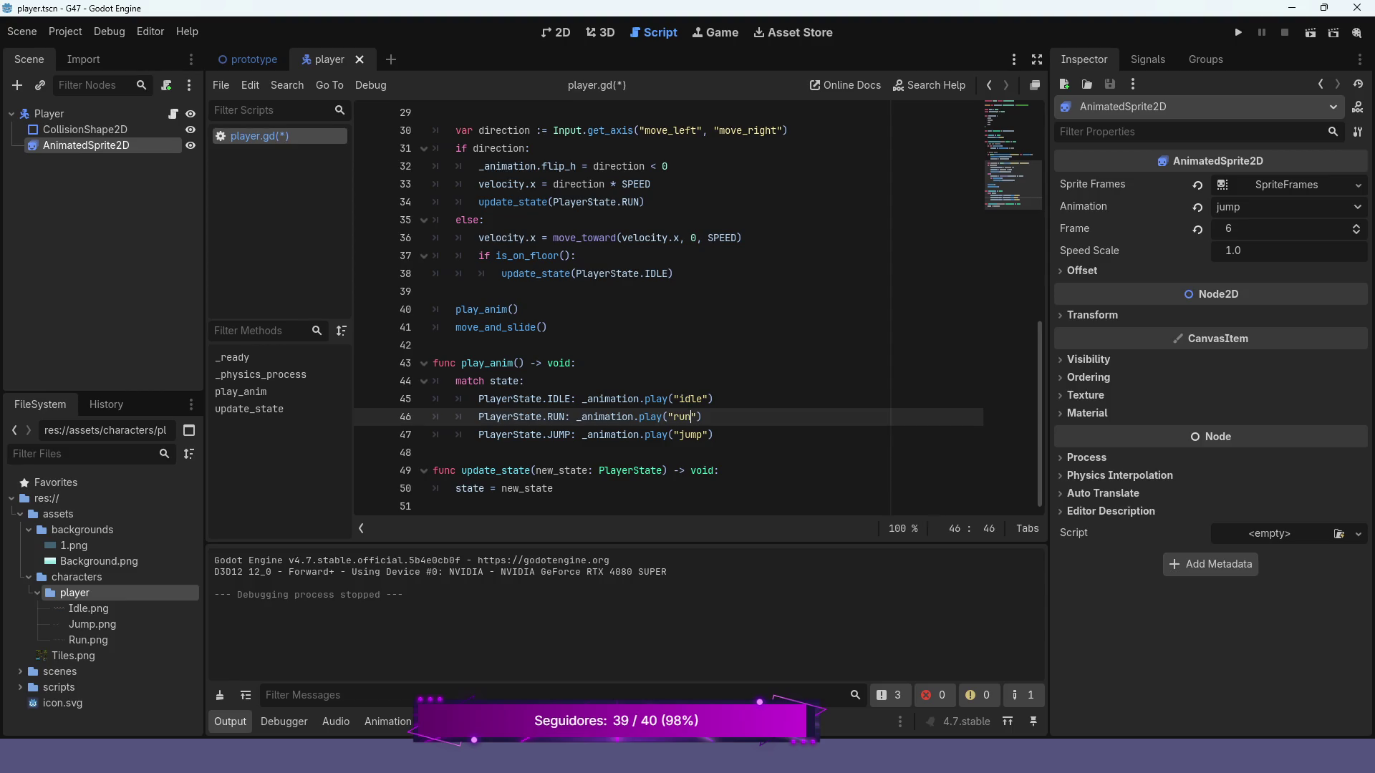
{"action": "key", "text": "BackSpace"}
{"action": "key", "text": "BackSpace"}
{"action": "key", "text": "BackSpace"}
{"action": "type", "text": "jump"}
- Run the game, walk the player left and right, jump, then close it
{"action": "key", "text": "F5"}
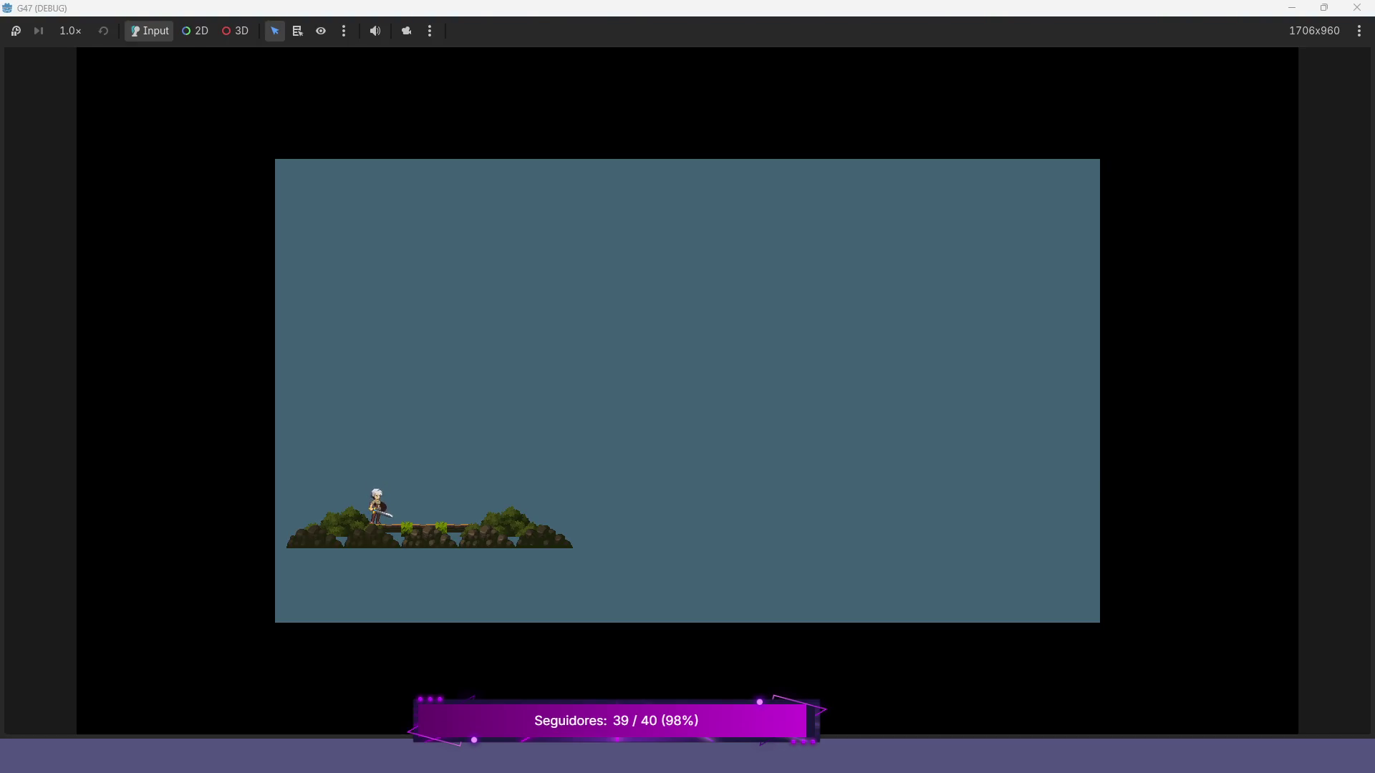
{"action": "key", "text": "Right"}
{"action": "key", "text": "Right"}
{"action": "key", "text": "Left"}
{"action": "key", "text": "Right"}
{"action": "key", "text": "Left"}
{"action": "key", "text": "Right"}
{"action": "key", "text": "space"}
{"action": "key", "text": "alt+F4"}
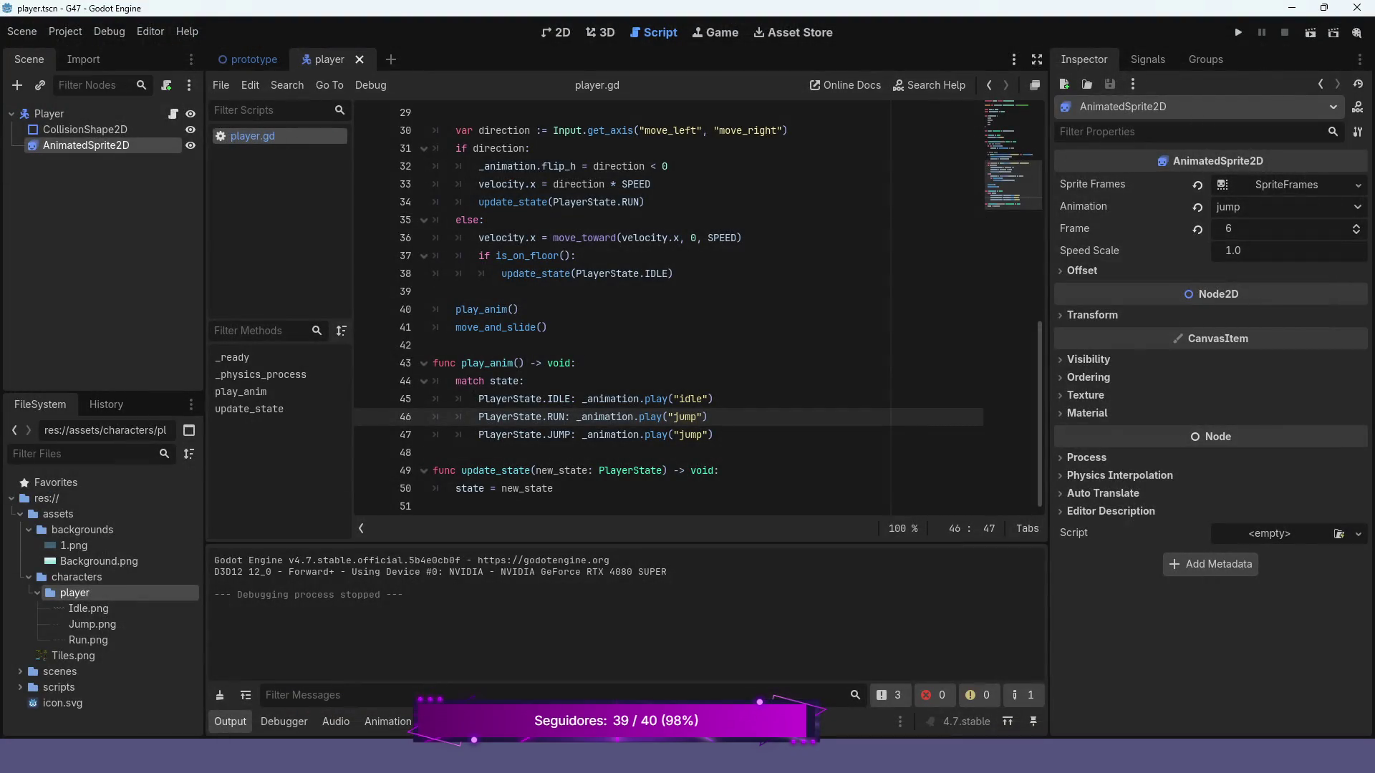
- Change the RUN case's play call back to "run"
{"action": "key", "text": "BackSpace"}
{"action": "key", "text": "BackSpace"}
{"action": "key", "text": "BackSpace"}
{"action": "type", "text": "run"}
{"action": "scroll", "coordinate": [698, 308], "scroll_direction": "up", "scroll_amount": 3}
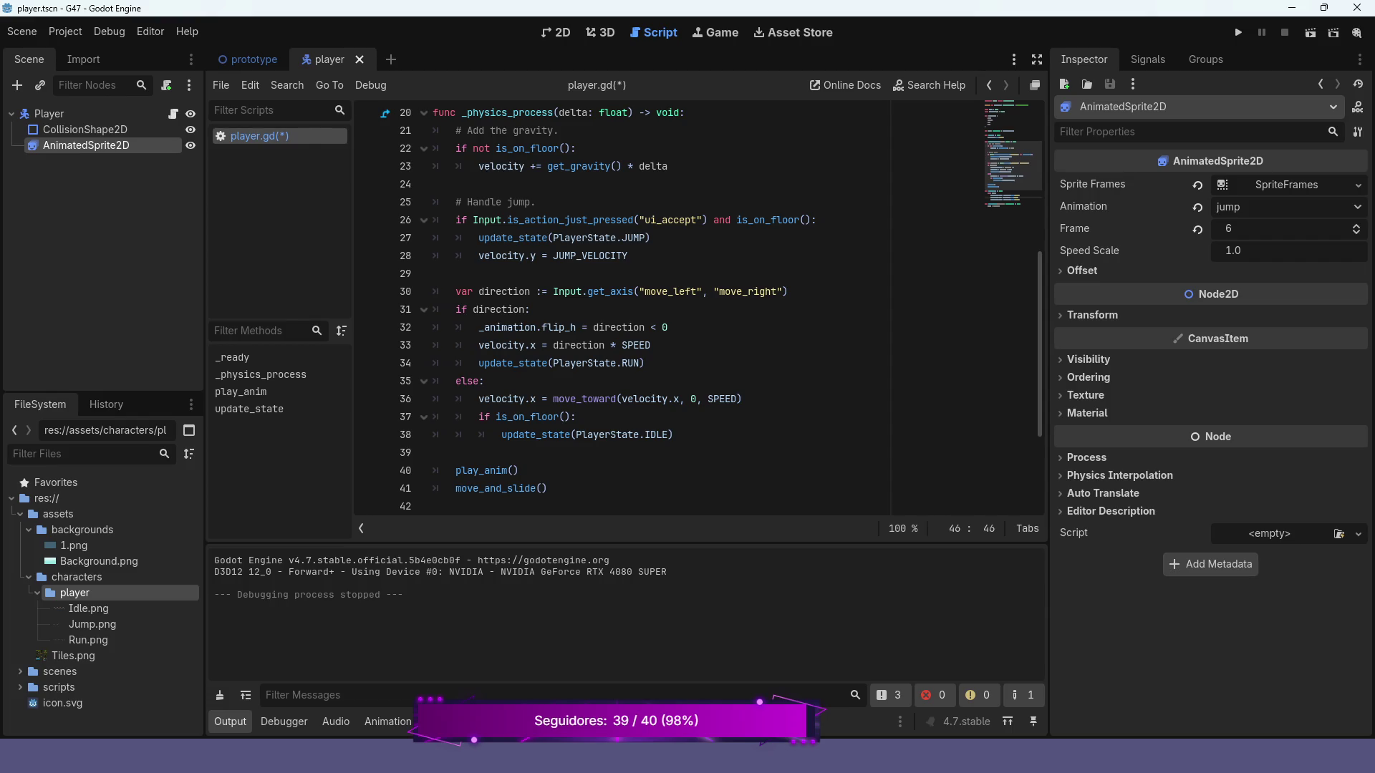
- Move update_state(PlayerState.JUMP) below velocity.y = JUMP_VELOCITY, then run the game
{"action": "mouse_move", "coordinate": [616, 255]}
{"action": "left_click", "coordinate": [537, 237]}
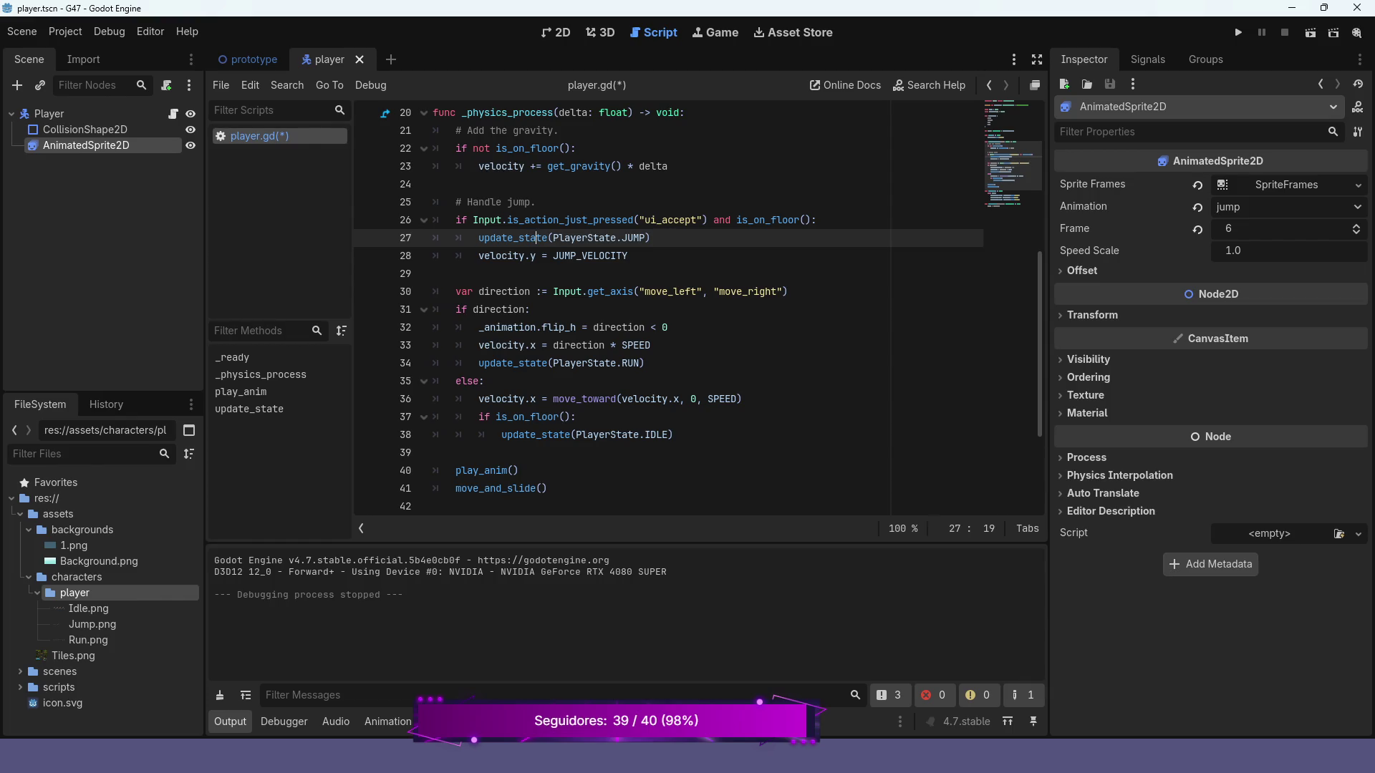
{"action": "key", "text": "ctrl+shift+k"}
{"action": "key", "text": "End"}
{"action": "key", "text": "Return"}
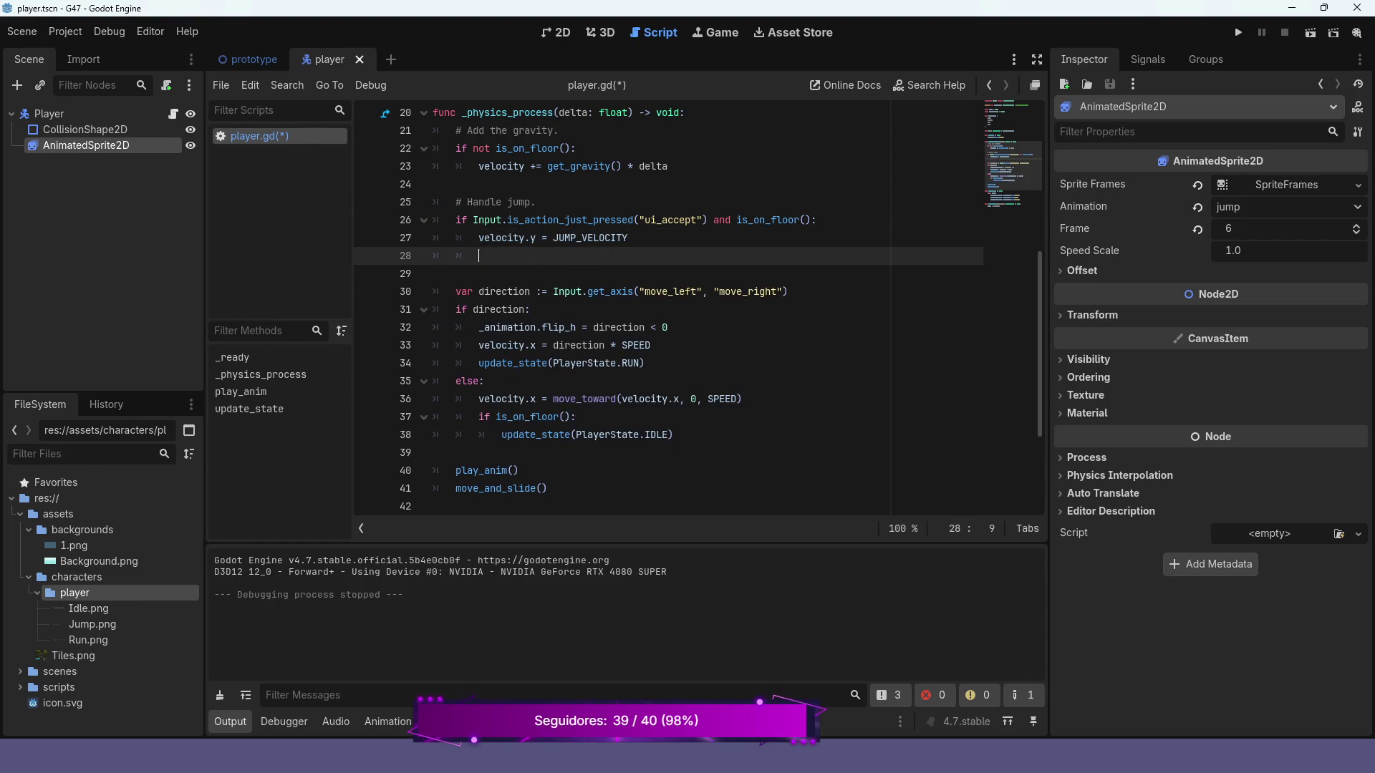
{"action": "type", "text": "update_state(PlayerState.JUMP)"}
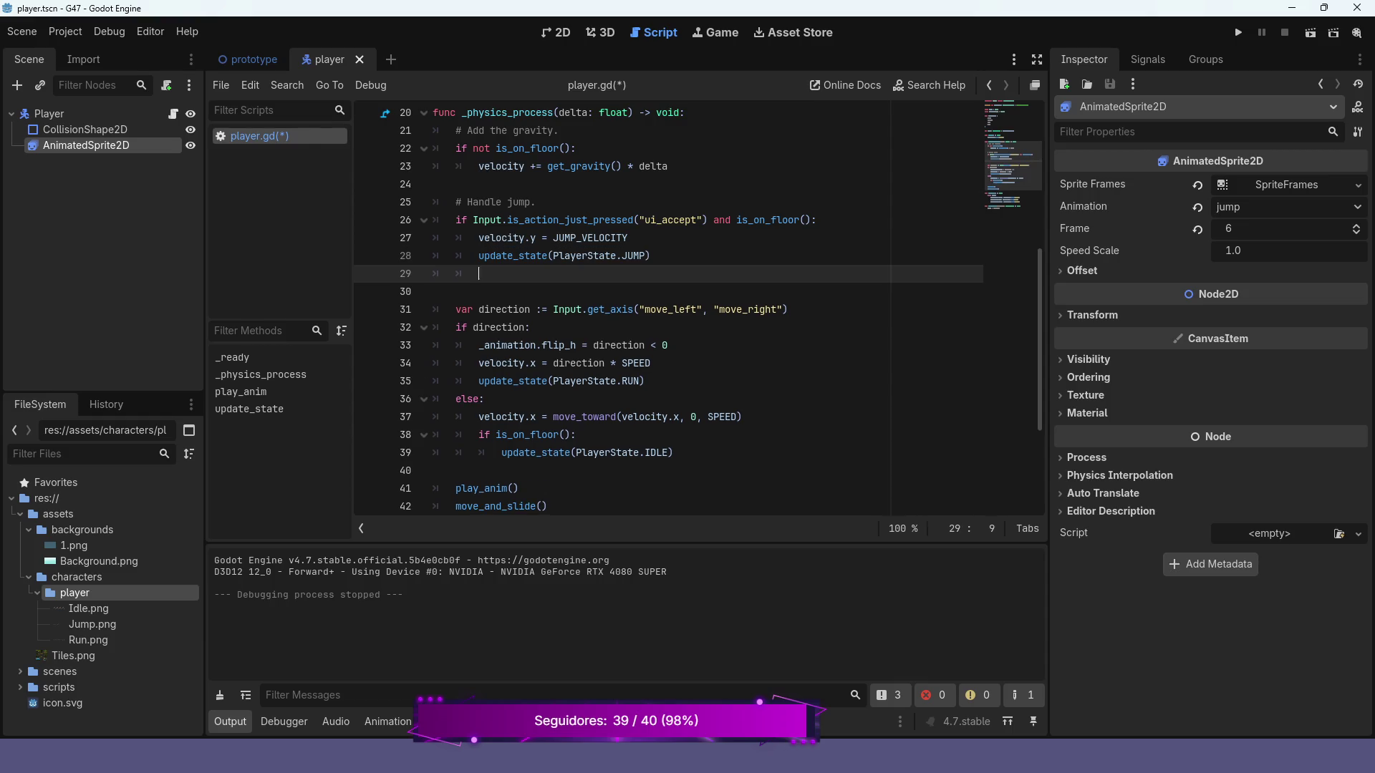
{"action": "key", "text": "BackSpace"}
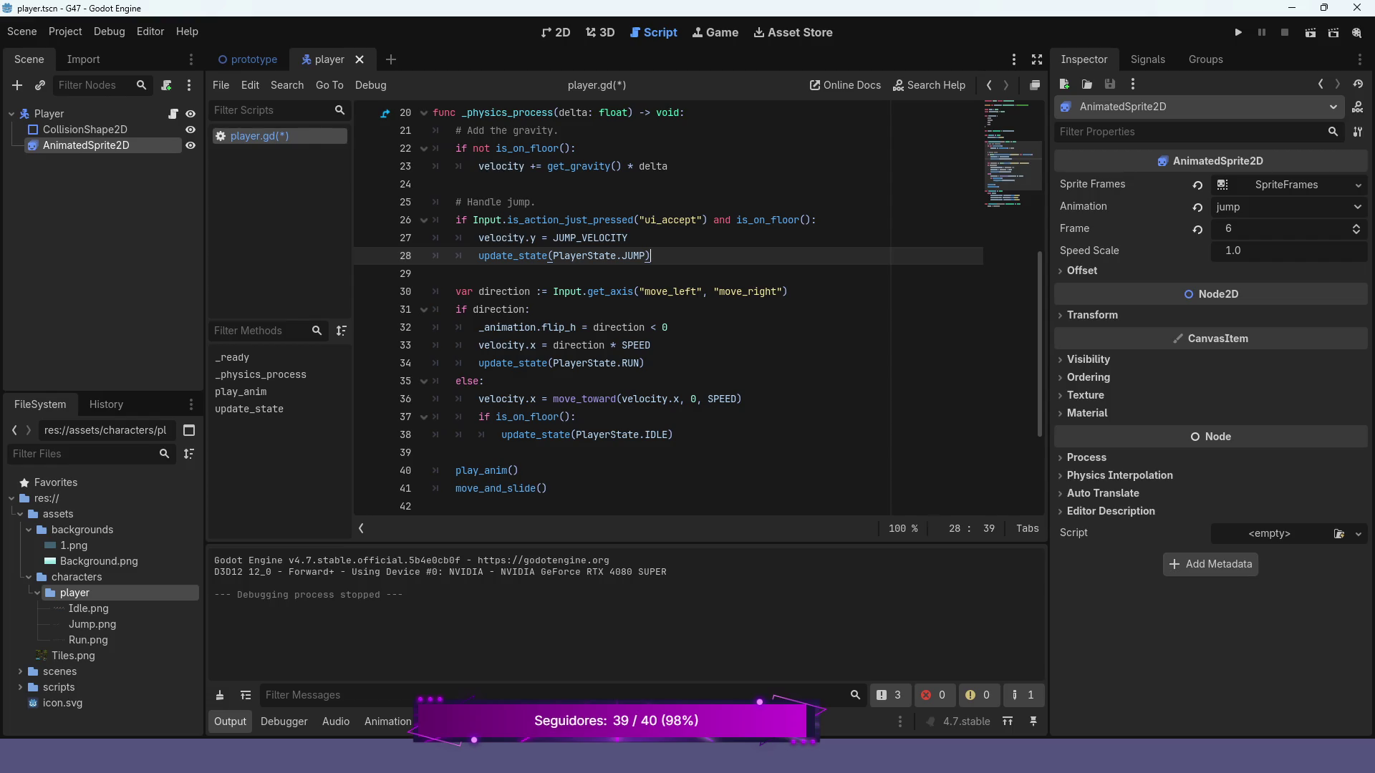
{"action": "scroll", "coordinate": [666, 308], "scroll_direction": "up", "scroll_amount": 5}
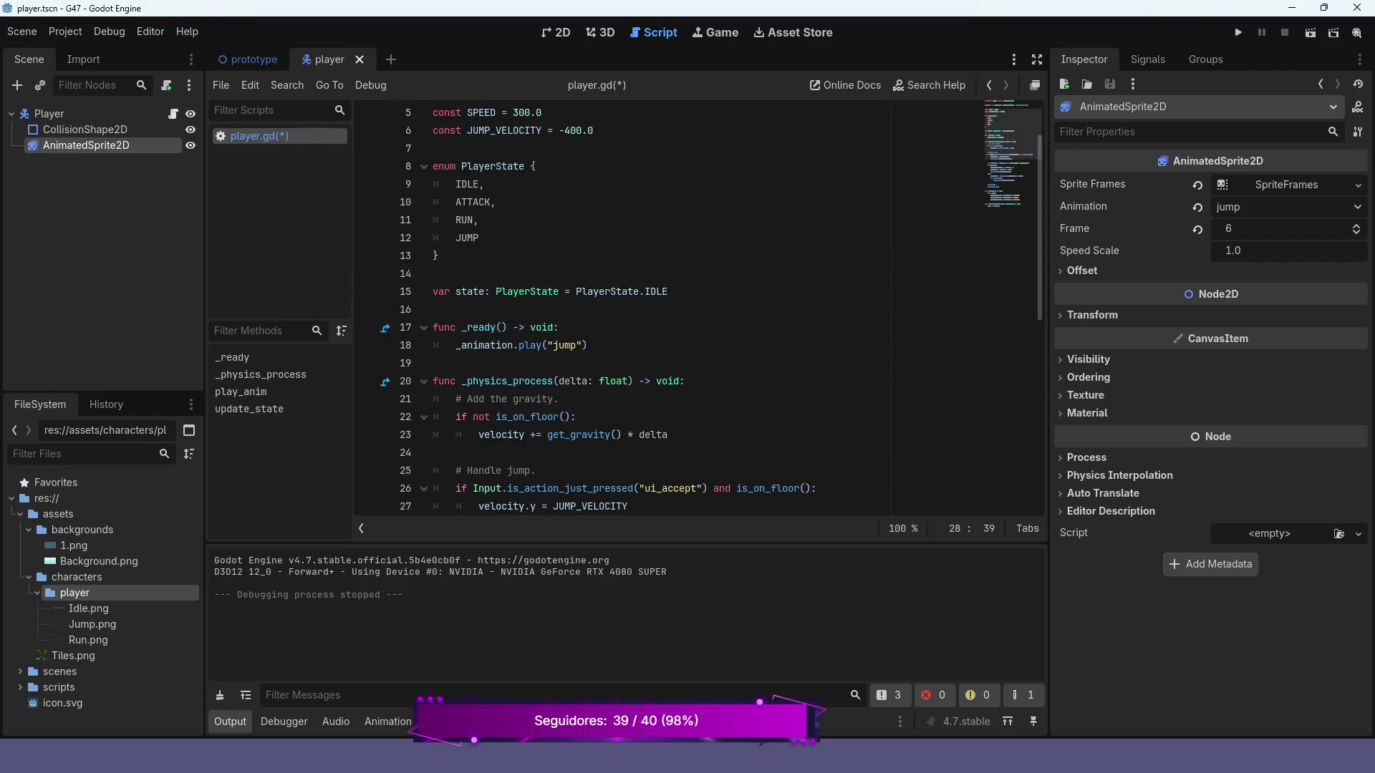
{"action": "scroll", "coordinate": [698, 308], "scroll_direction": "down", "scroll_amount": 4}
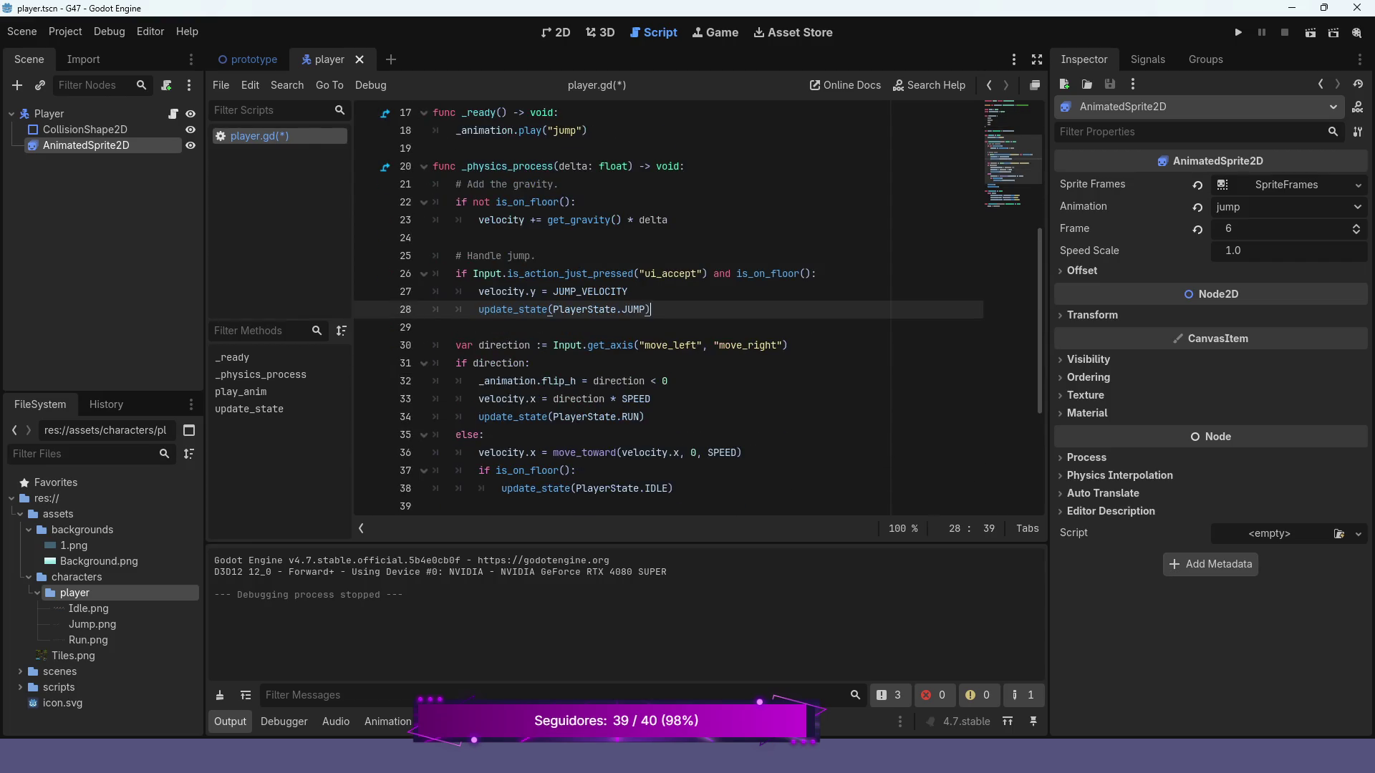
{"action": "left_click", "coordinate": [1239, 33]}
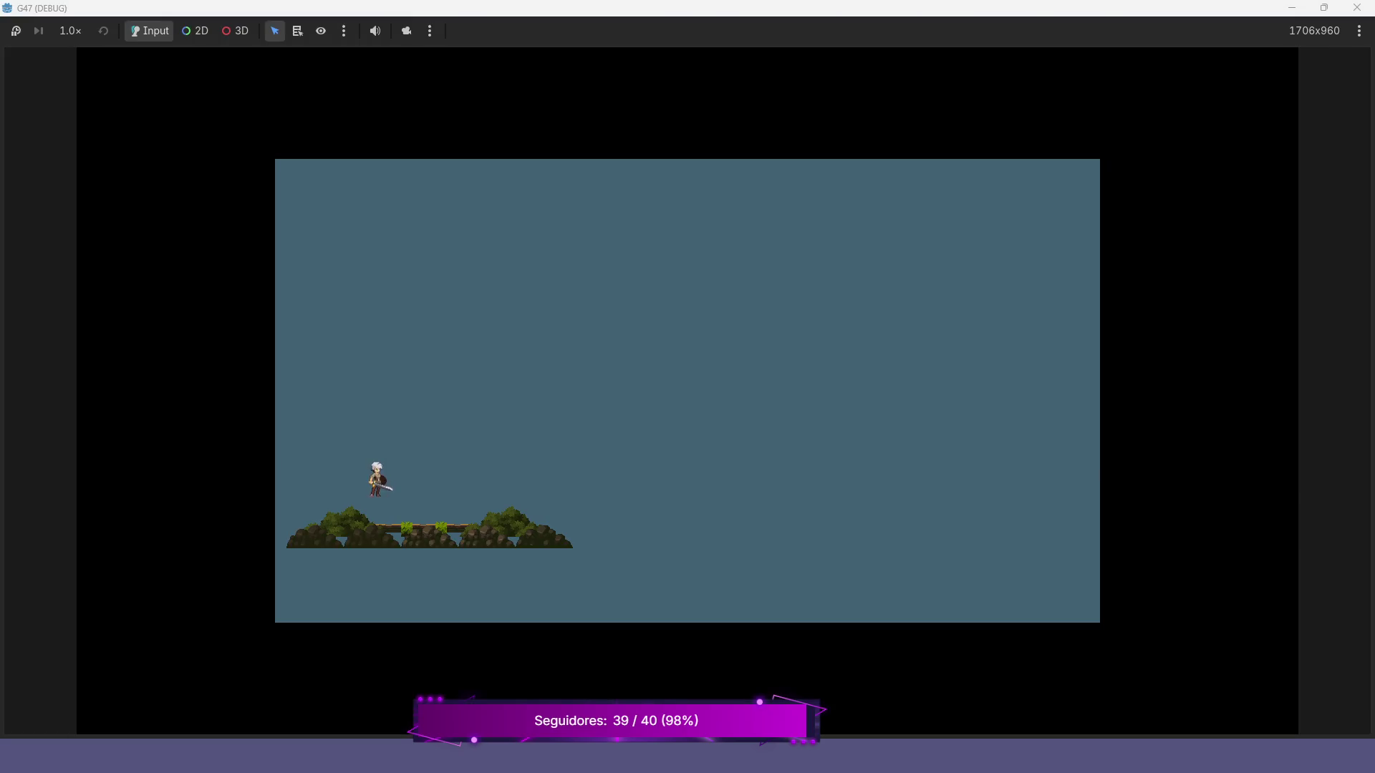
- Jump in the game, stop it, and select the AnimatedSprite2D node in the Scene dock
{"action": "key", "text": "space"}
{"action": "key", "text": "space"}
{"action": "key", "text": "space"}
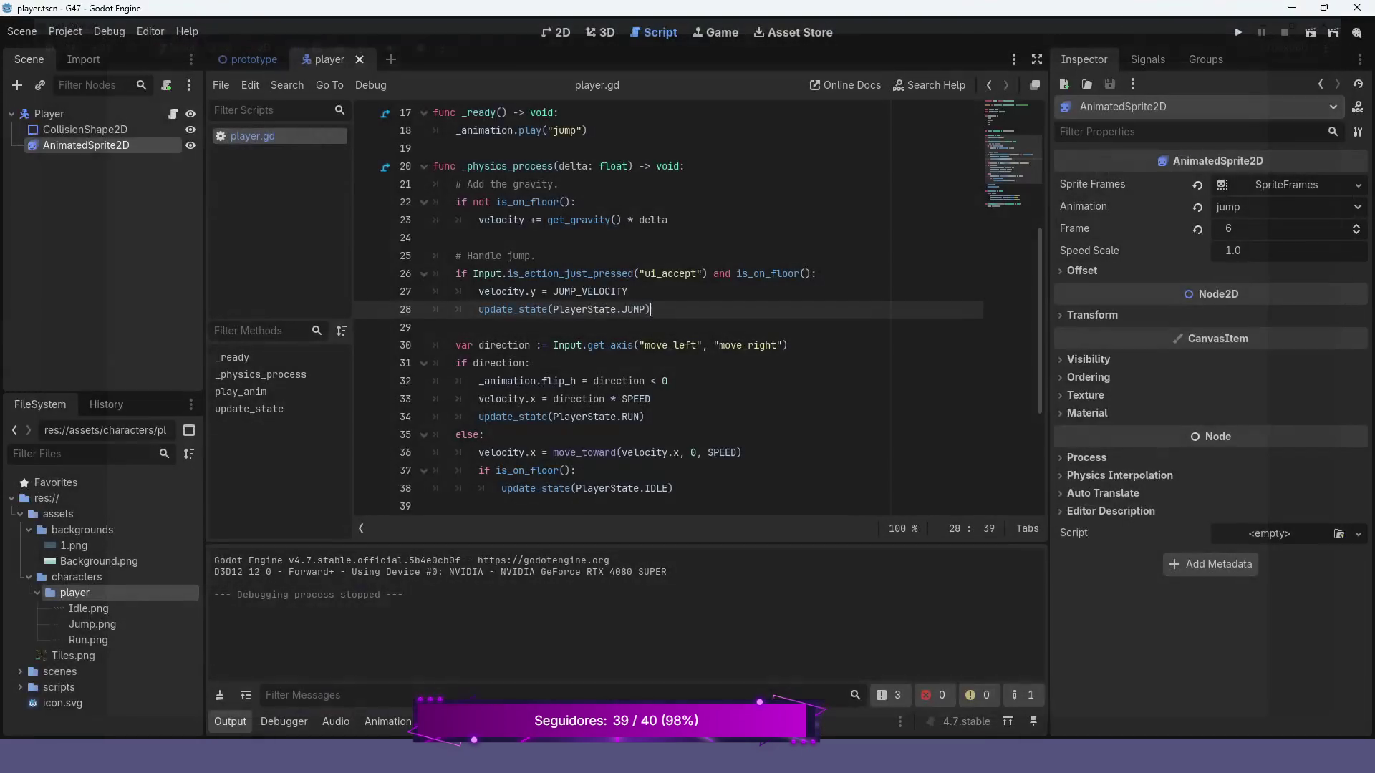
{"action": "key", "text": "F8"}
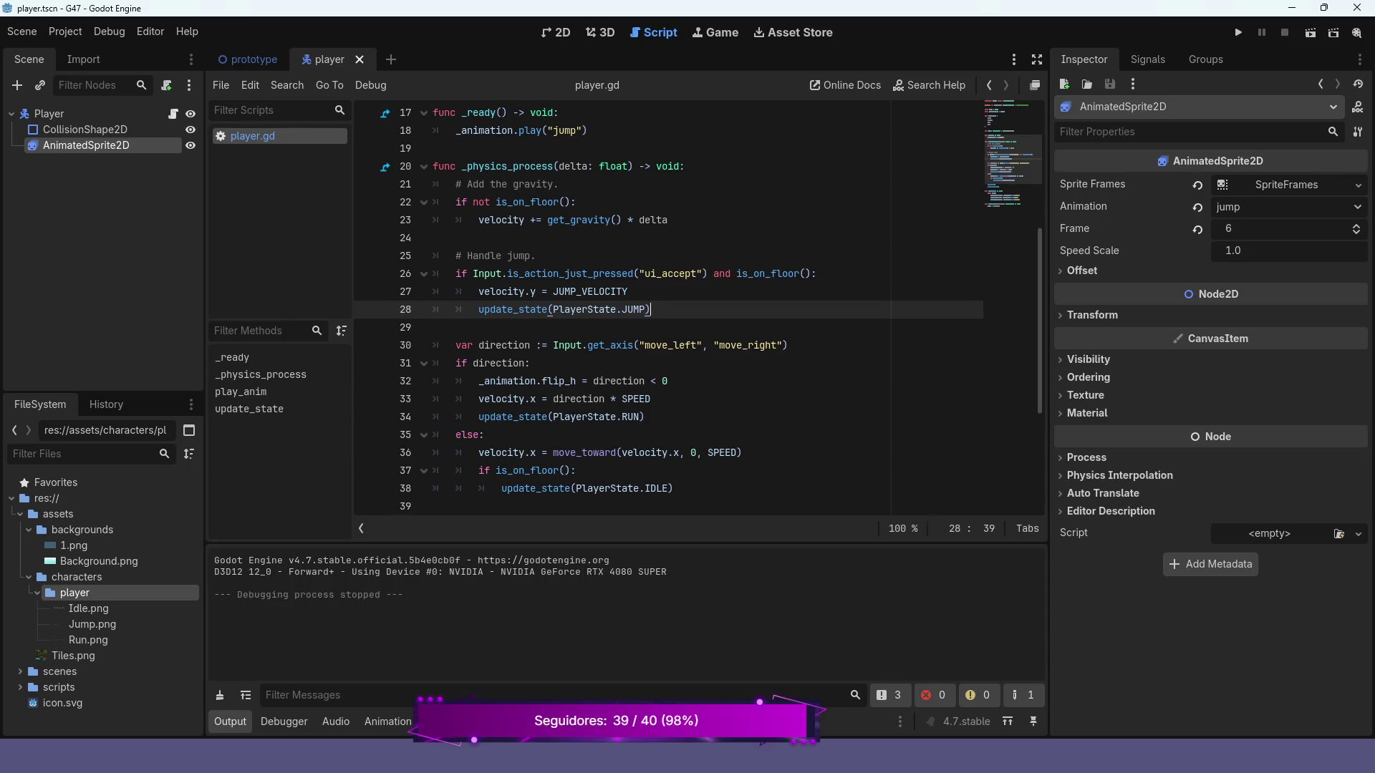
{"action": "scroll", "coordinate": [698, 311], "scroll_direction": "down", "scroll_amount": 4}
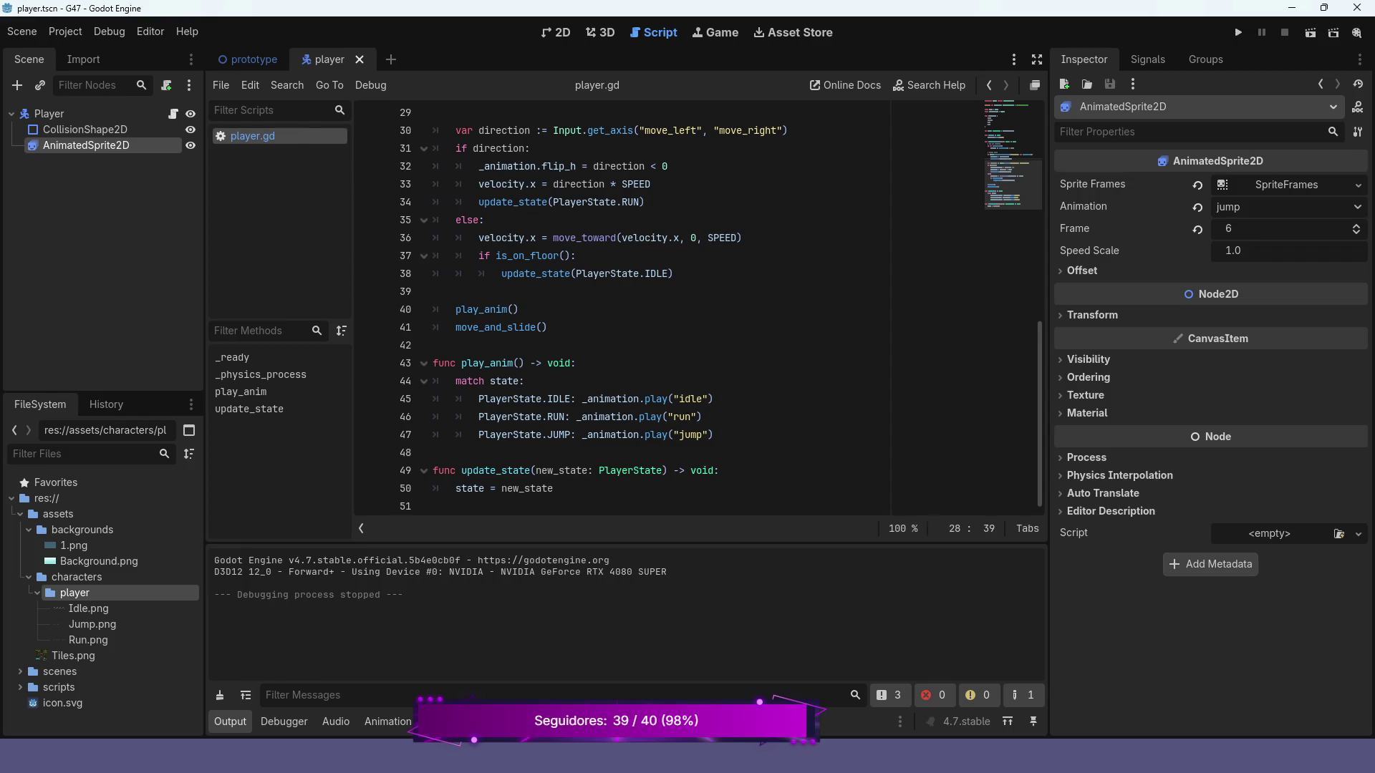
{"action": "left_click", "coordinate": [85, 129]}
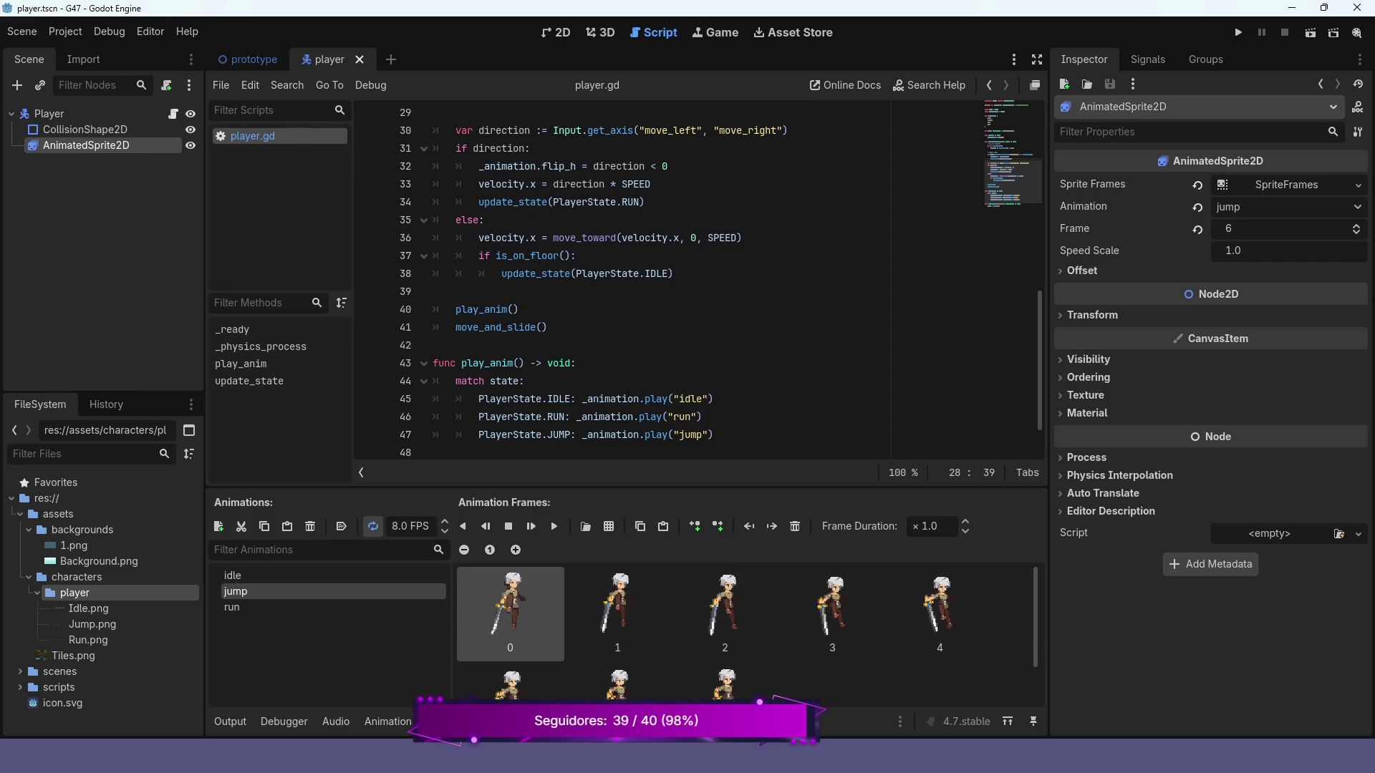
- Switch to the 2D view and play, then stop, the jump animation preview
{"action": "left_click", "coordinate": [556, 33]}
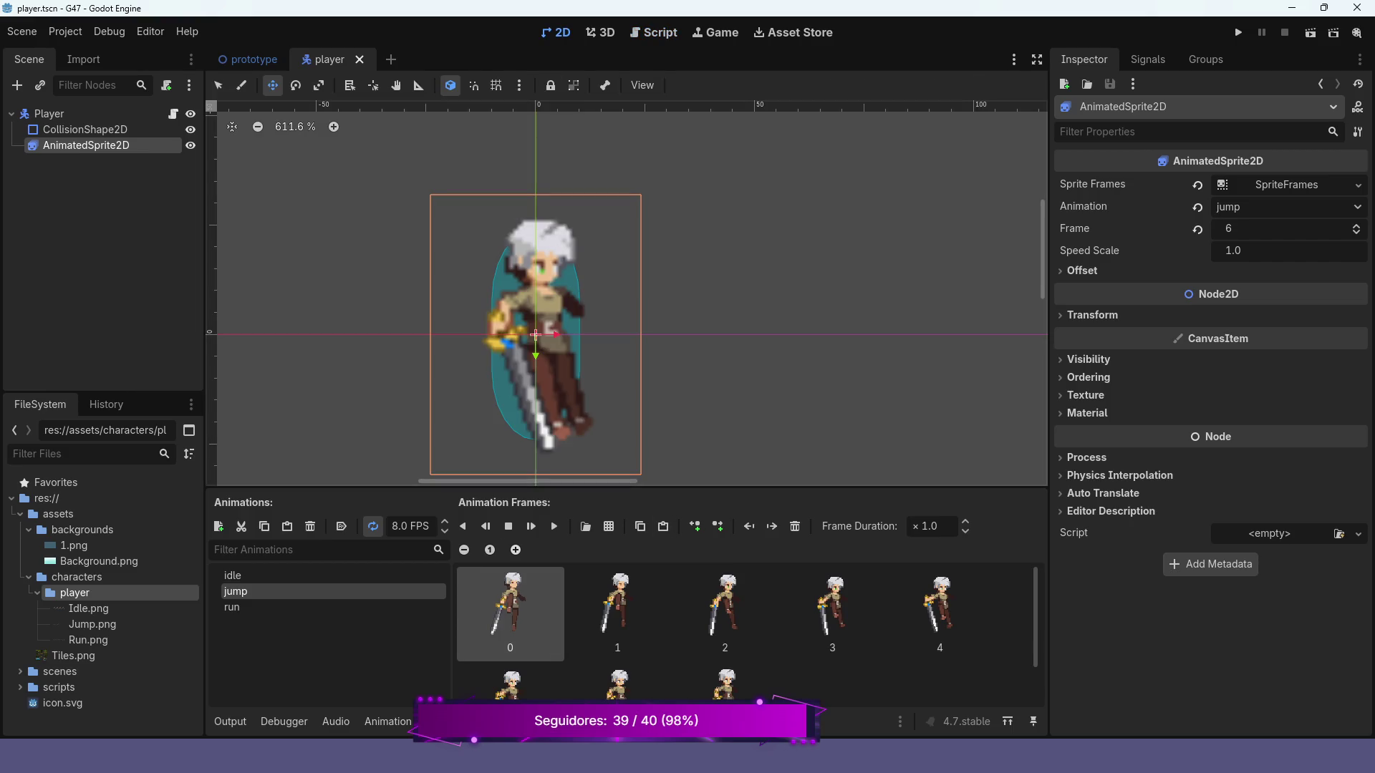
{"action": "left_click", "coordinate": [554, 526]}
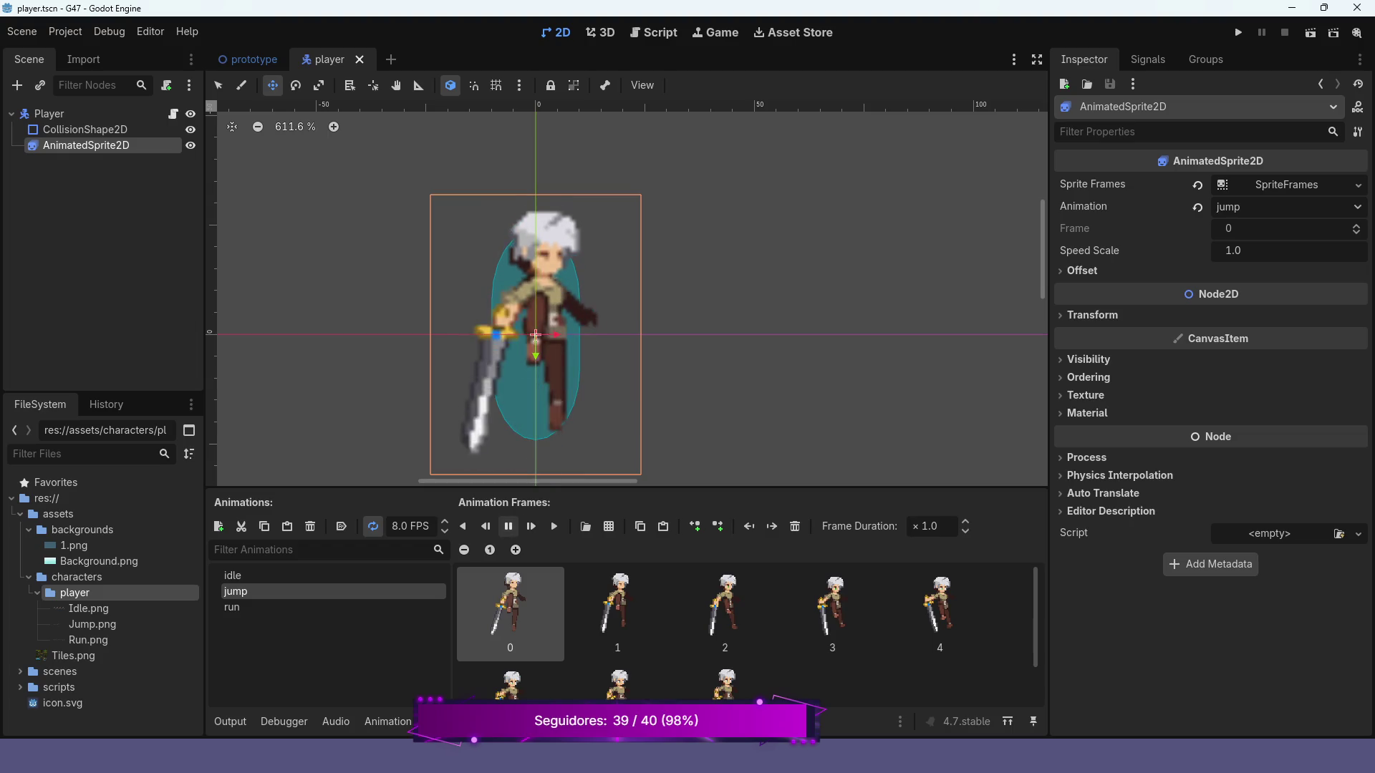
{"action": "left_click", "coordinate": [508, 527]}
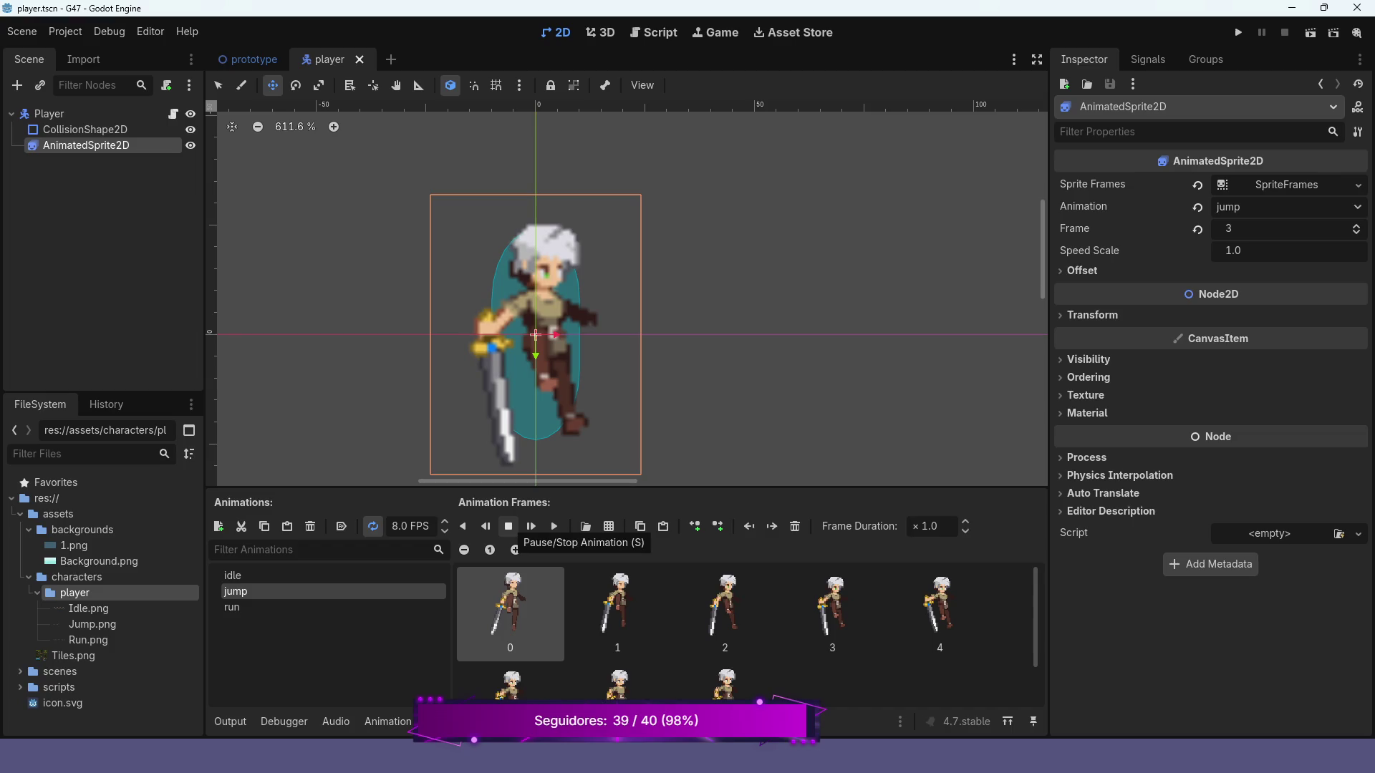
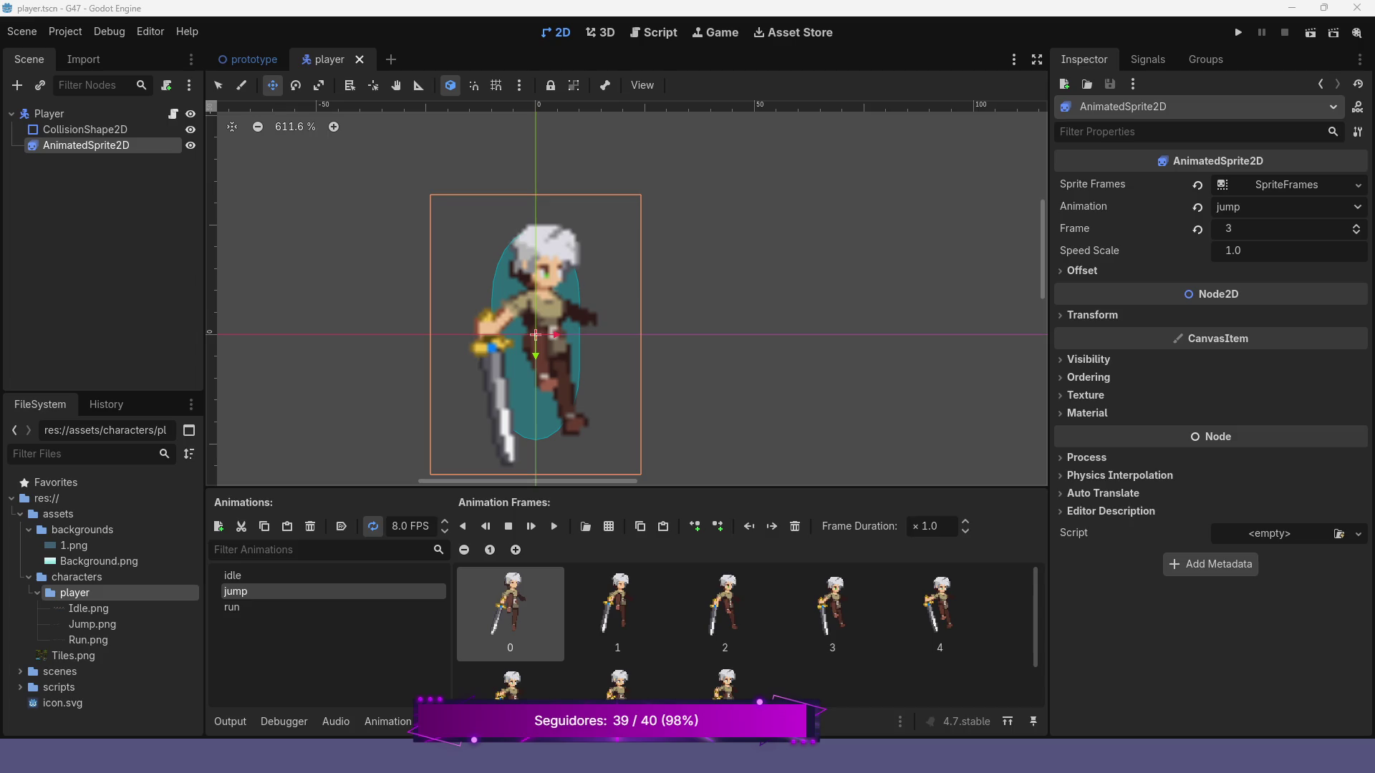
- Open player.gd in the Script workspace and go to the jump case line in play_anim's match
{"action": "scroll", "coordinate": [659, 343], "scroll_direction": "down", "scroll_amount": 2}
{"action": "scroll", "coordinate": [931, 616], "scroll_direction": "down", "scroll_amount": 1}
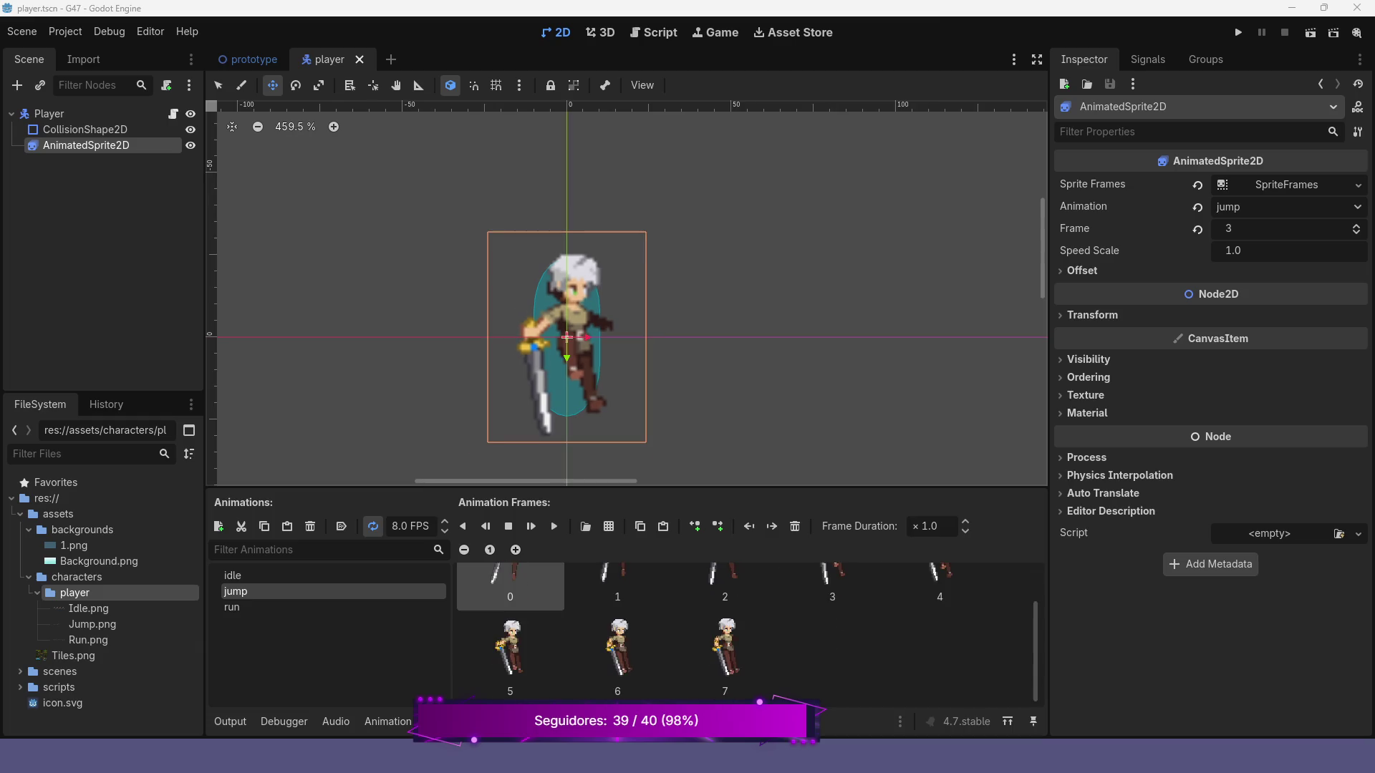
{"action": "scroll", "coordinate": [745, 630], "scroll_direction": "up", "scroll_amount": 1}
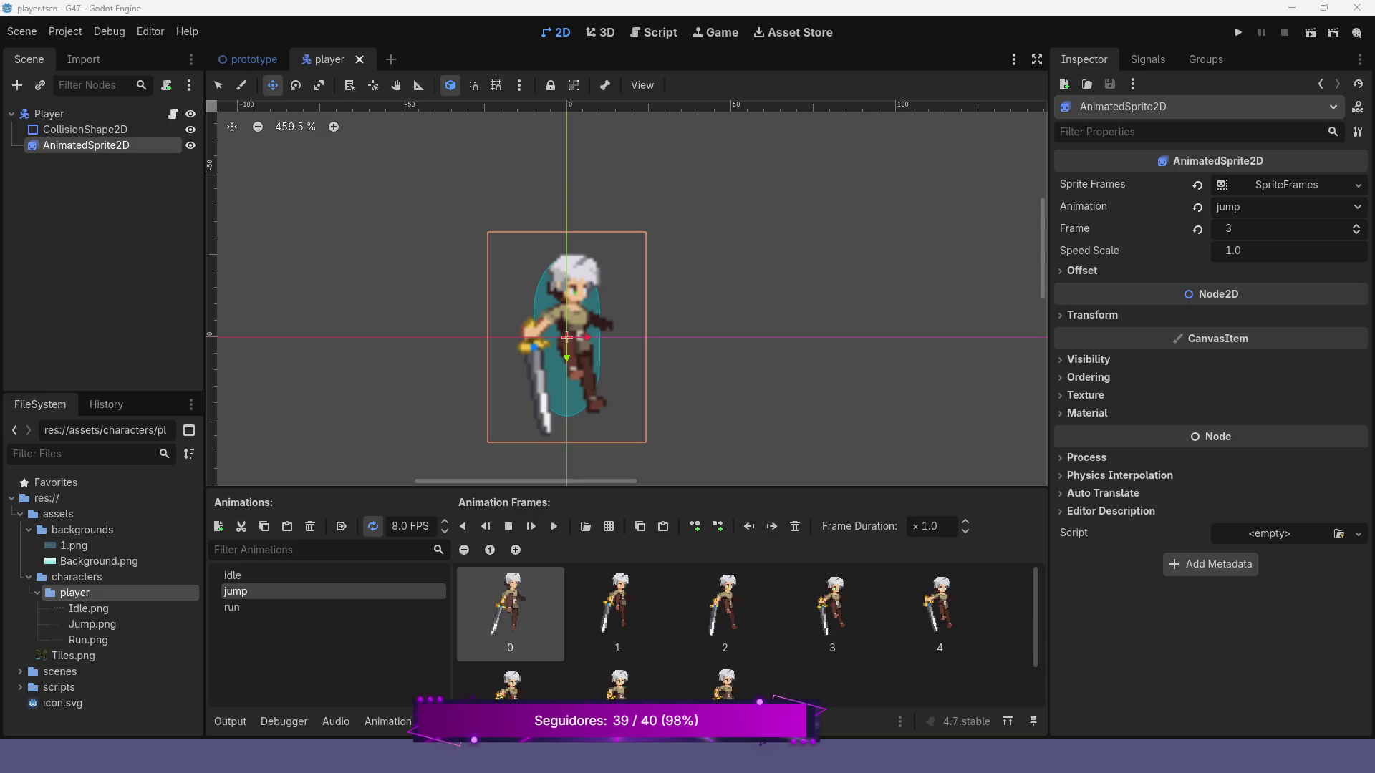
{"action": "scroll", "coordinate": [745, 630], "scroll_direction": "down", "scroll_amount": 1}
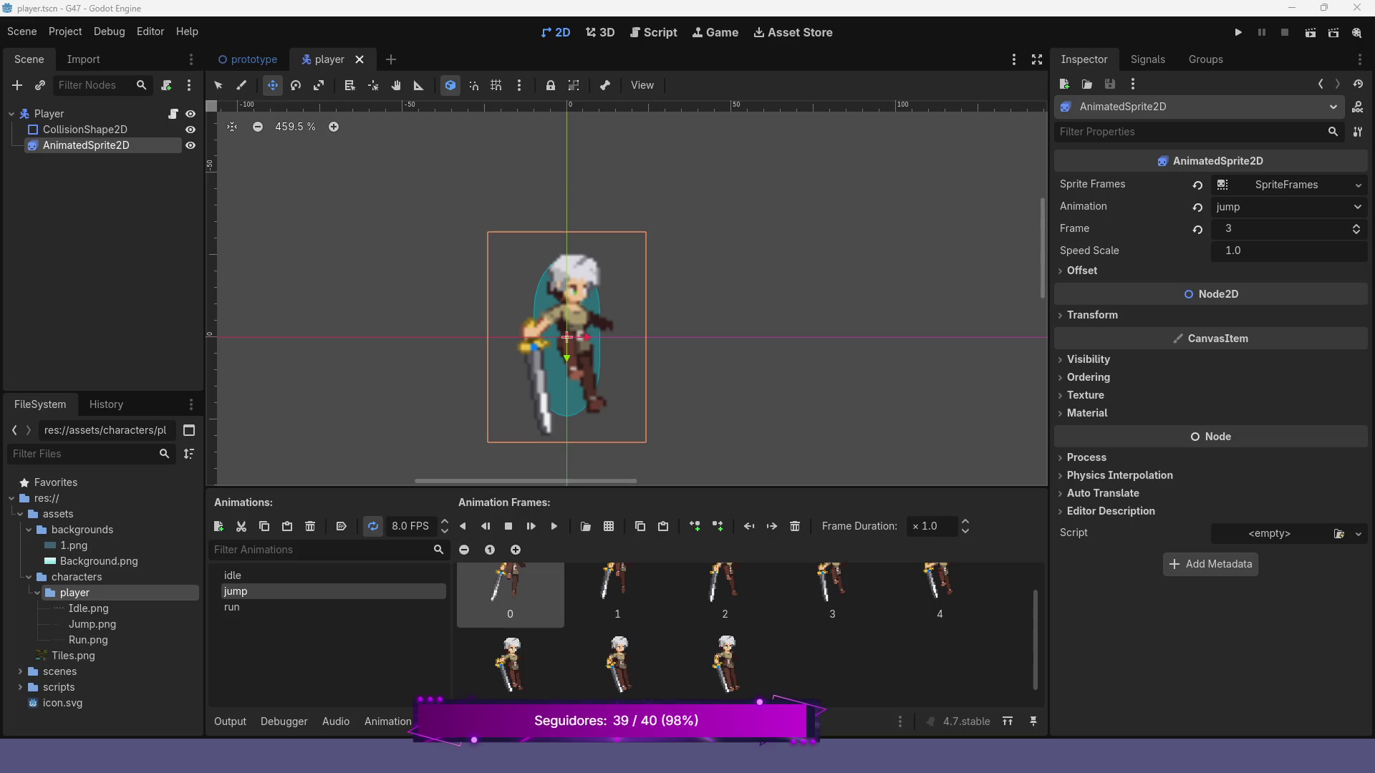
{"action": "left_click", "coordinate": [653, 32]}
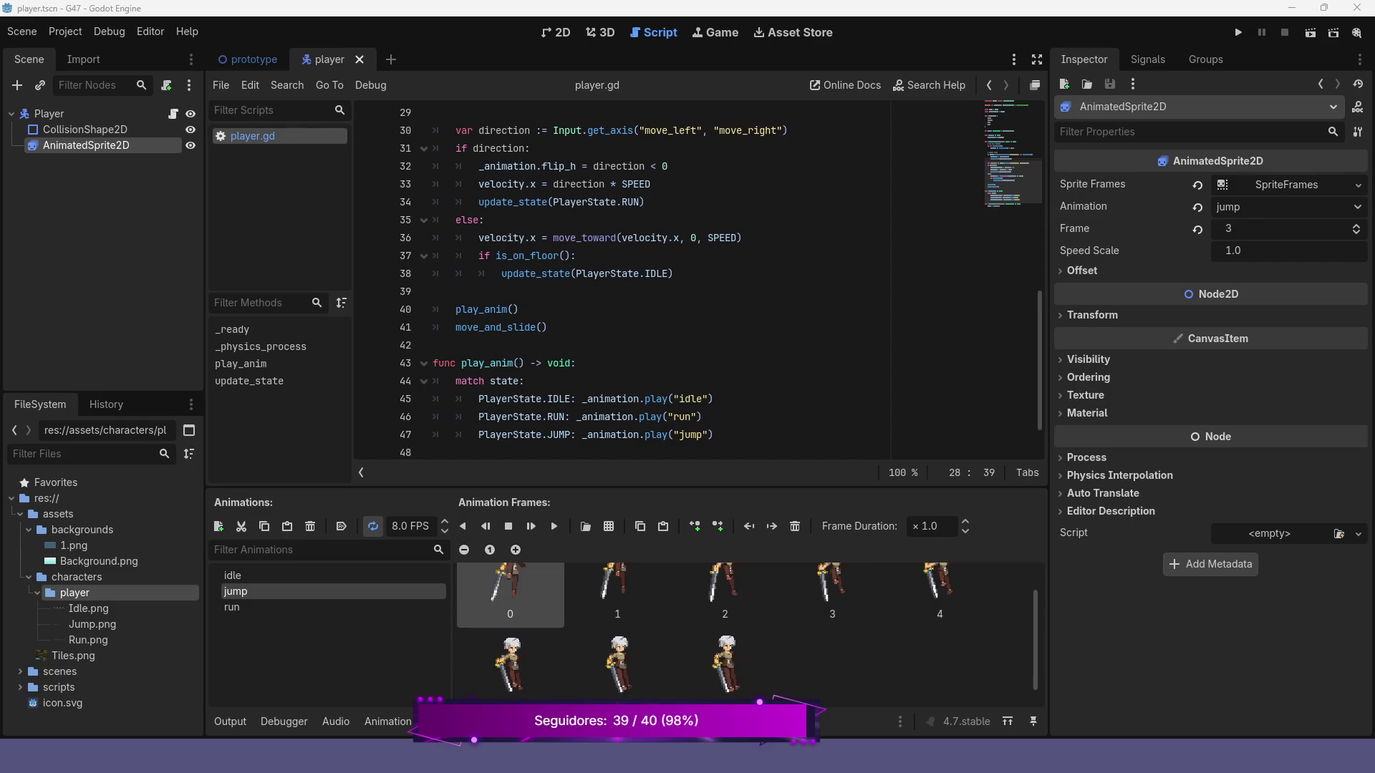
{"action": "left_click", "coordinate": [714, 434]}
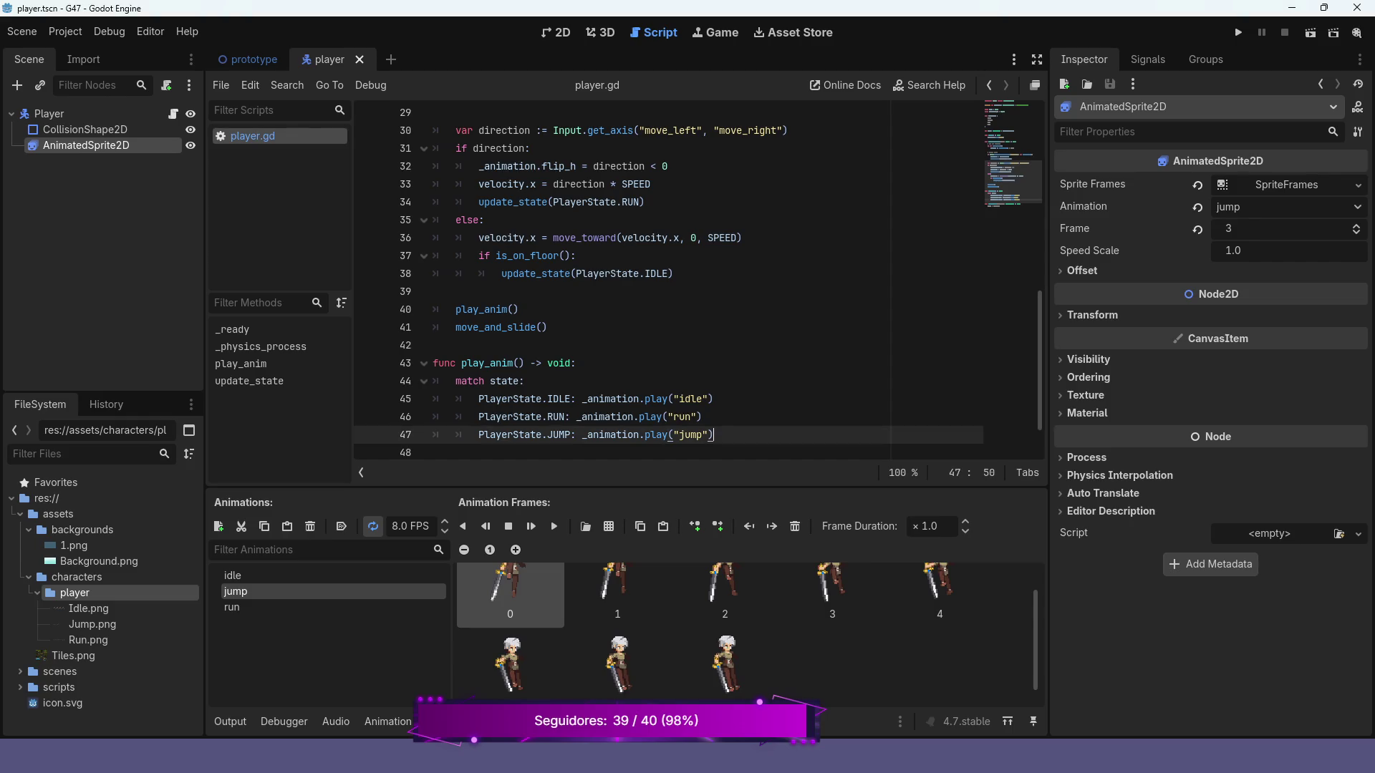
- Add a default branch _: print("Default case") below the jump case and launch the game
{"action": "key", "text": "Return"}
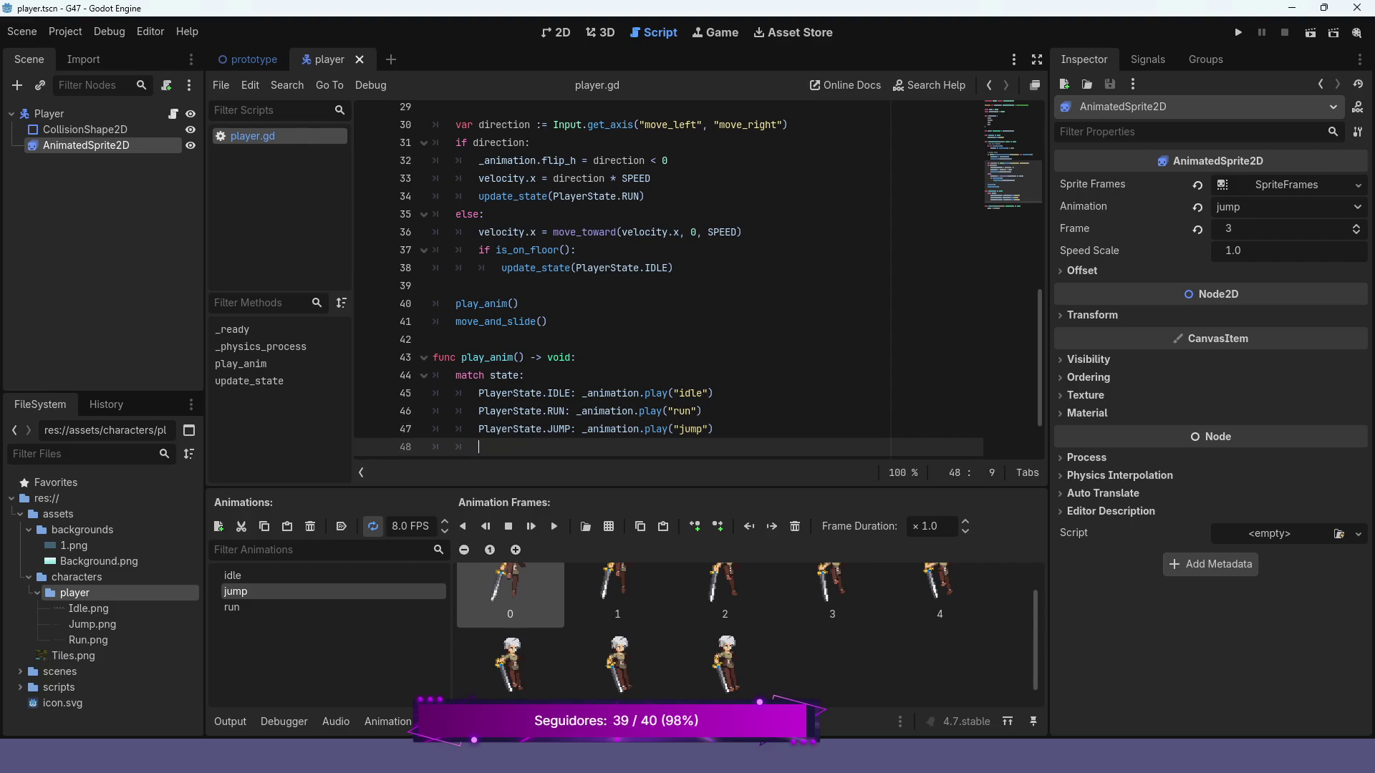
{"action": "type", "text": "_:"}
{"action": "type", "text": " print"}
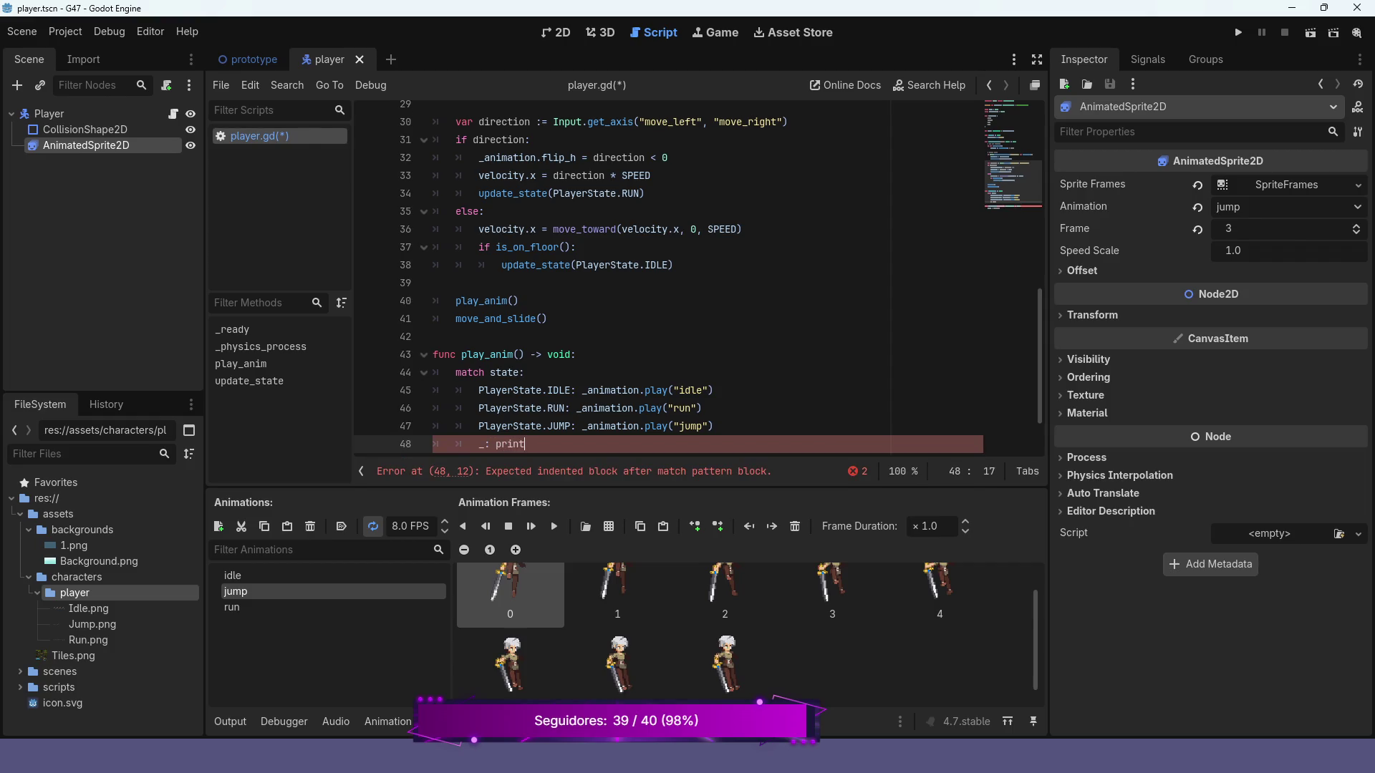
{"action": "type", "text": "(\""}
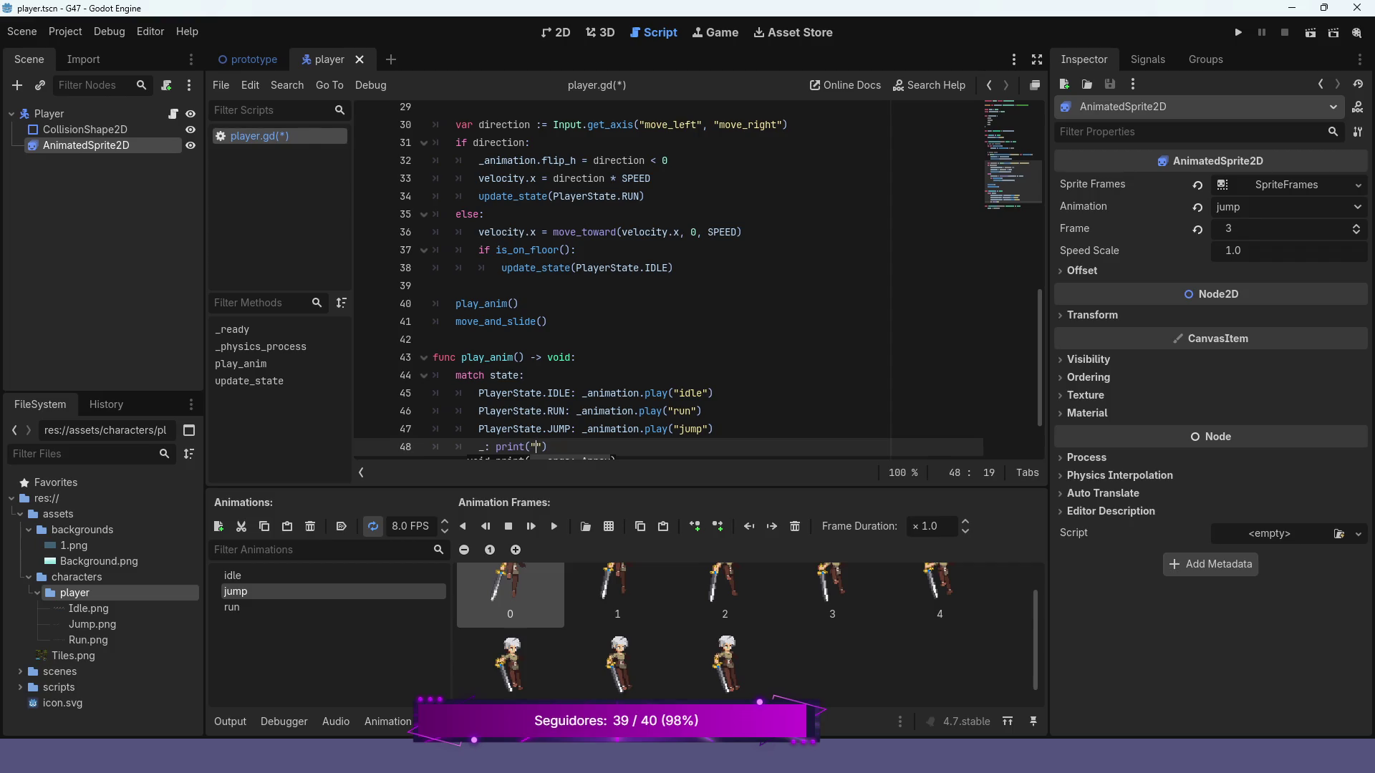
{"action": "type", "text": "Default "}
{"action": "type", "text": "case"}
{"action": "key", "text": "F5"}
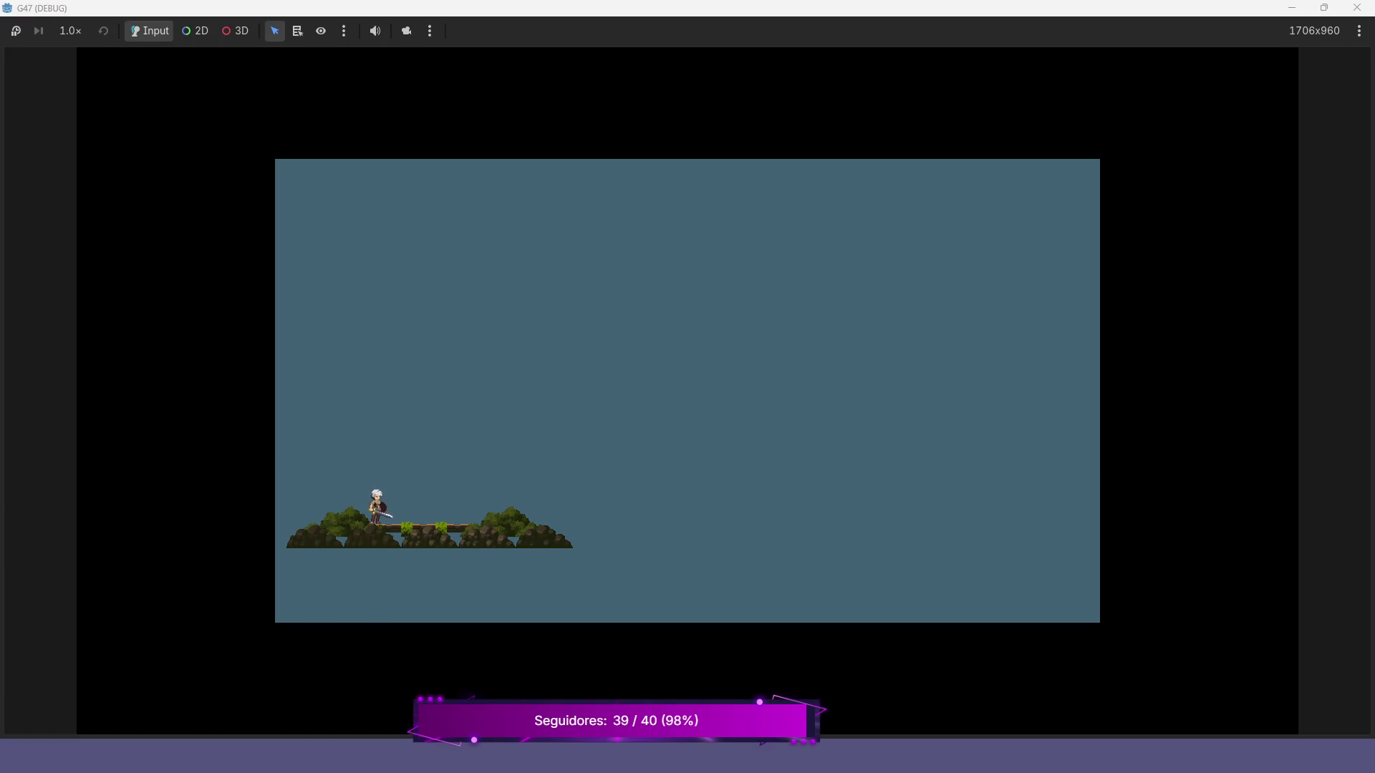
- Jump and run the player right and left on the platform, then stop the game
{"action": "key", "text": "space"}
{"action": "key", "text": "Right"}
{"action": "key", "text": "Left"}
{"action": "key", "text": "space"}
{"action": "key", "text": "space"}
{"action": "key", "text": "space"}
{"action": "key", "text": "F8"}
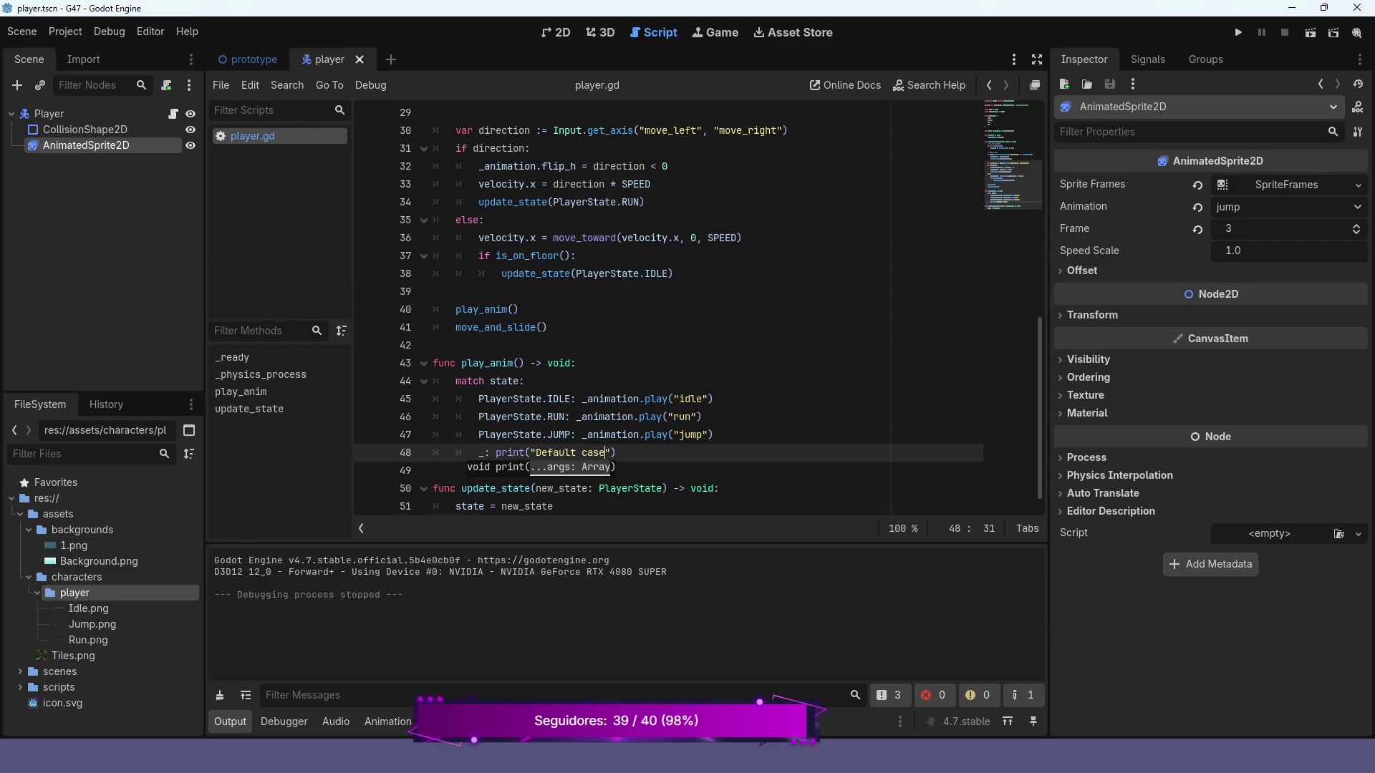
- Close the default print line, move the jump case right under 'match state:', and relaunch the game
{"action": "type", "text": "\")"}
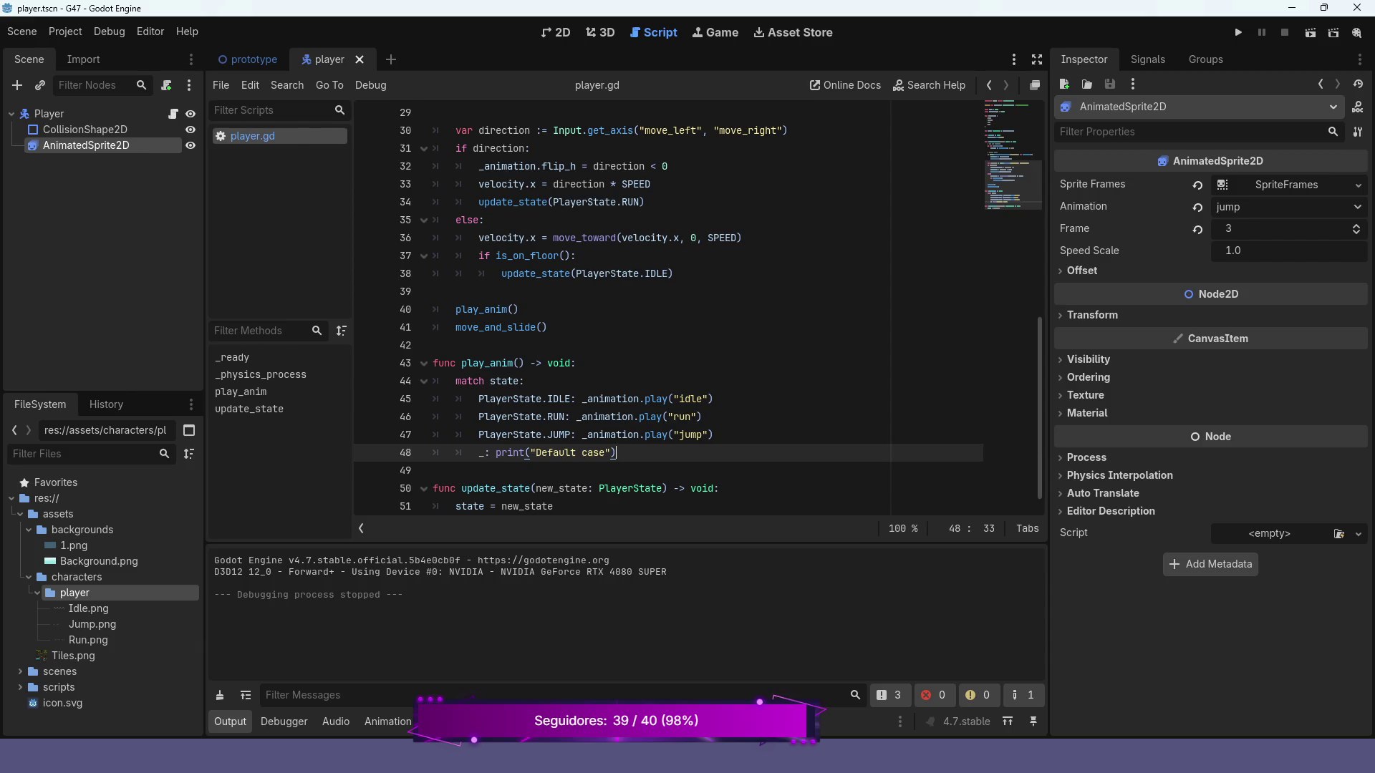
{"action": "key", "text": "Up"}
{"action": "key", "text": "End"}
{"action": "key", "text": "shift+Home"}
{"action": "key", "text": "ctrl+c"}
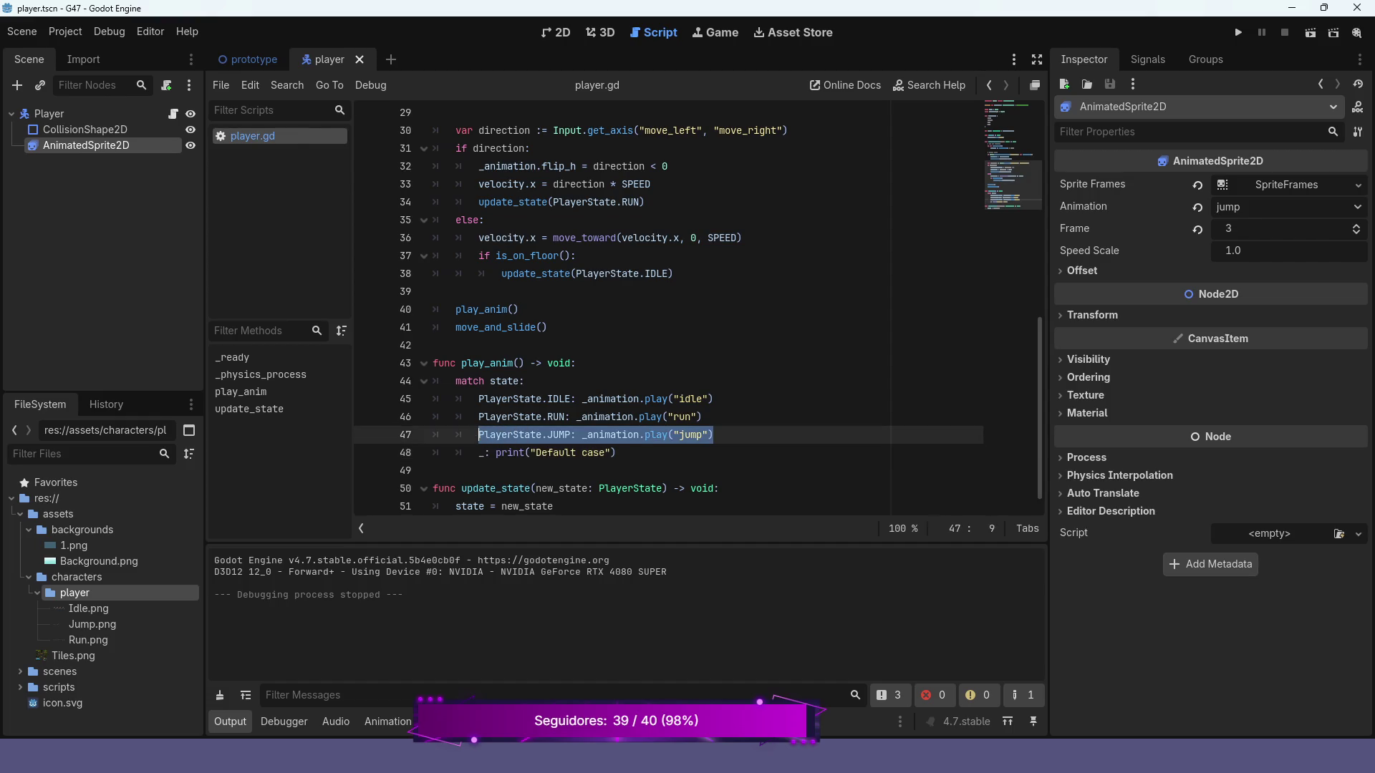
{"action": "key", "text": "BackSpace"}
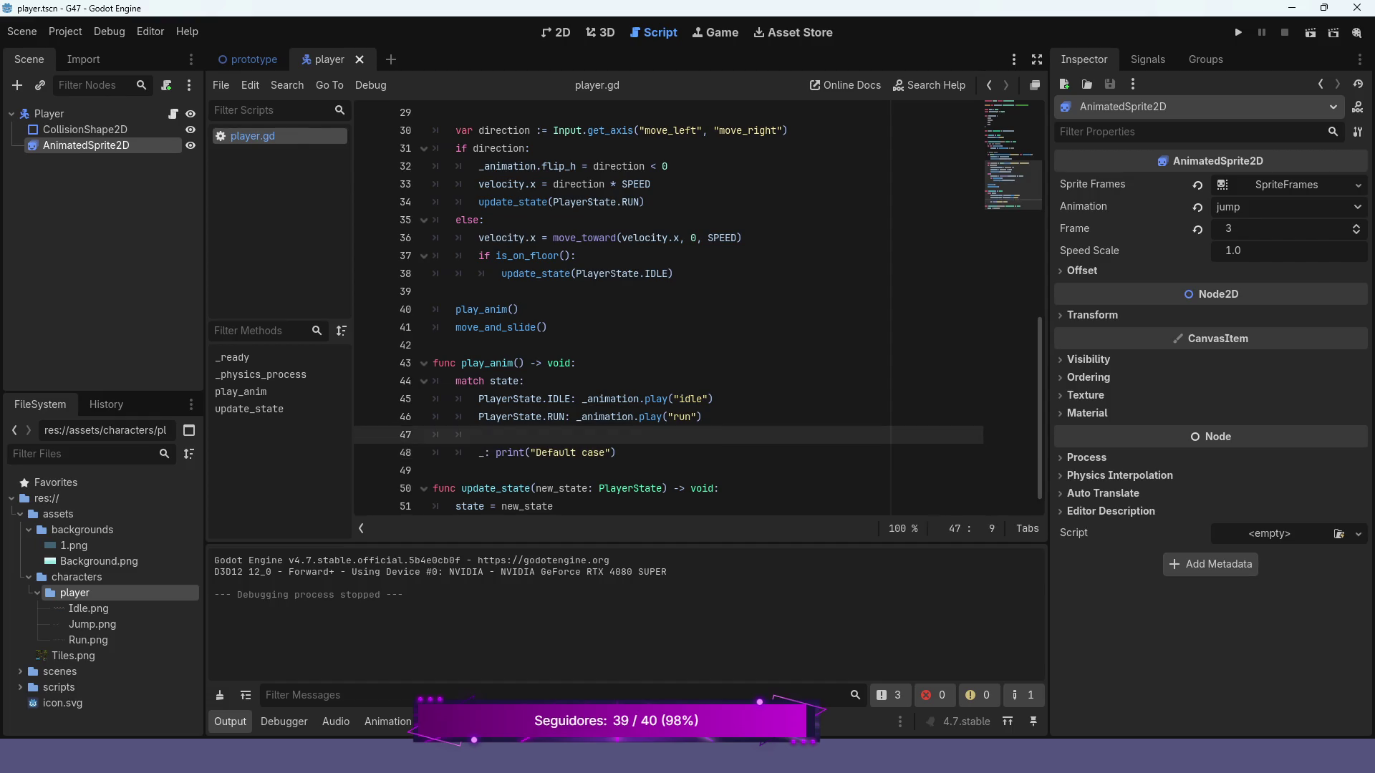
{"action": "left_click", "coordinate": [525, 381]}
{"action": "key", "text": "Return"}
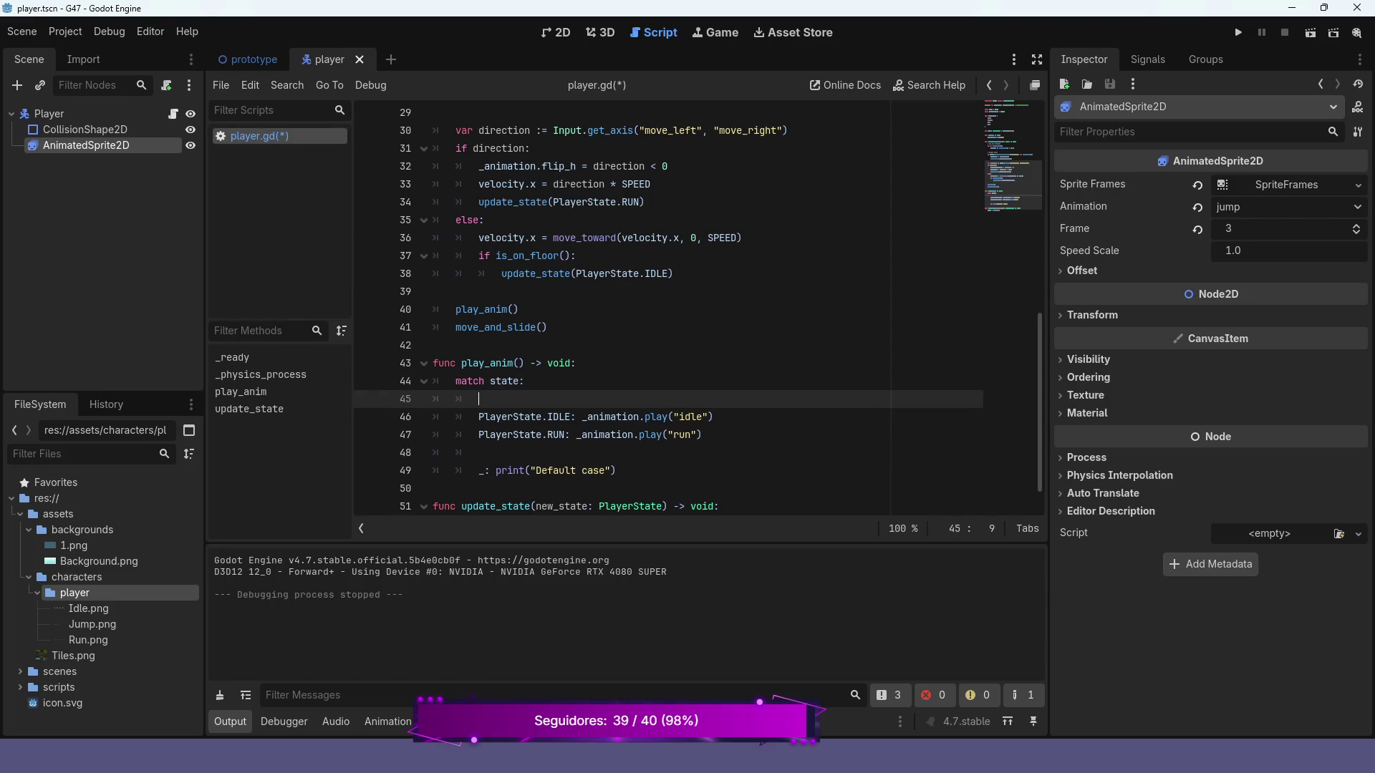
{"action": "key", "text": "ctrl+v"}
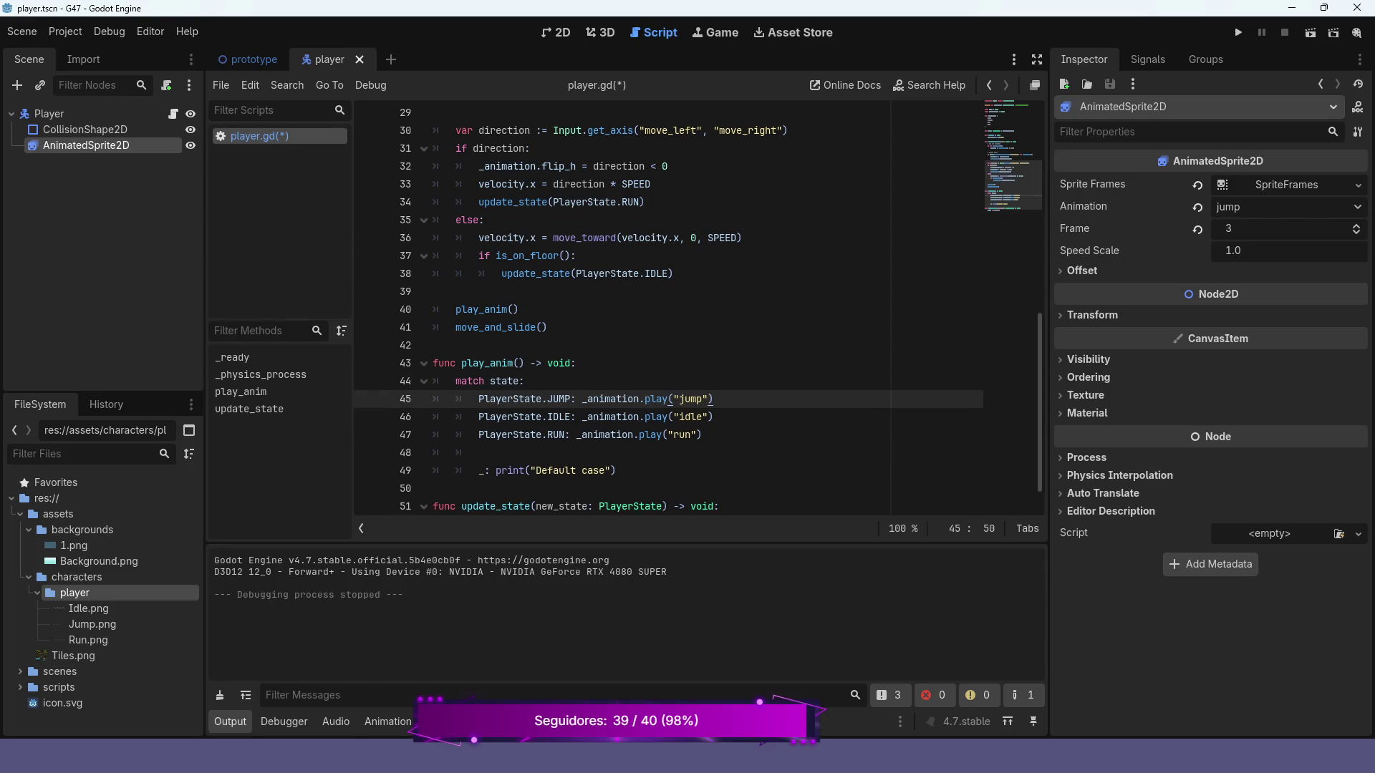
{"action": "key", "text": "F5"}
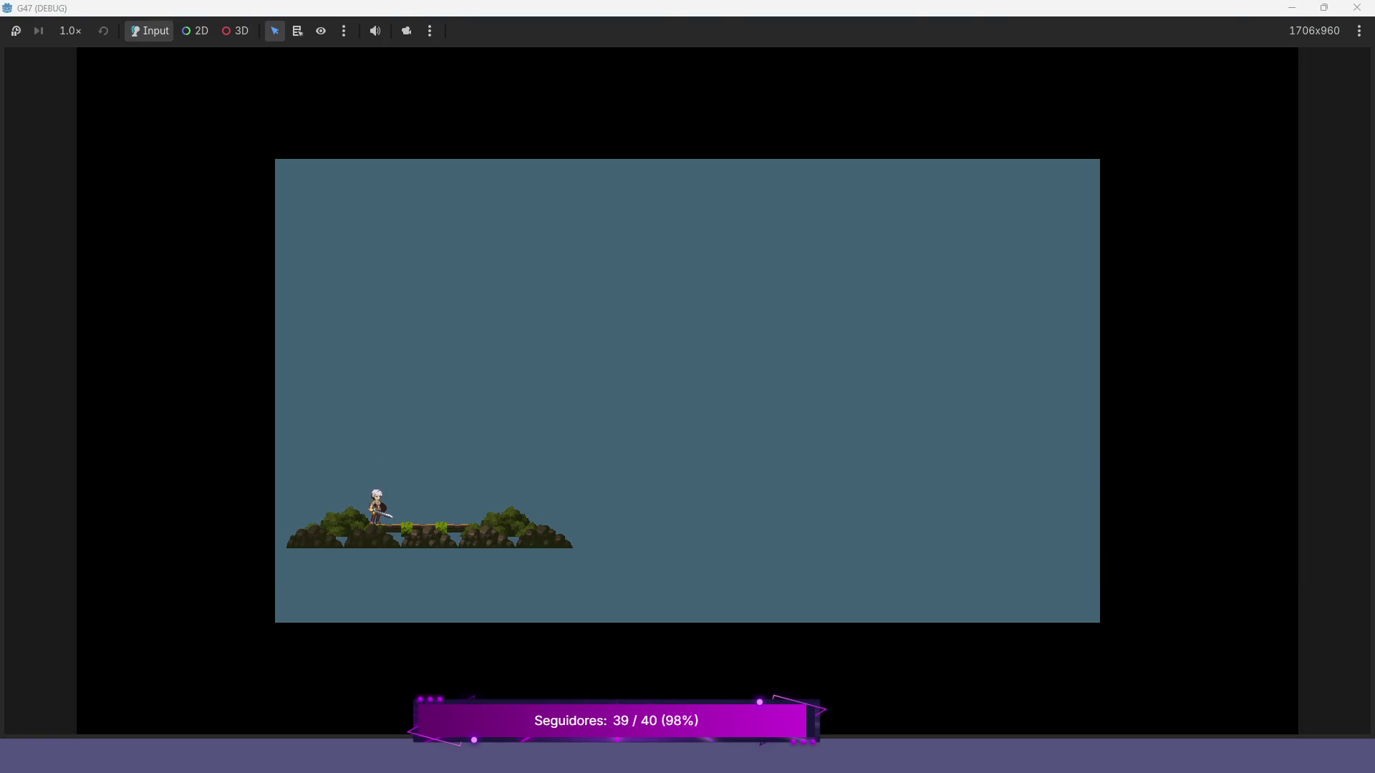
- Walk the player right and left, jump, then stop the game
{"action": "key", "text": "Right"}
{"action": "key", "text": "Left"}
{"action": "key", "text": "space"}
{"action": "key", "text": "space"}
{"action": "key", "text": "space"}
{"action": "key", "text": "space"}
{"action": "key", "text": "space"}
{"action": "key", "text": "space"}
{"action": "key", "text": "space"}
{"action": "key", "text": "space"}
{"action": "key", "text": "space"}
{"action": "key", "text": "space"}
{"action": "key", "text": "space"}
{"action": "key", "text": "F8"}
- Change JUMP_VELOCITY to -200.0, test the weaker jump in-game, then stop it
{"action": "scroll", "coordinate": [698, 308], "scroll_direction": "up", "scroll_amount": 10}
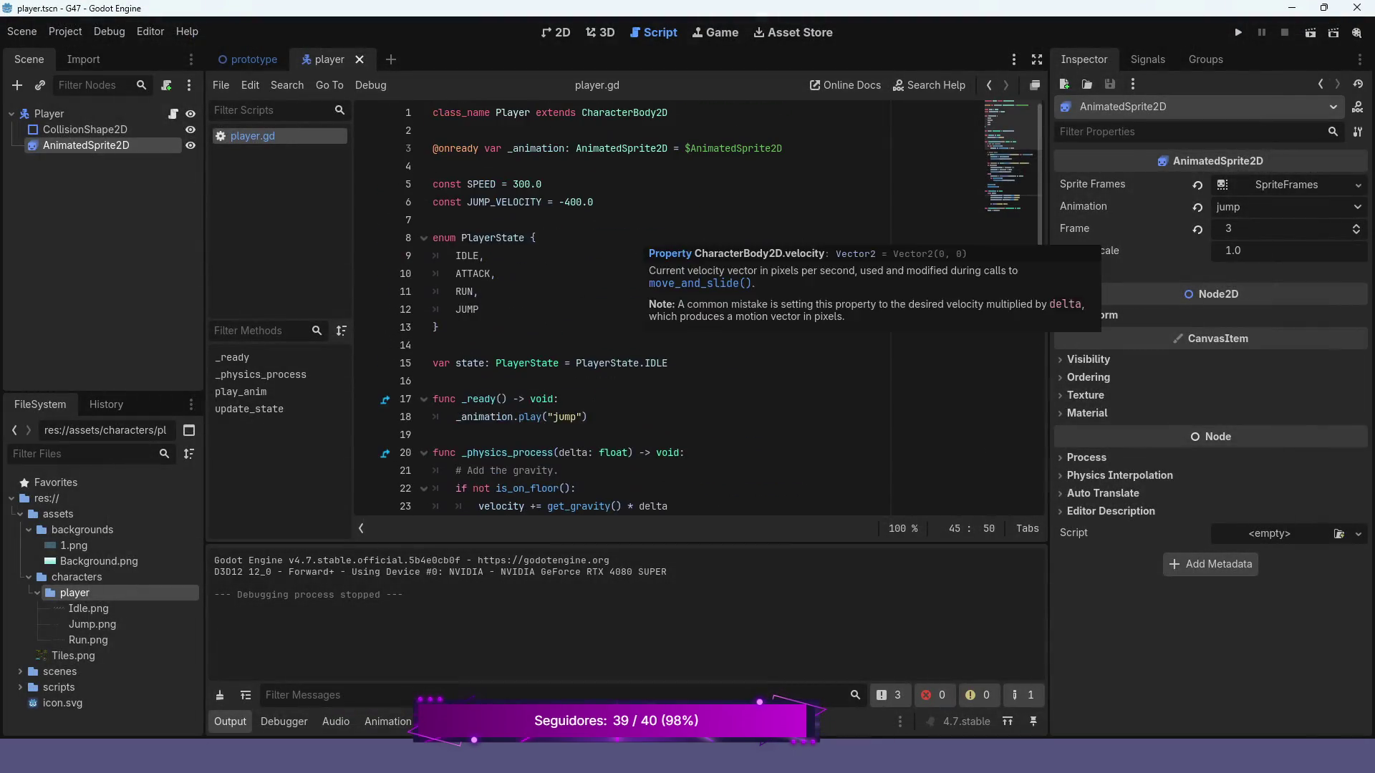
{"action": "left_click", "coordinate": [570, 202]}
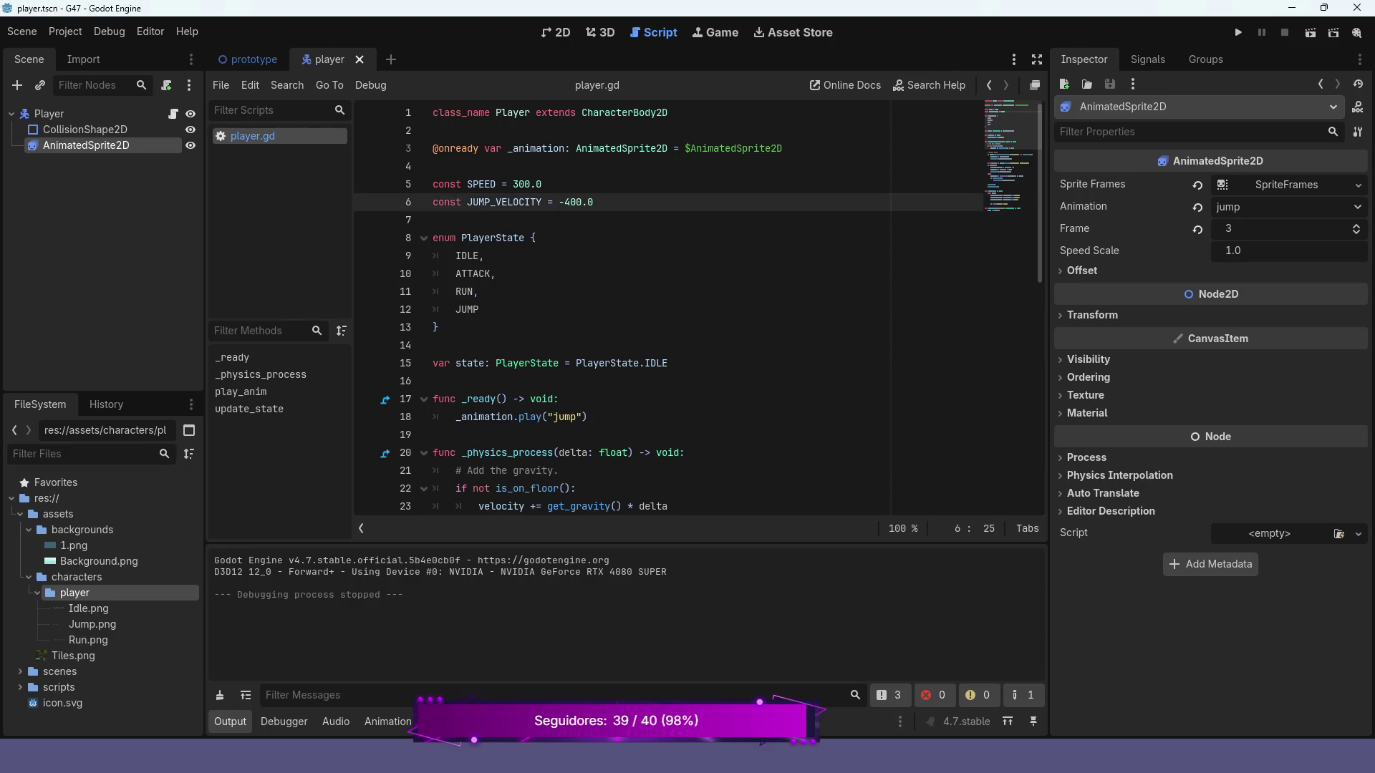
{"action": "key", "text": "BackSpace"}
{"action": "type", "text": "2"}
{"action": "key", "text": "F5"}
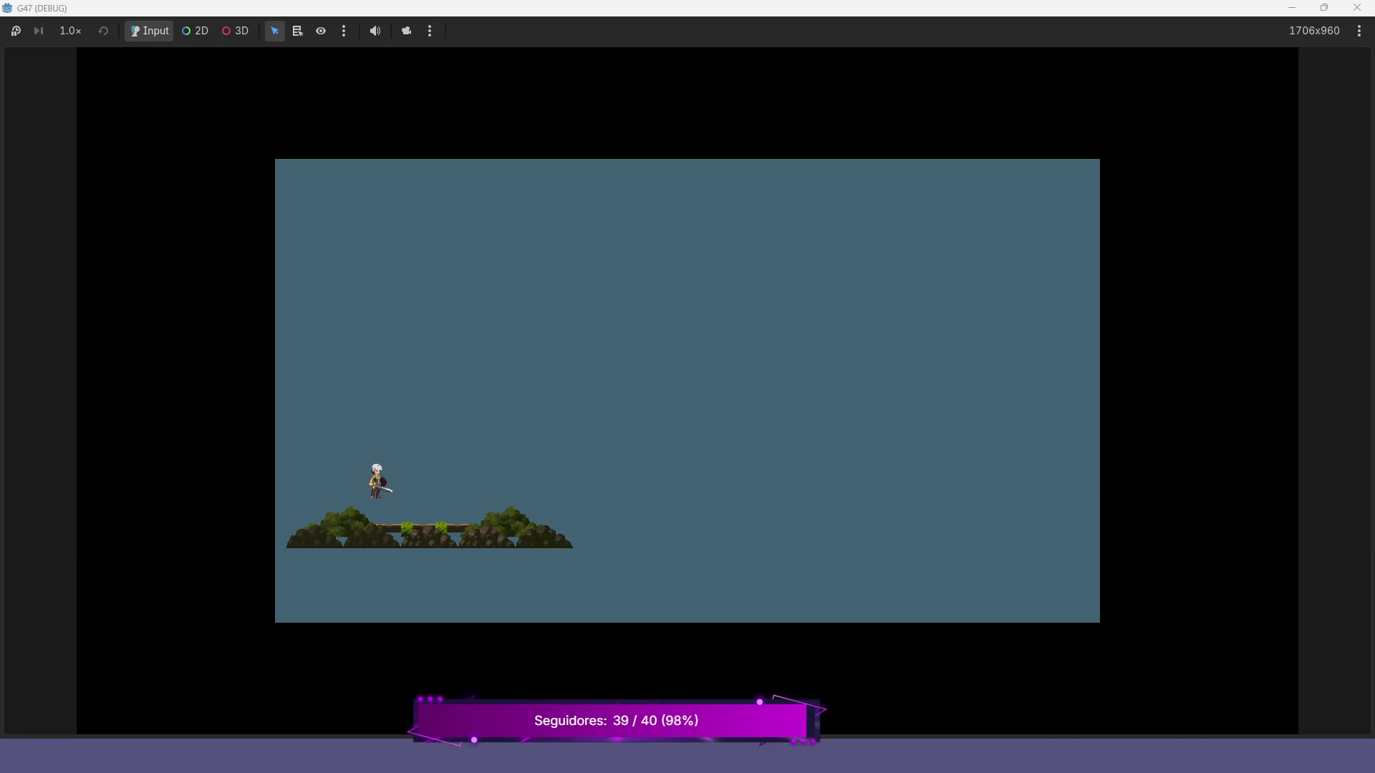
{"action": "key", "text": "space"}
{"action": "key", "text": "space"}
{"action": "key", "text": "space"}
{"action": "key", "text": "space"}
{"action": "key", "text": "space"}
{"action": "key", "text": "F8"}
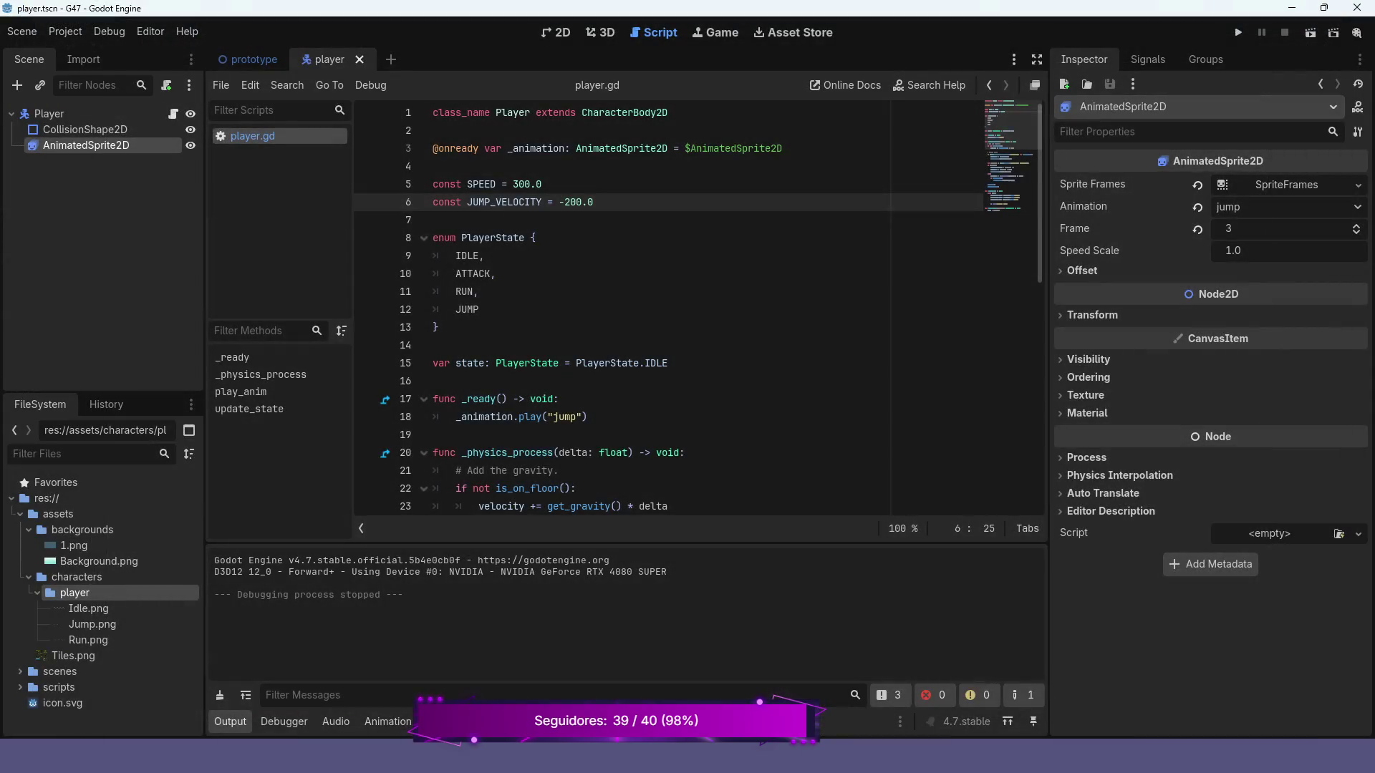
- Set JUMP_VELOCITY to -300.0 and test jumping while moving left and right
{"action": "key", "text": "BackSpace"}
{"action": "type", "text": "3"}
{"action": "key", "text": "F5"}
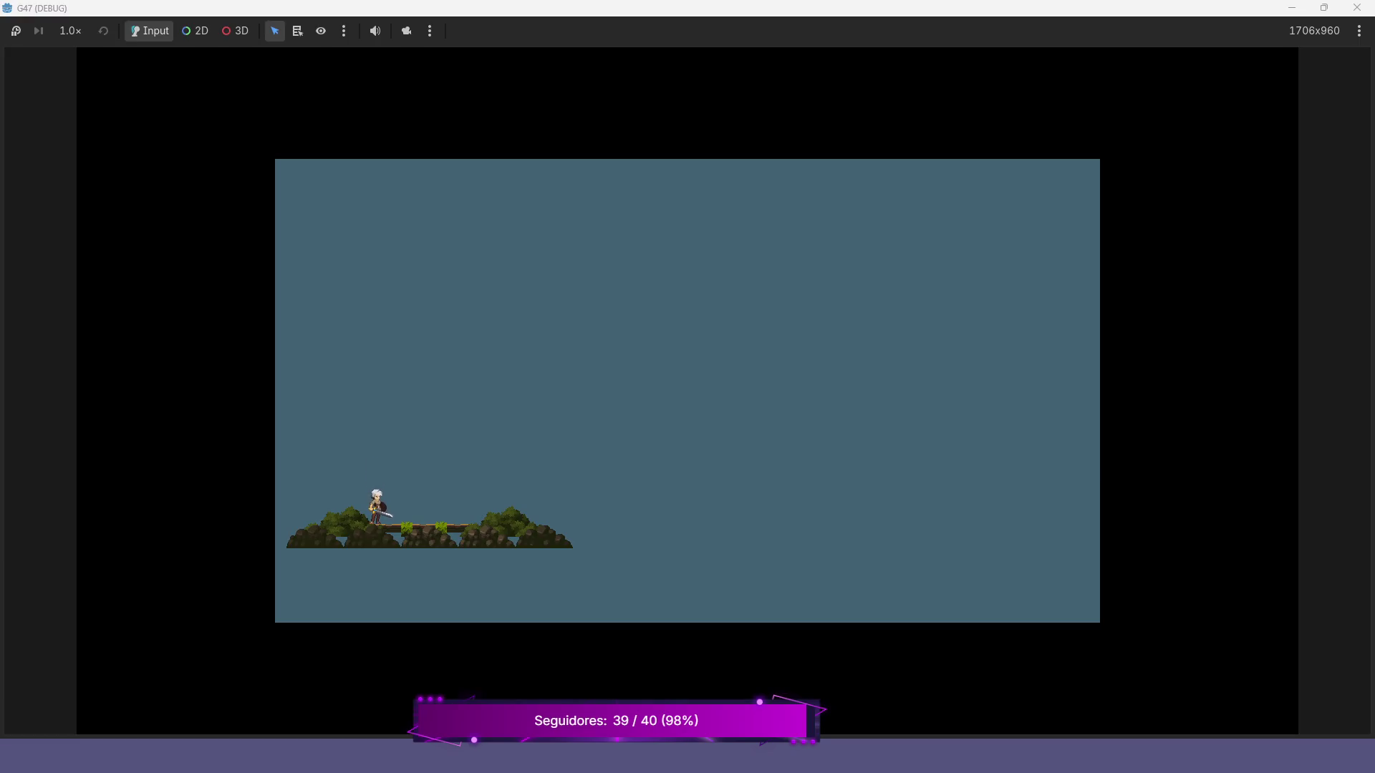
{"action": "key", "text": "space"}
{"action": "key", "text": "Left"}
{"action": "key", "text": "space"}
{"action": "key", "text": "Right"}
{"action": "key", "text": "Left"}
{"action": "key", "text": "space"}
{"action": "key", "text": "space"}
{"action": "key", "text": "Right"}
- Stop the game and move the JUMP case back below the IDLE and RUN cases
{"action": "key", "text": "F8"}
{"action": "scroll", "coordinate": [698, 308], "scroll_direction": "down", "scroll_amount": 2}
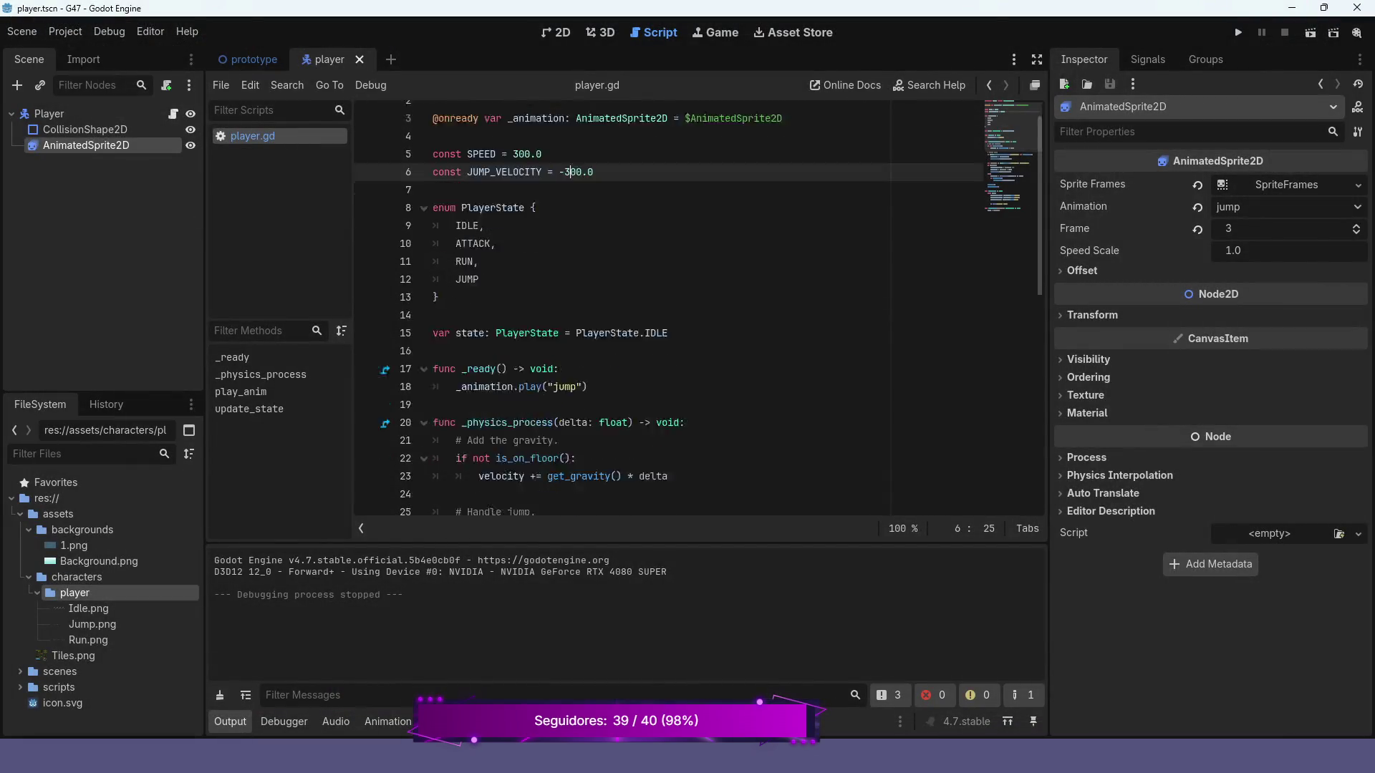
{"action": "scroll", "coordinate": [699, 308], "scroll_direction": "down", "scroll_amount": 5}
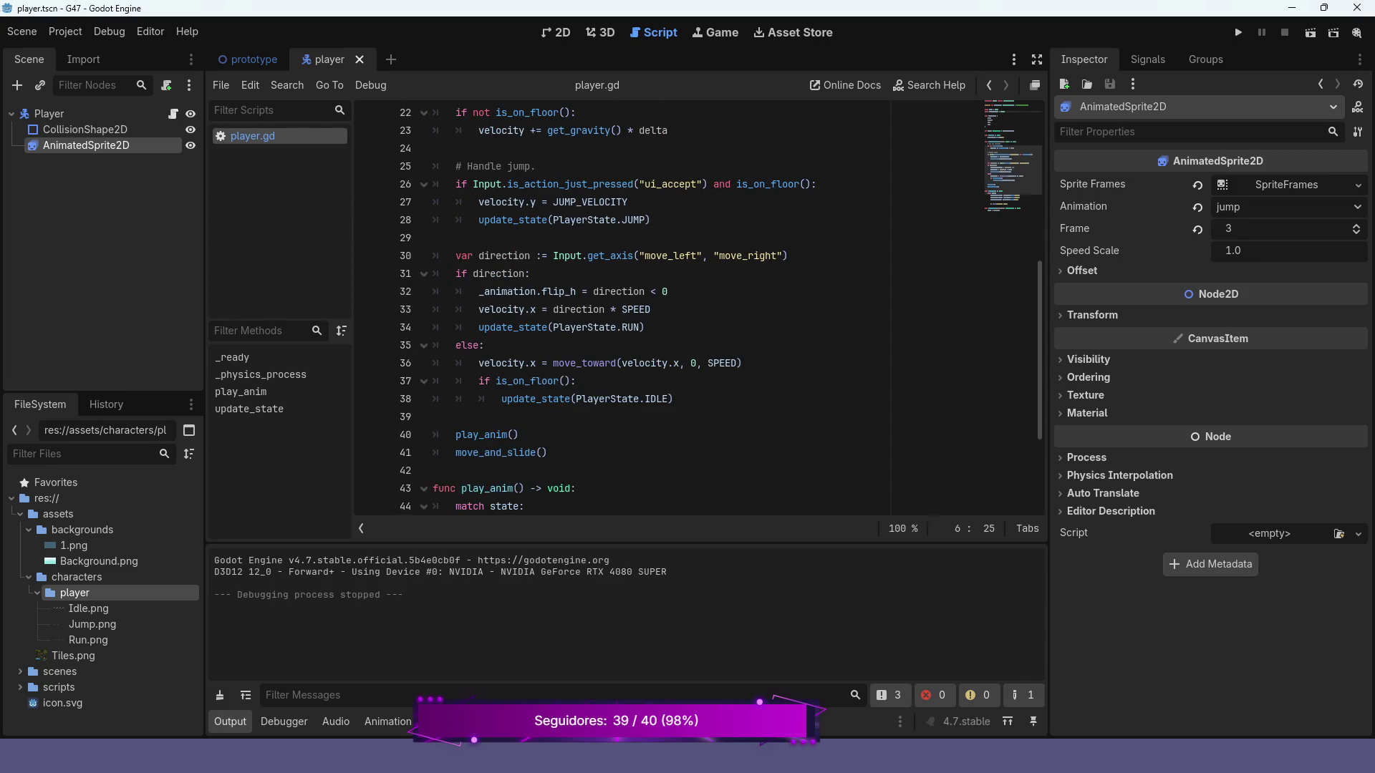
{"action": "scroll", "coordinate": [699, 308], "scroll_direction": "down", "scroll_amount": 3}
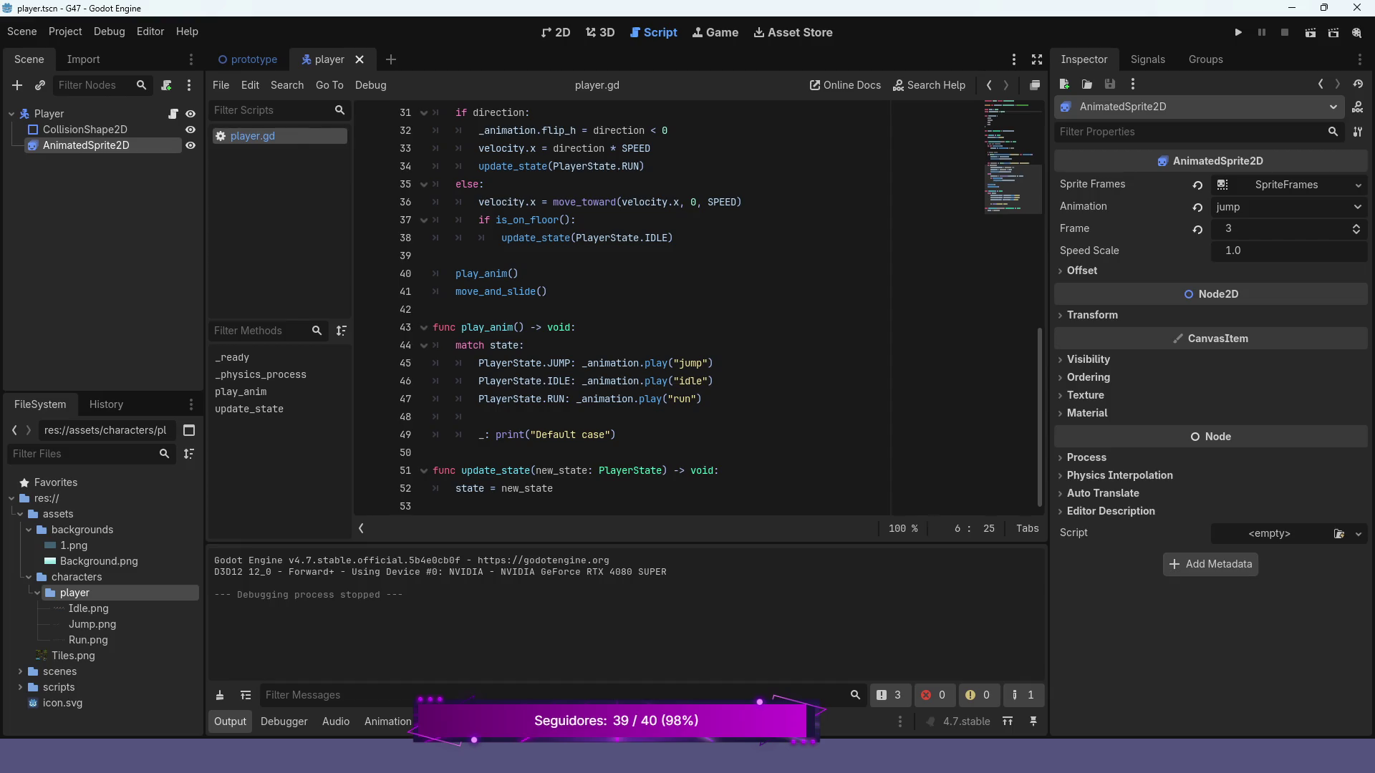
{"action": "left_click", "coordinate": [645, 363]}
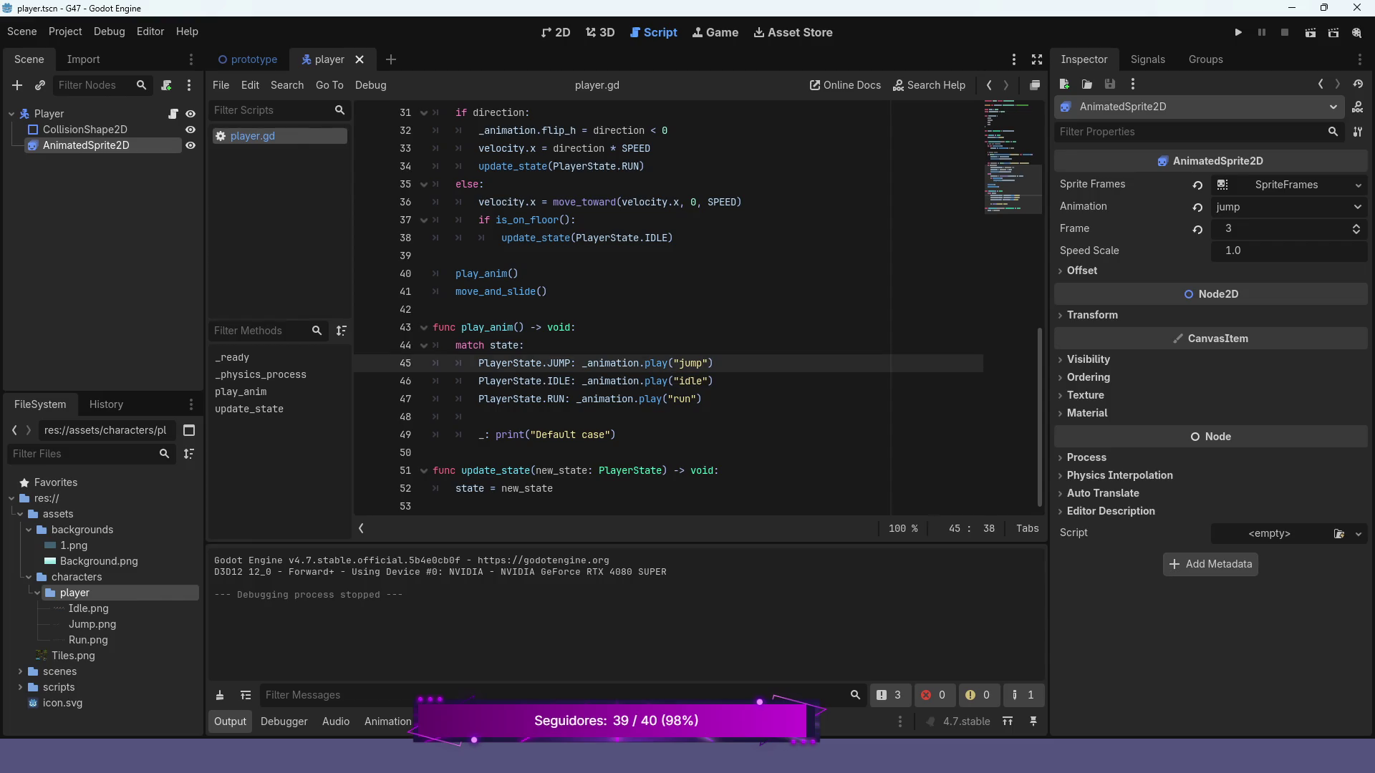
{"action": "key", "text": "ctrl+shift+k"}
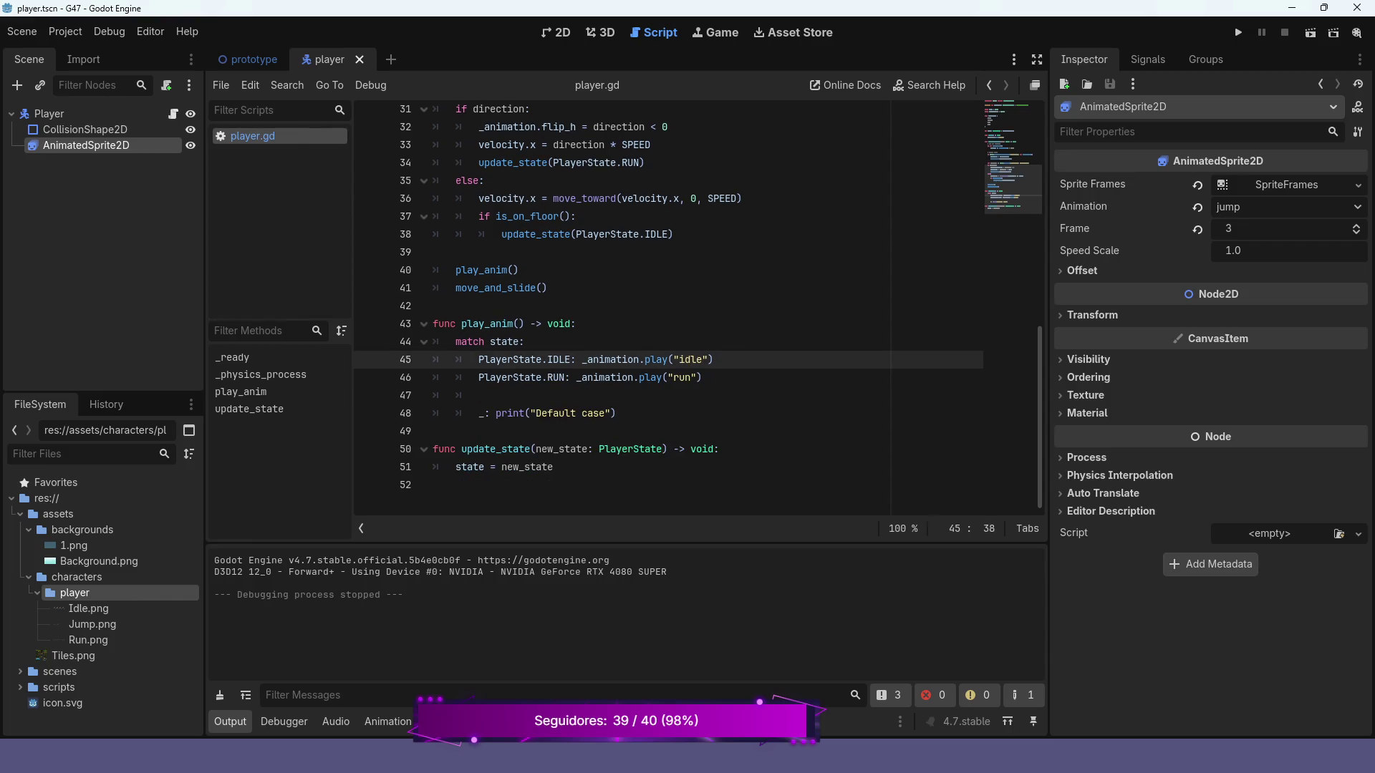
{"action": "key", "text": "Down"}
{"action": "key", "text": "End"}
{"action": "key", "text": "Return"}
{"action": "type", "text": "PlayerState.JUMP: _animation.play(\"jump\")"}
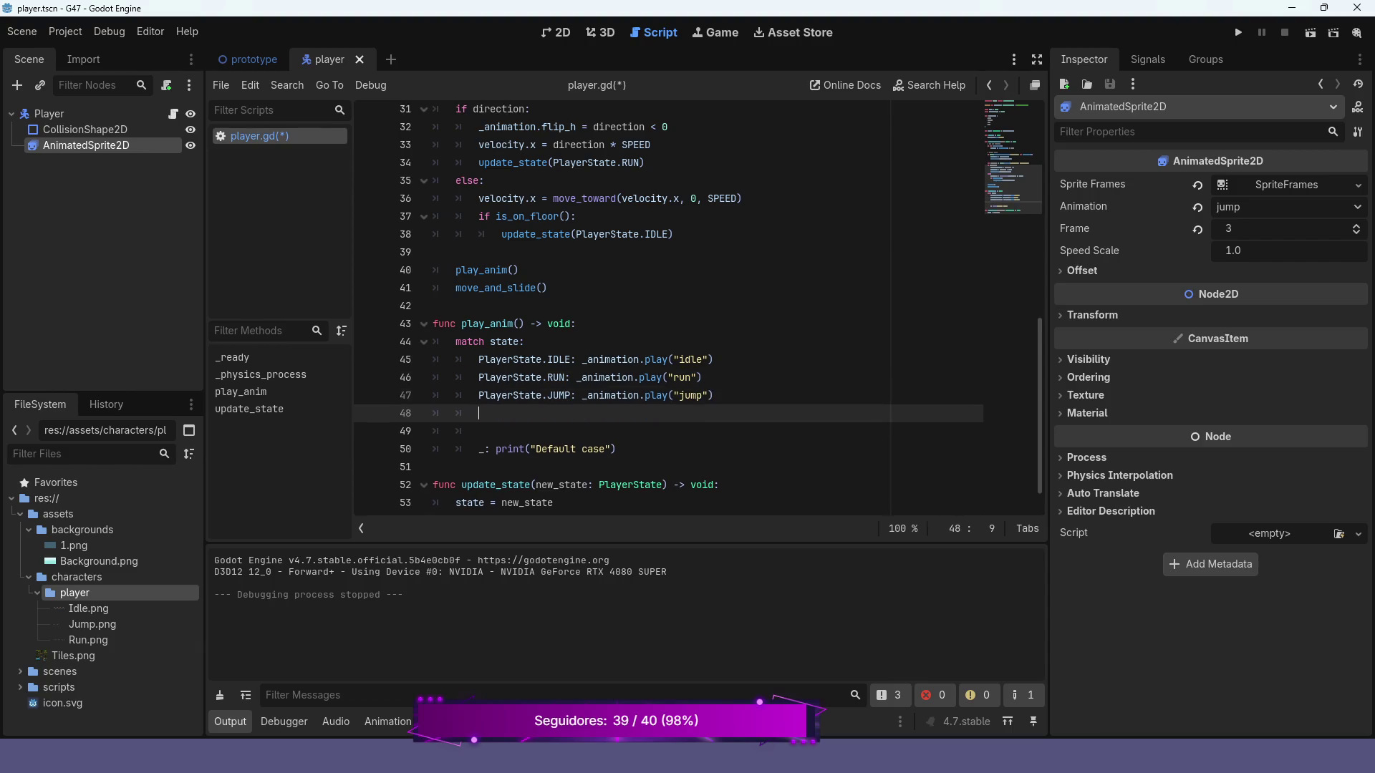
{"action": "key", "text": "BackSpace"}
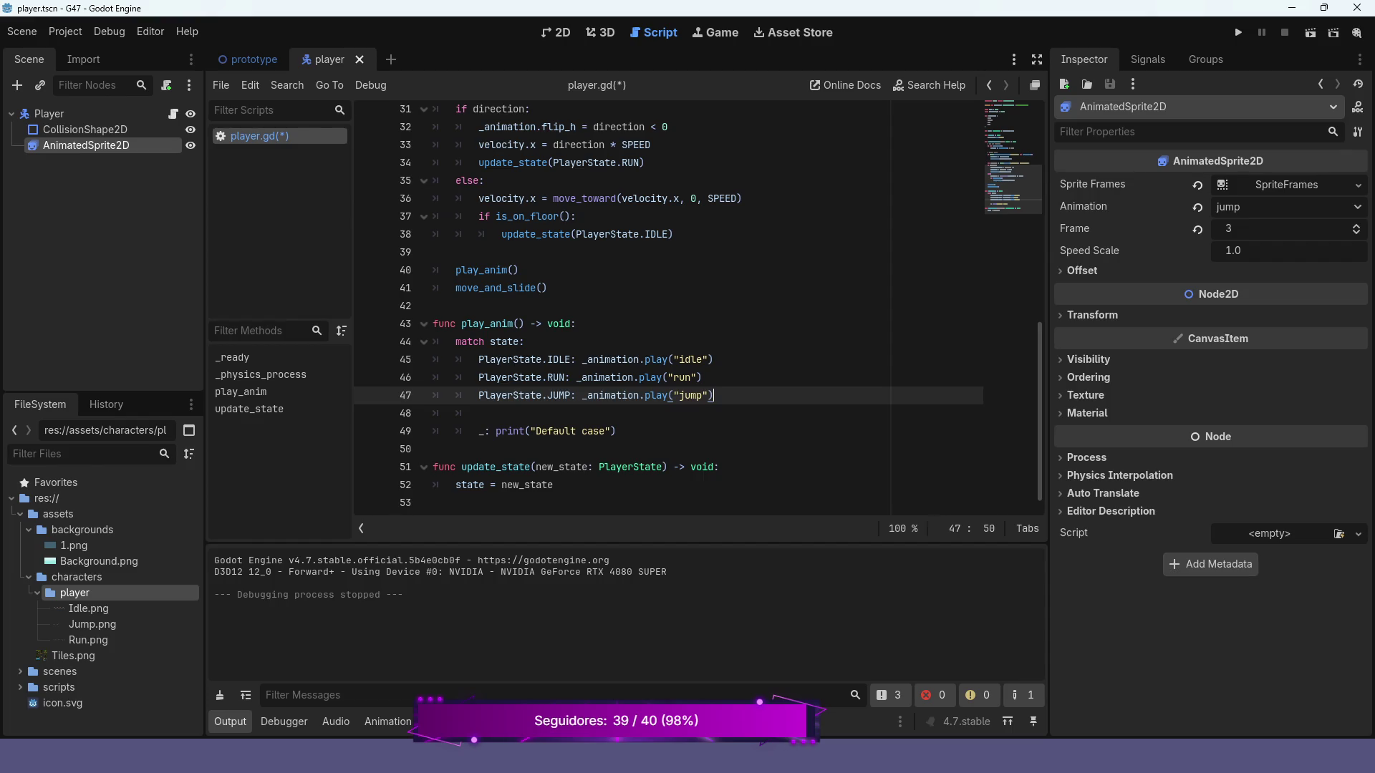
- Review play_anim, then switch to the 2D workspace showing the player scene
{"action": "scroll", "coordinate": [587, 304], "scroll_direction": "up", "scroll_amount": 2}
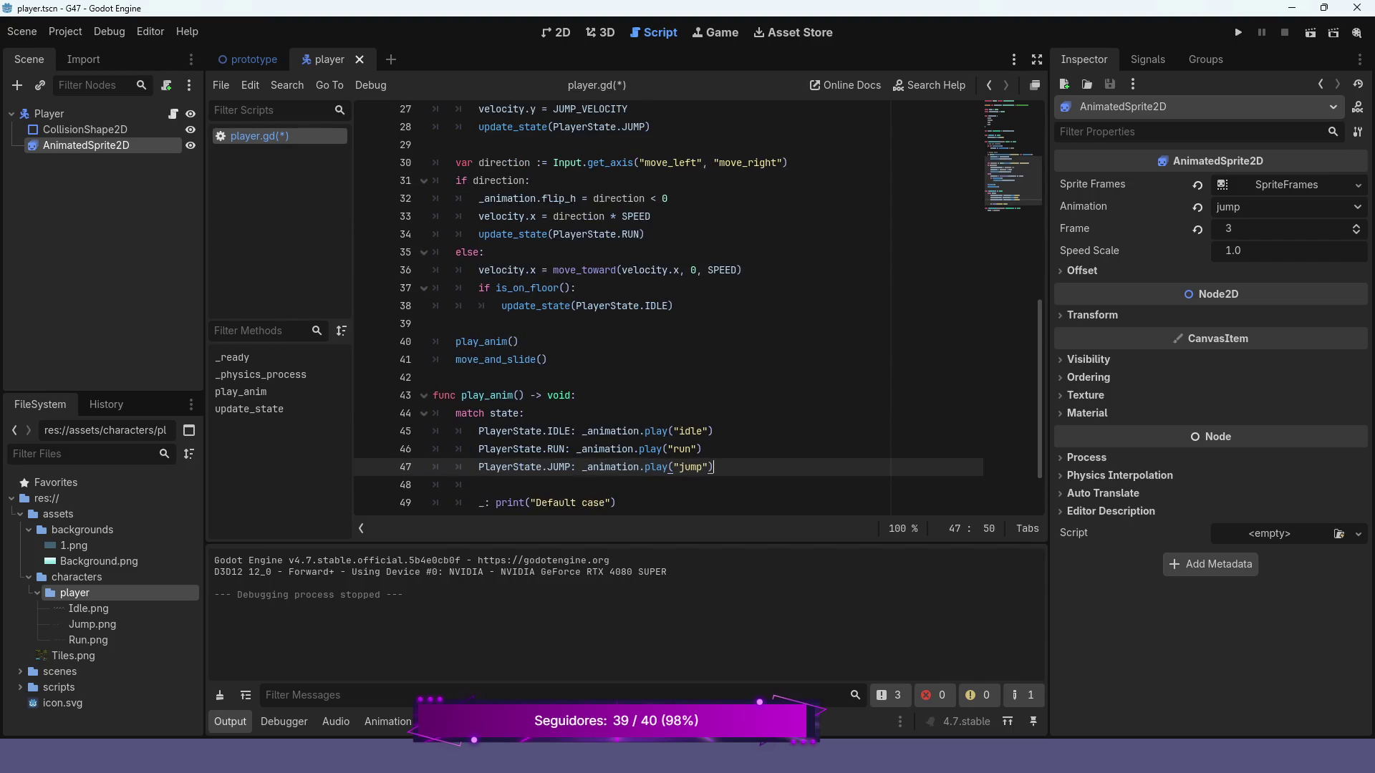
{"action": "scroll", "coordinate": [698, 308], "scroll_direction": "up", "scroll_amount": 1}
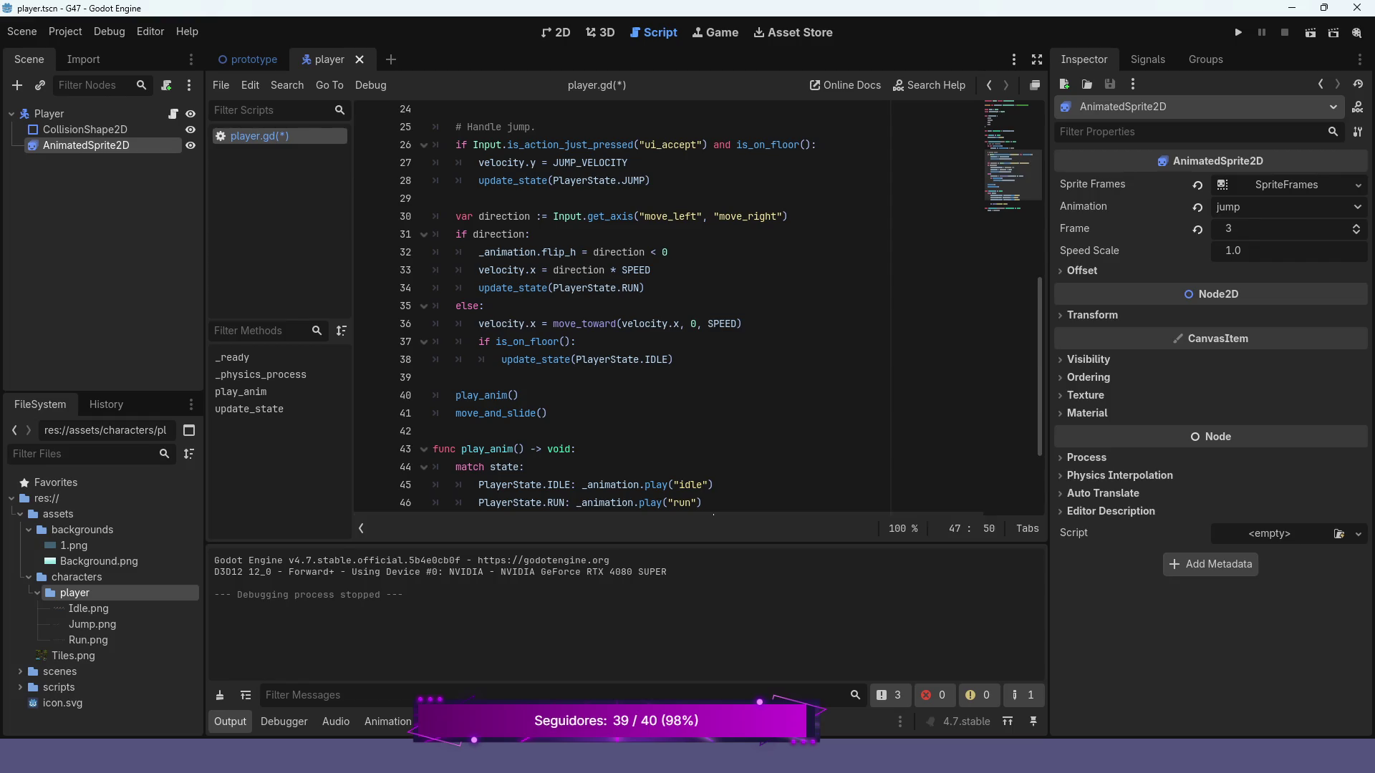
{"action": "scroll", "coordinate": [666, 308], "scroll_direction": "down", "scroll_amount": 2}
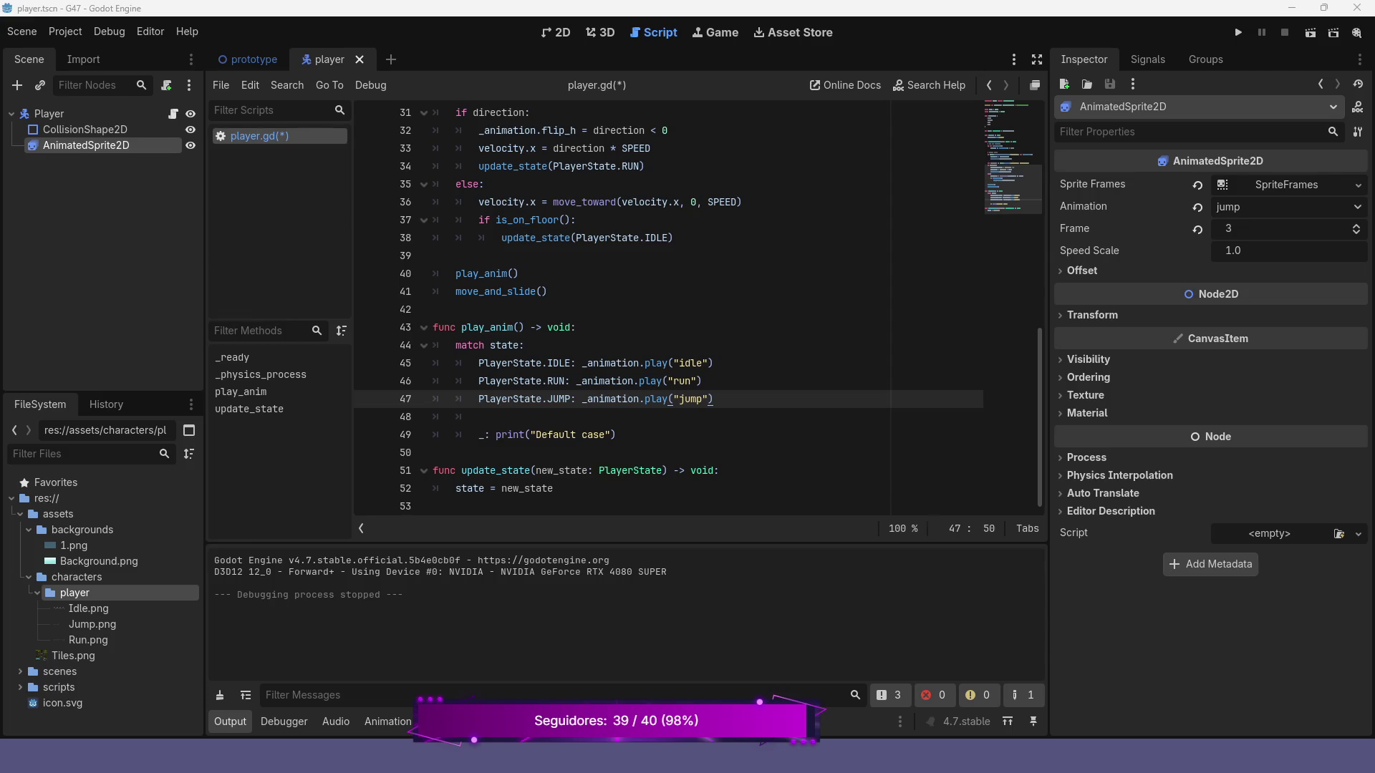
{"action": "key", "text": "ctrl+F1"}
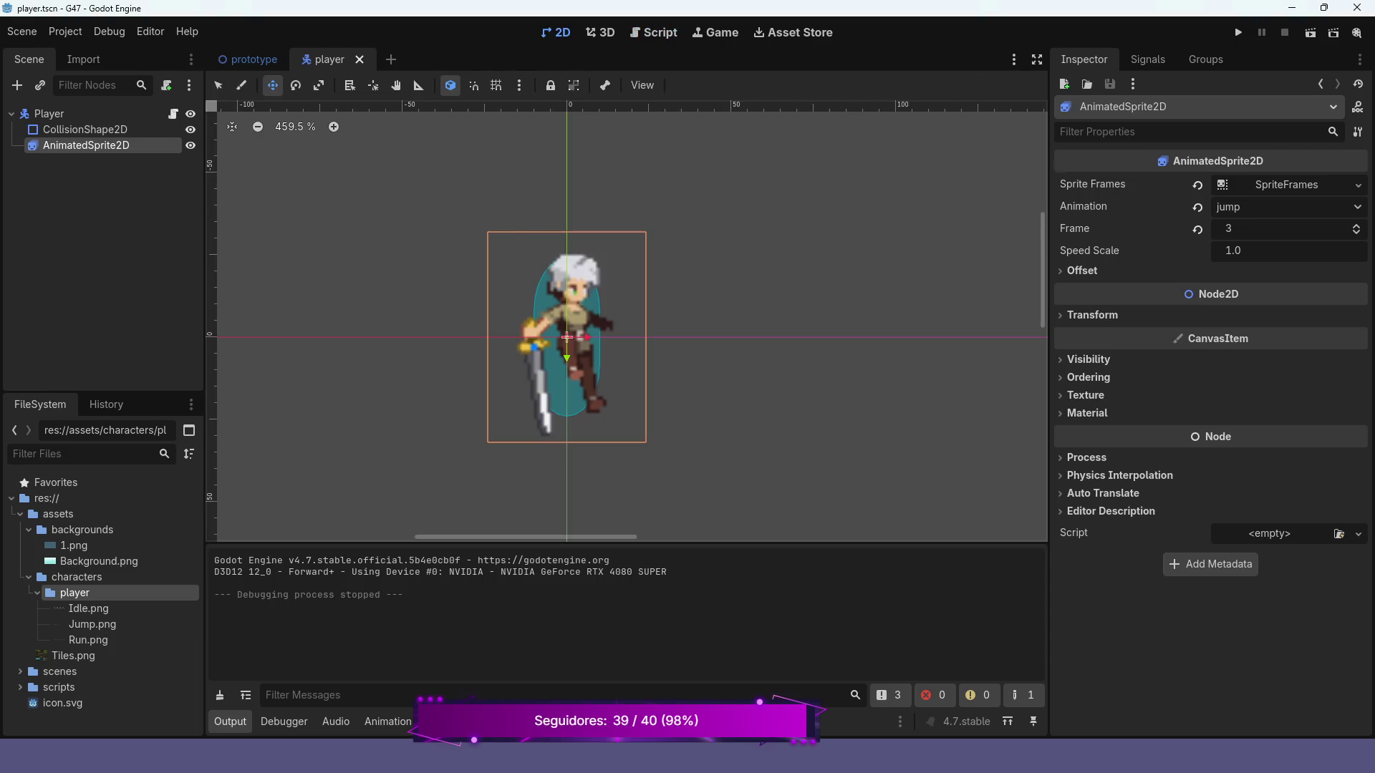
- Open the prototype scene tab and run the project
{"action": "left_click", "coordinate": [252, 59]}
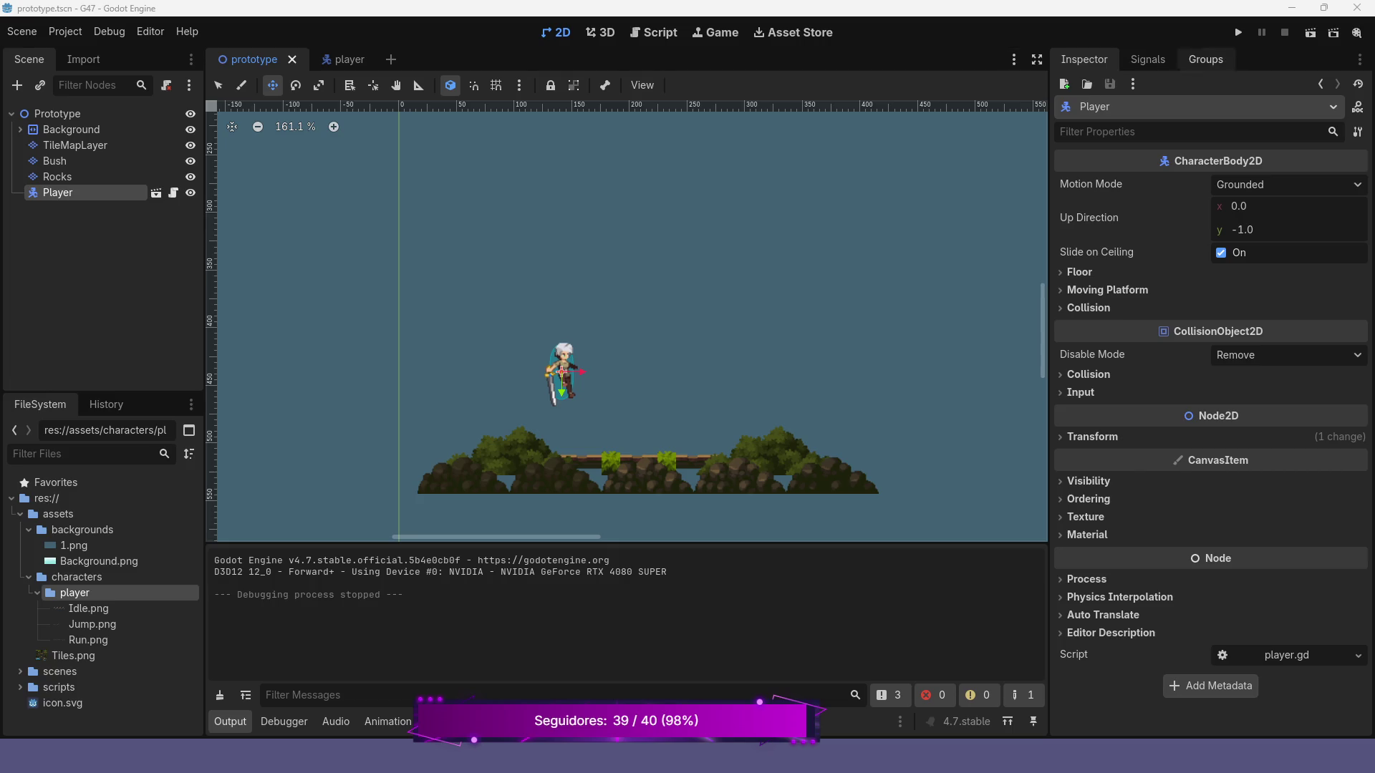
{"action": "left_click", "coordinate": [1238, 33]}
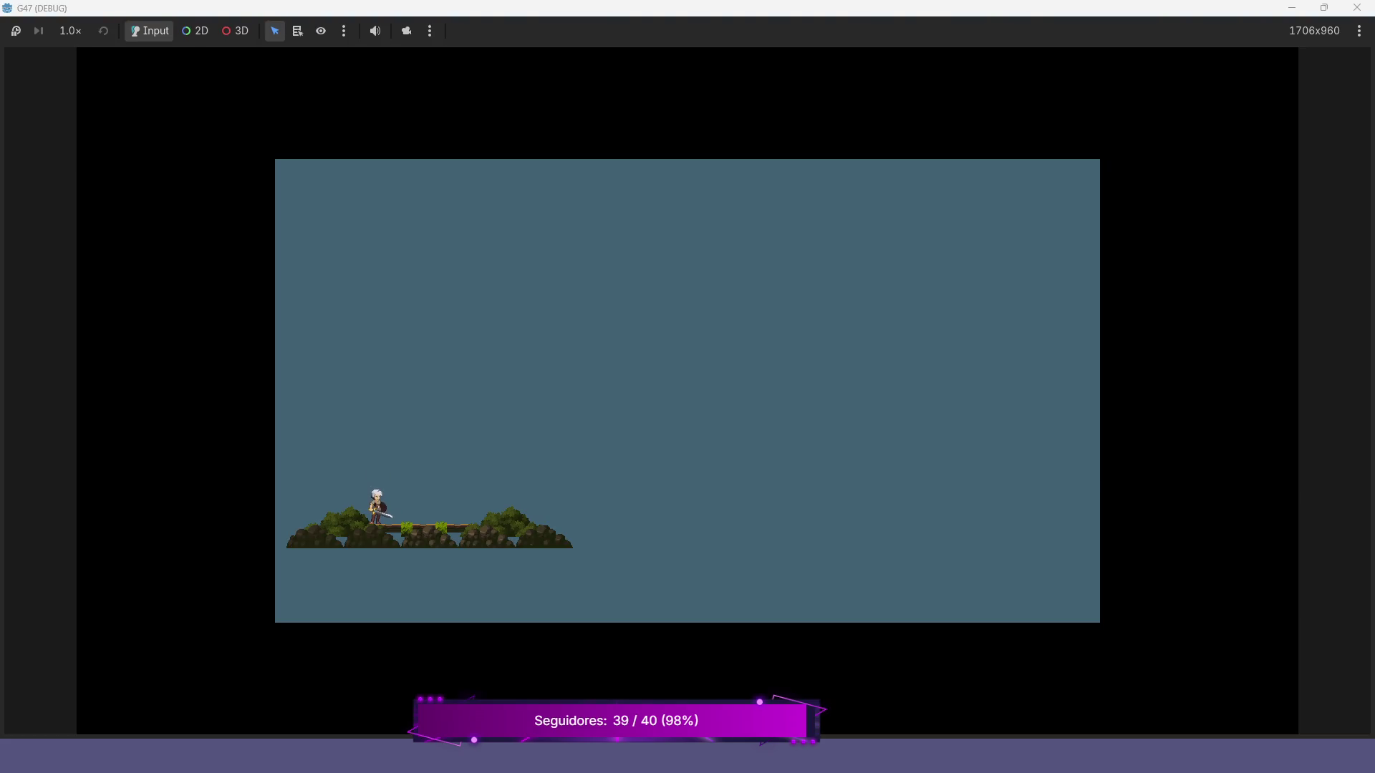
- Walk the character back and forth and jump on the platform, then close the game and reopen player.gd
{"action": "key", "text": "Right"}
{"action": "key", "text": "Left"}
{"action": "key", "text": "space"}
{"action": "key", "text": "Right"}
{"action": "key", "text": "Right"}
{"action": "key", "text": "Left"}
{"action": "key", "text": "Right"}
{"action": "key", "text": "Left"}
{"action": "key", "text": "Right"}
{"action": "key", "text": "Left"}
{"action": "key", "text": "Right"}
{"action": "key", "text": "Left"}
{"action": "key", "text": "Left"}
{"action": "key", "text": "Right"}
{"action": "key", "text": "Right"}
{"action": "key", "text": "Left"}
{"action": "key", "text": "space"}
{"action": "key", "text": "space"}
{"action": "key", "text": "alt+F4"}
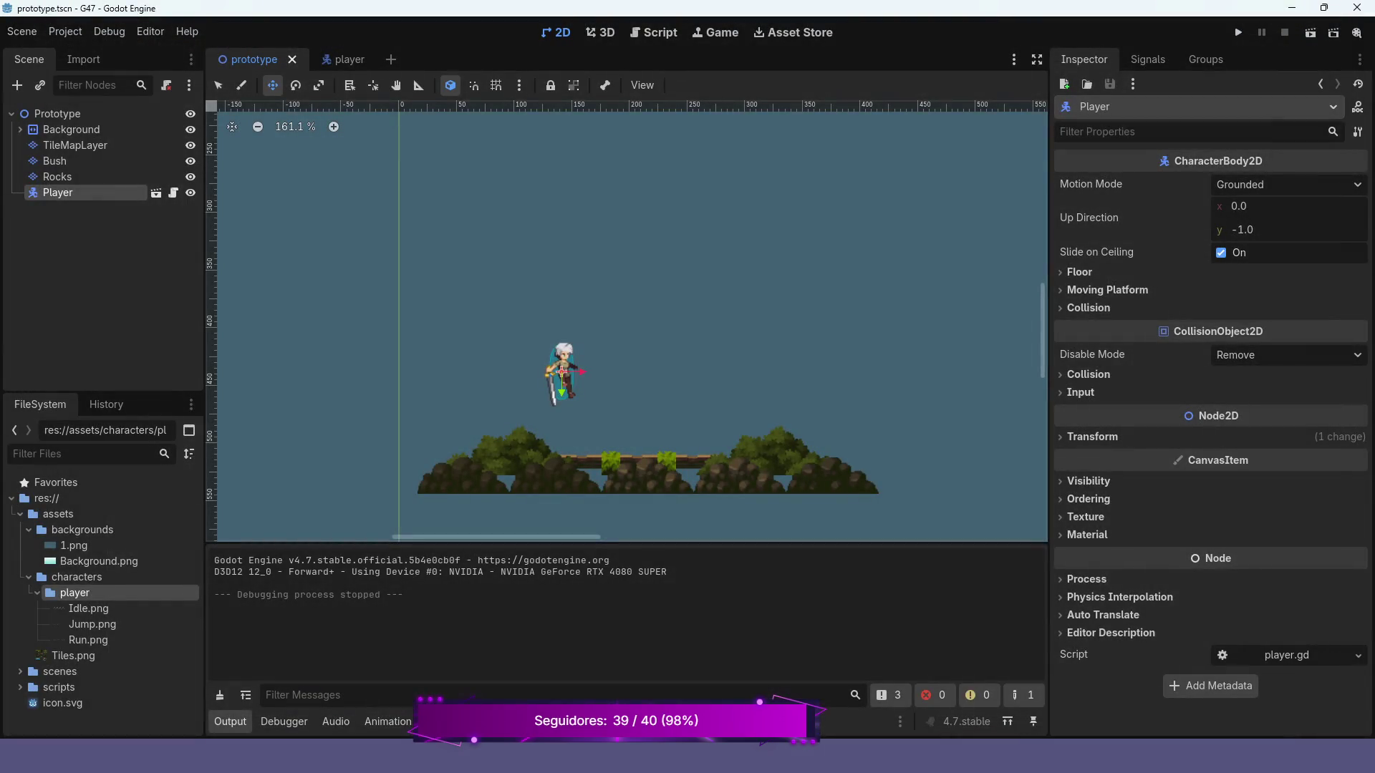
{"action": "left_click", "coordinate": [653, 32]}
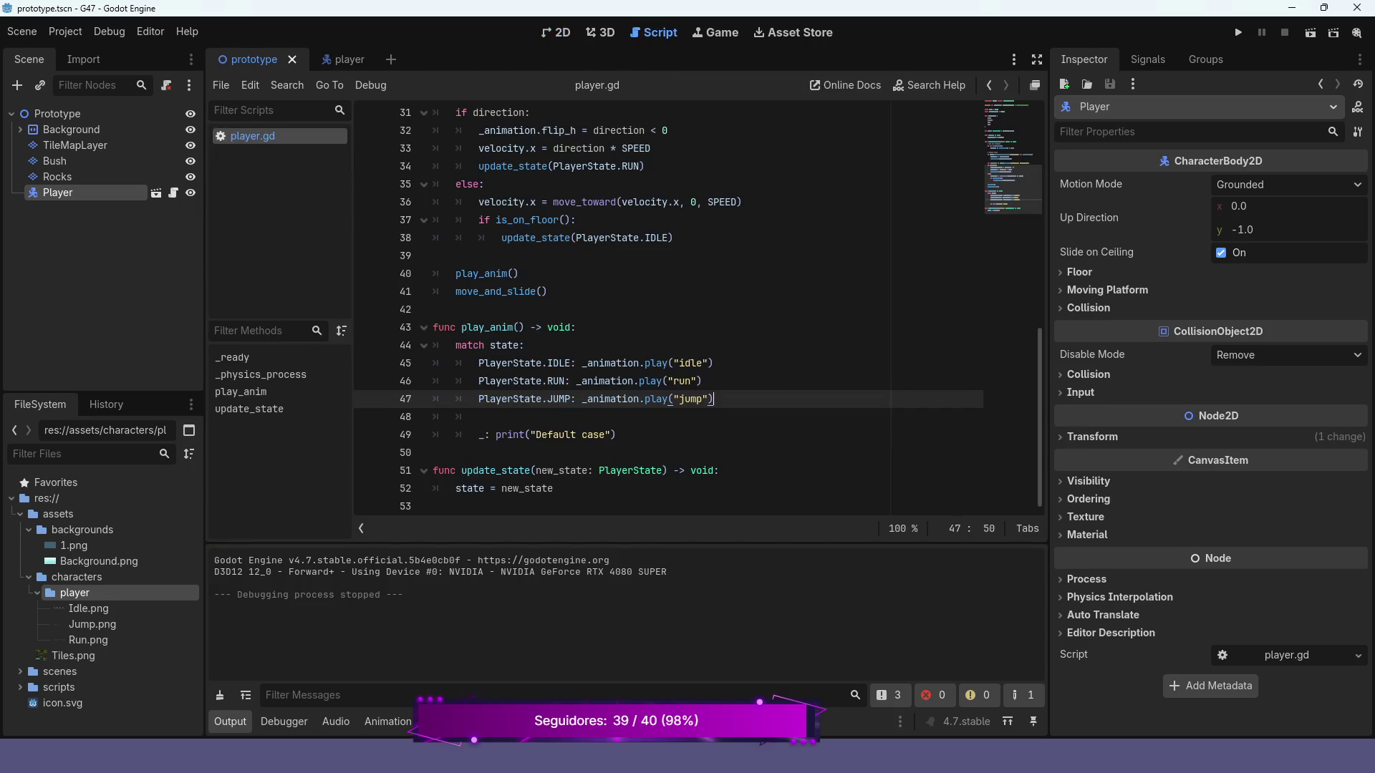
- Move the run play call to its own line and add 'if is_on_floor():' under the RUN case
{"action": "left_click", "coordinate": [577, 381]}
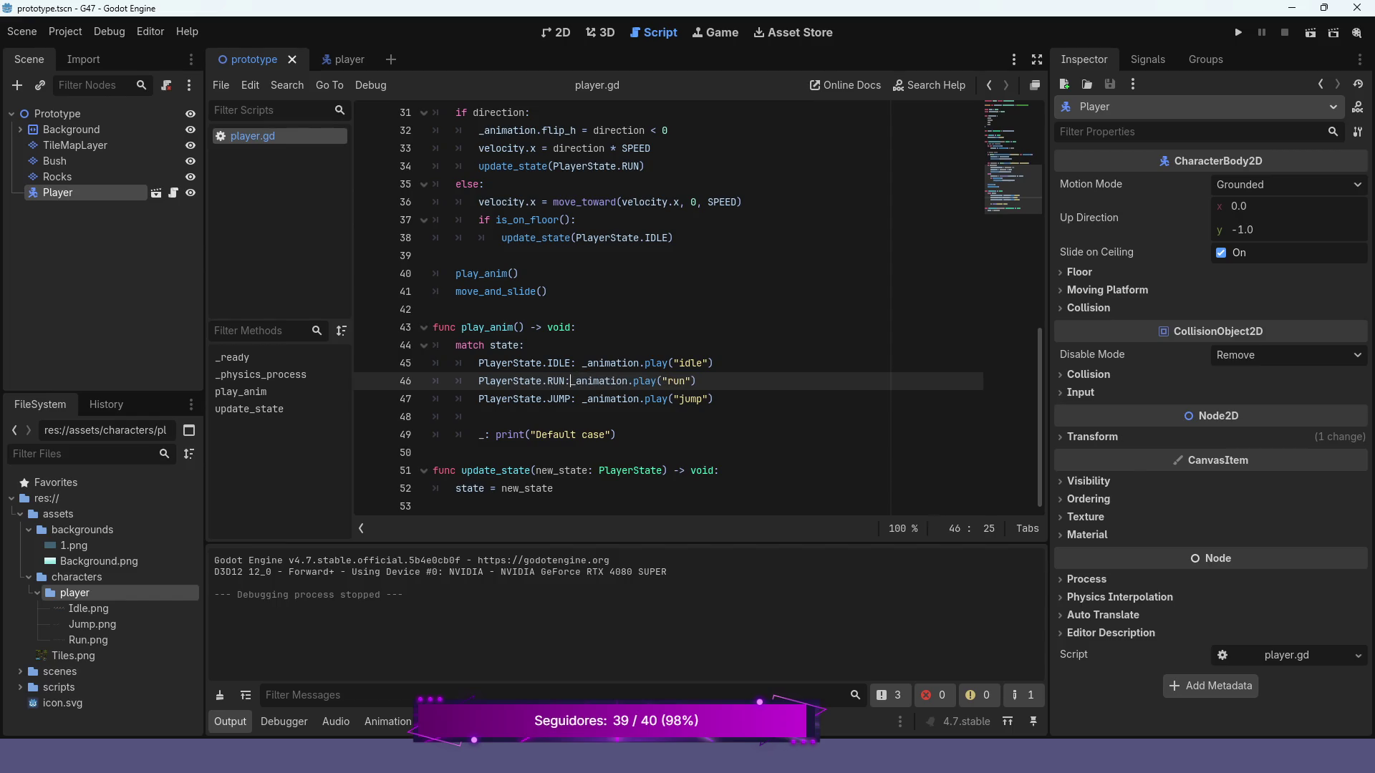
{"action": "key", "text": "Return"}
{"action": "left_click", "coordinate": [509, 381]}
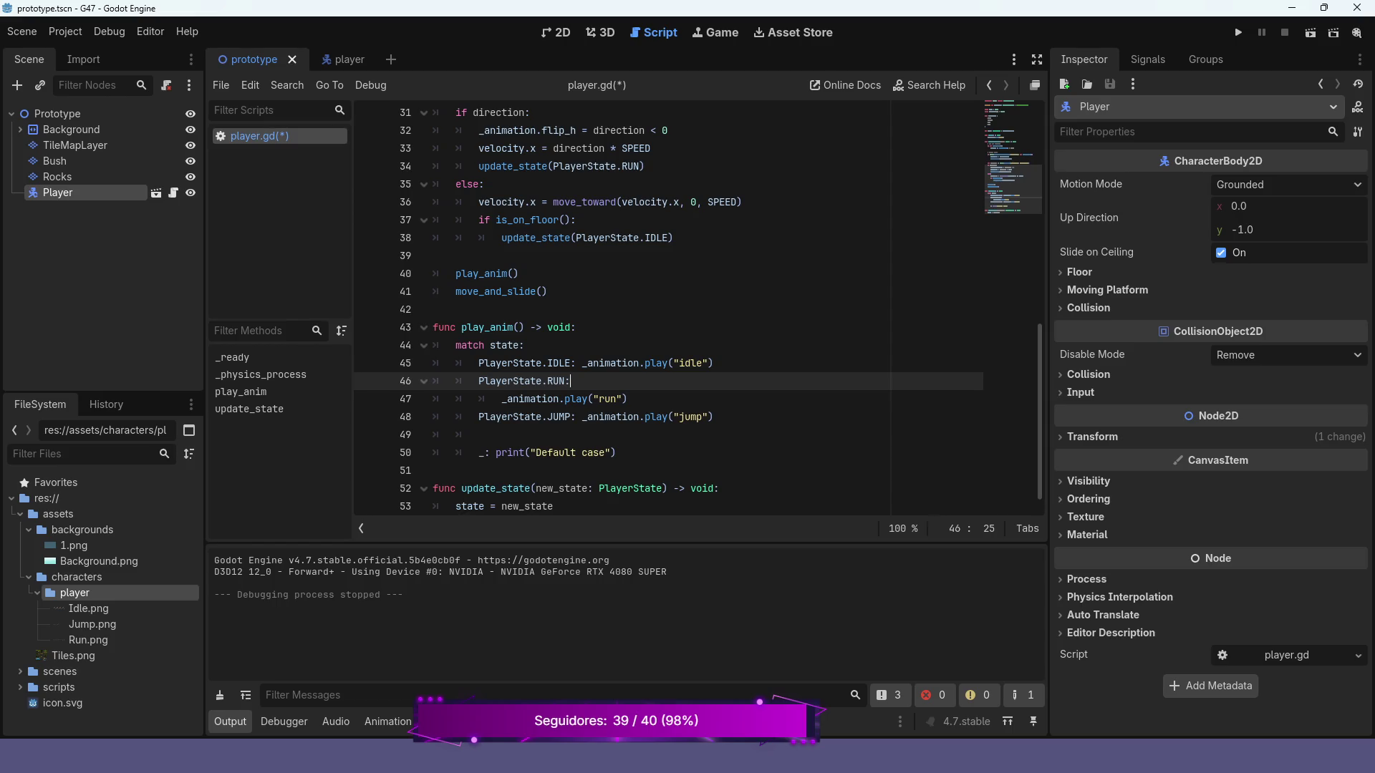
{"action": "key", "text": "Return"}
{"action": "type", "text": "if "}
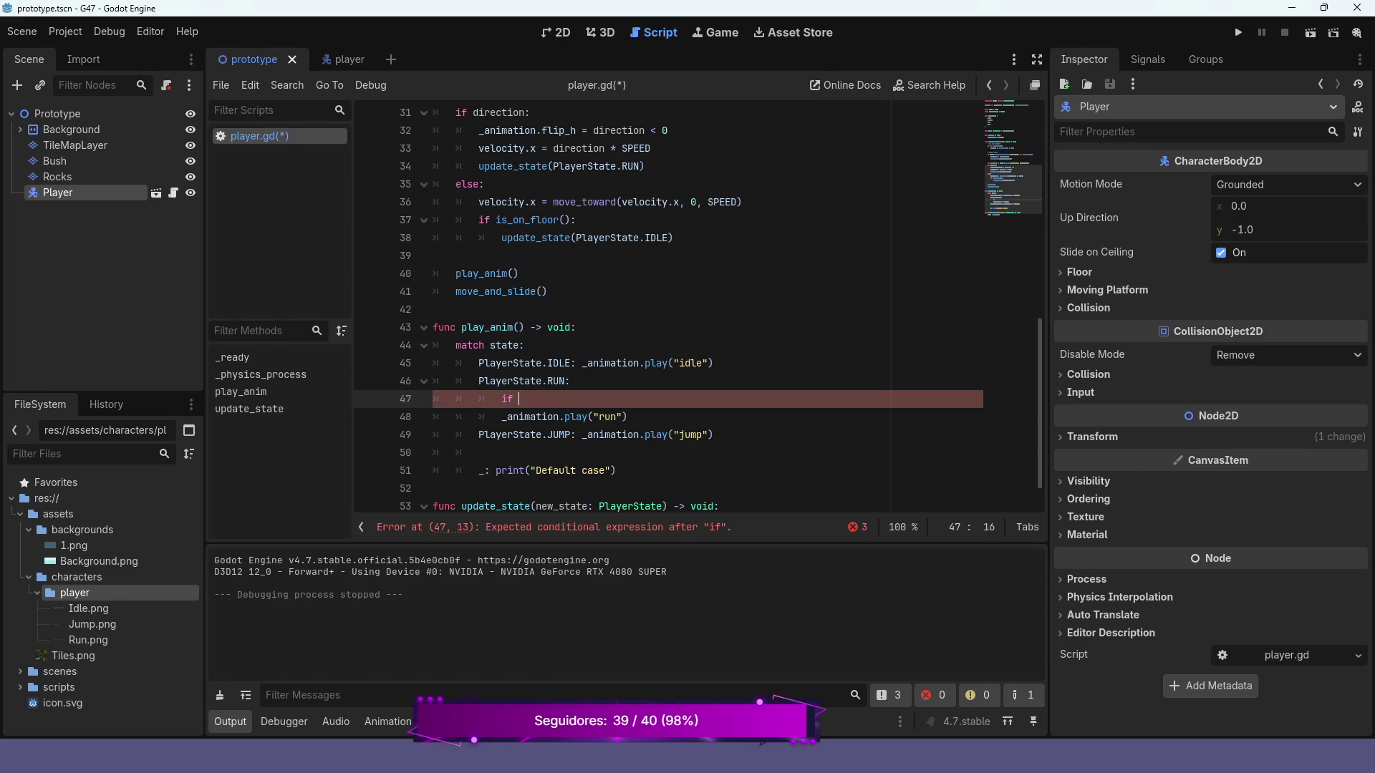
{"action": "type", "text": "is"}
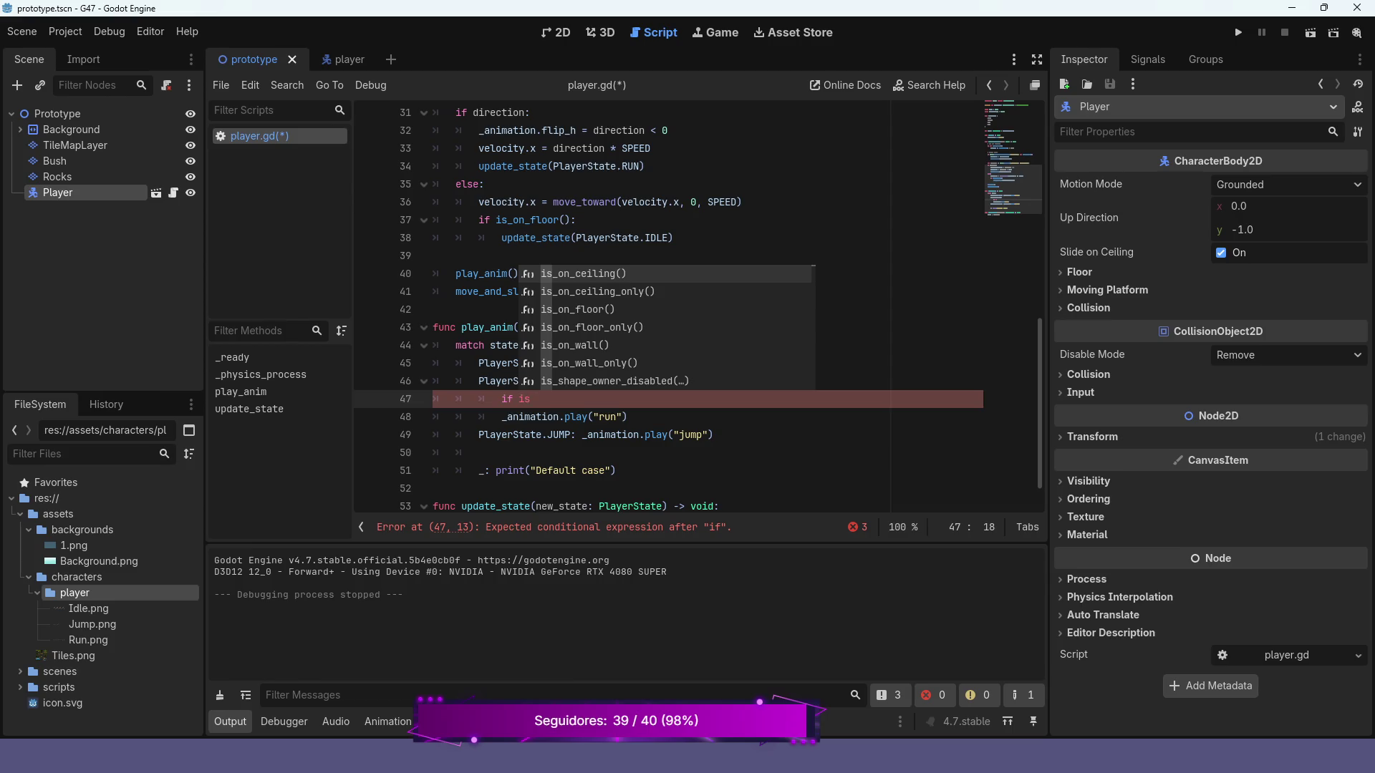
{"action": "key", "text": "Down"}
{"action": "key", "text": "Down"}
{"action": "key", "text": "Return"}
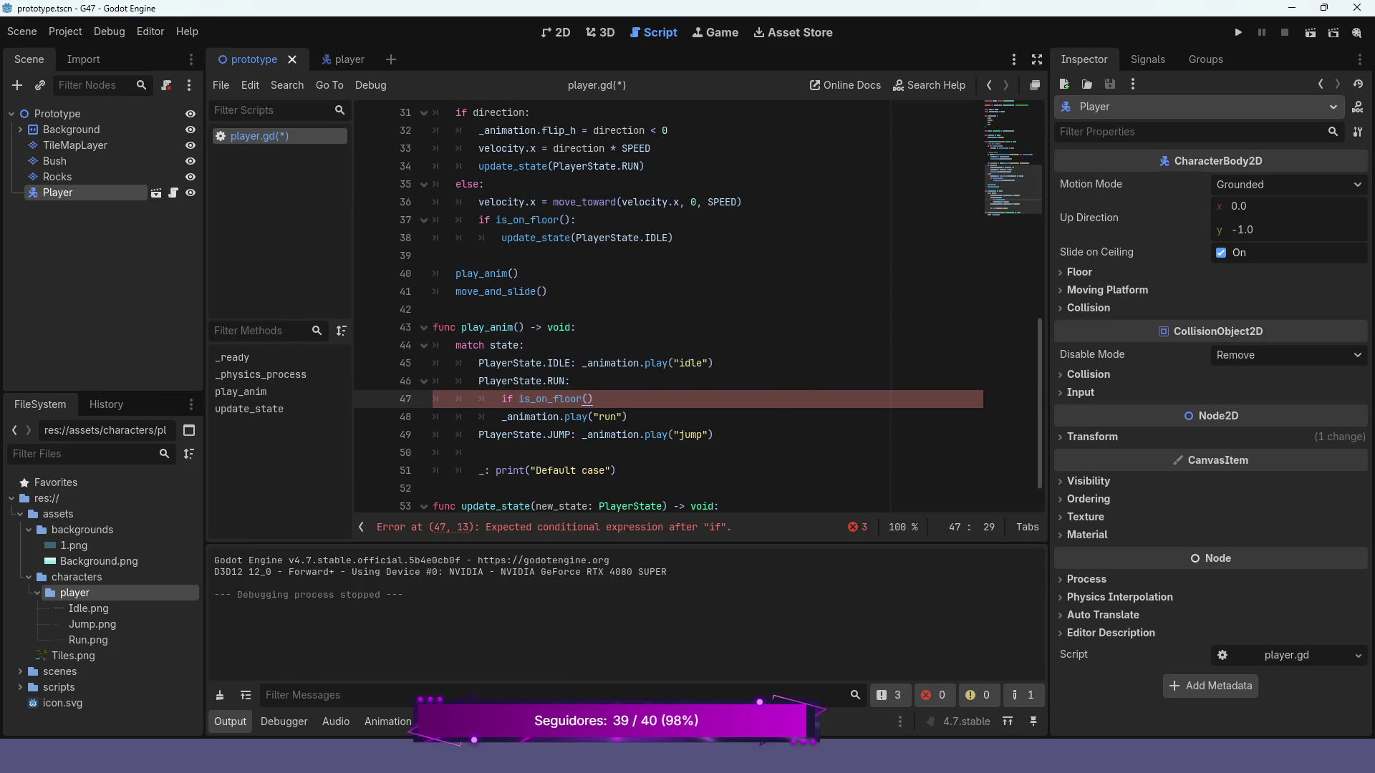
{"action": "type", "text": ":"}
- Indent the run animation call under the if, save player.gd, and run the game
{"action": "left_click", "coordinate": [598, 417]}
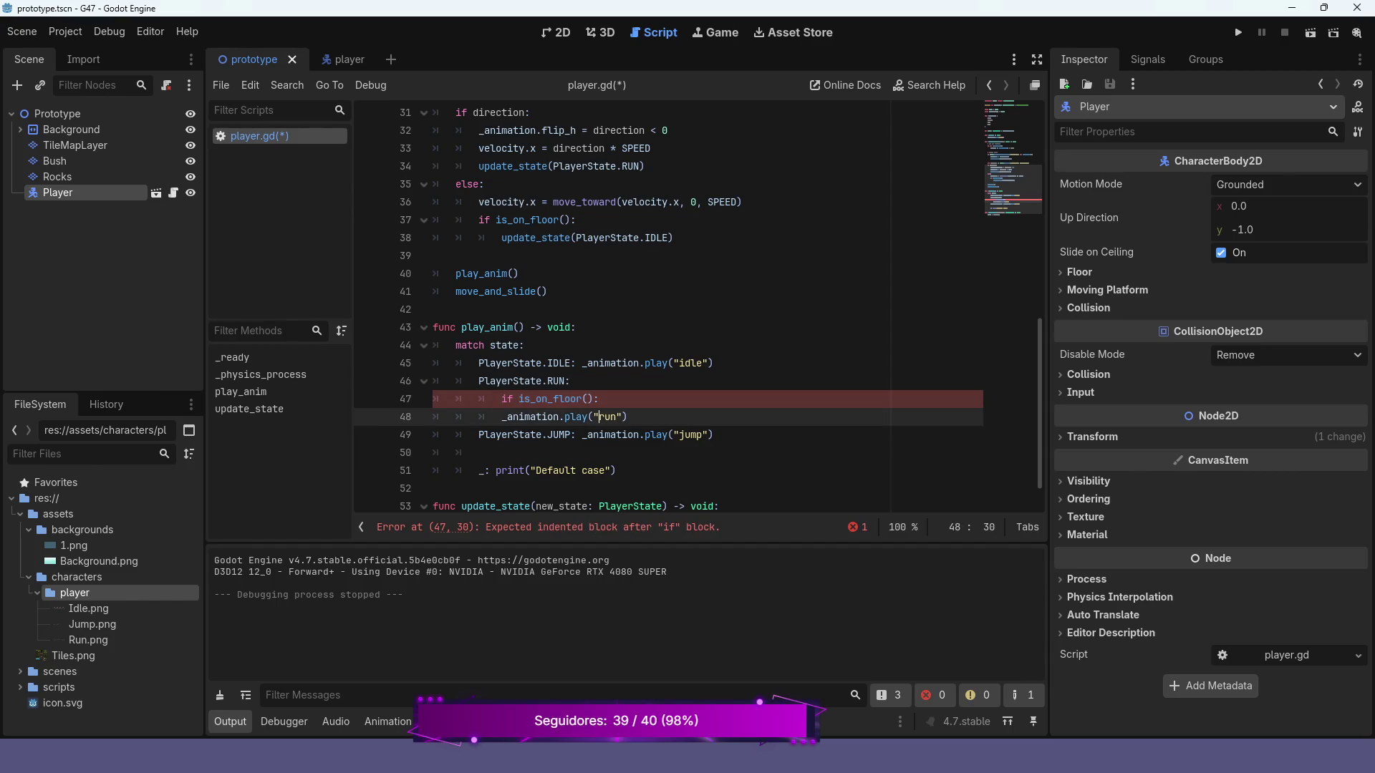
{"action": "left_click", "coordinate": [536, 417]}
{"action": "key", "text": "Tab"}
{"action": "key", "text": "Up"}
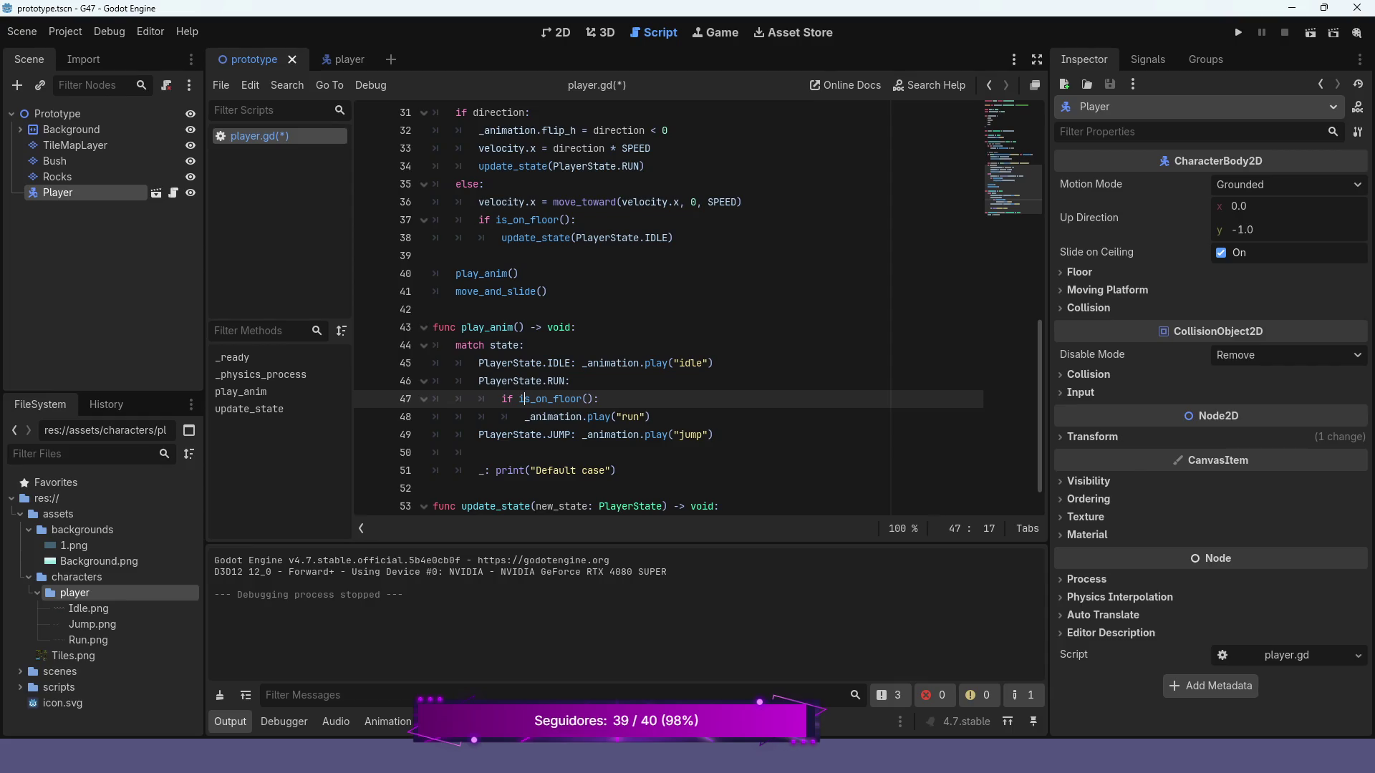
{"action": "key", "text": "ctrl+s"}
{"action": "key", "text": "F5"}
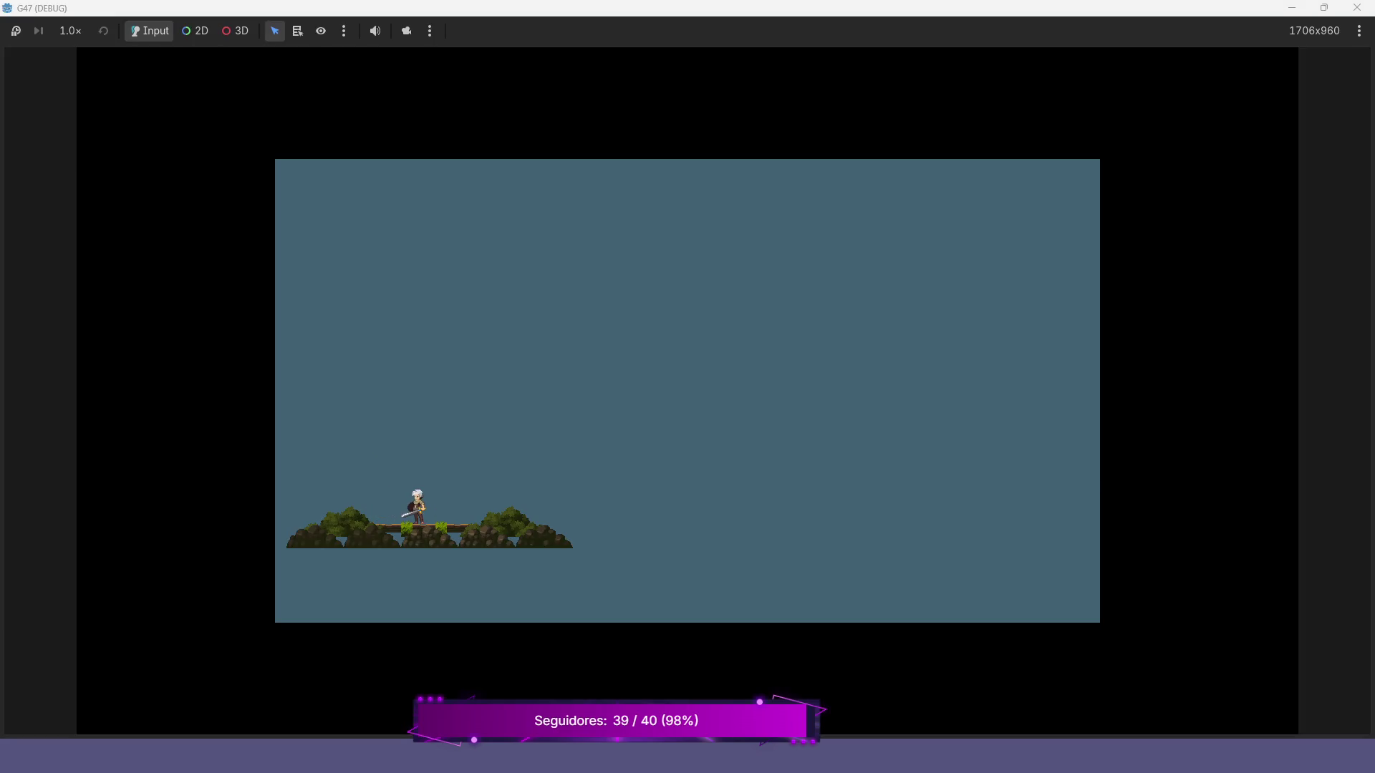
- Walk the player left and right and jump on the platform to check that run plays only on the floor
{"action": "key", "text": "Left"}
{"action": "key", "text": "space"}
{"action": "key", "text": "Left"}
{"action": "key", "text": "Right"}
{"action": "key", "text": "Right"}
{"action": "key", "text": "space"}
{"action": "key", "text": "Left"}
{"action": "key", "text": "Right"}
{"action": "key", "text": "Left"}
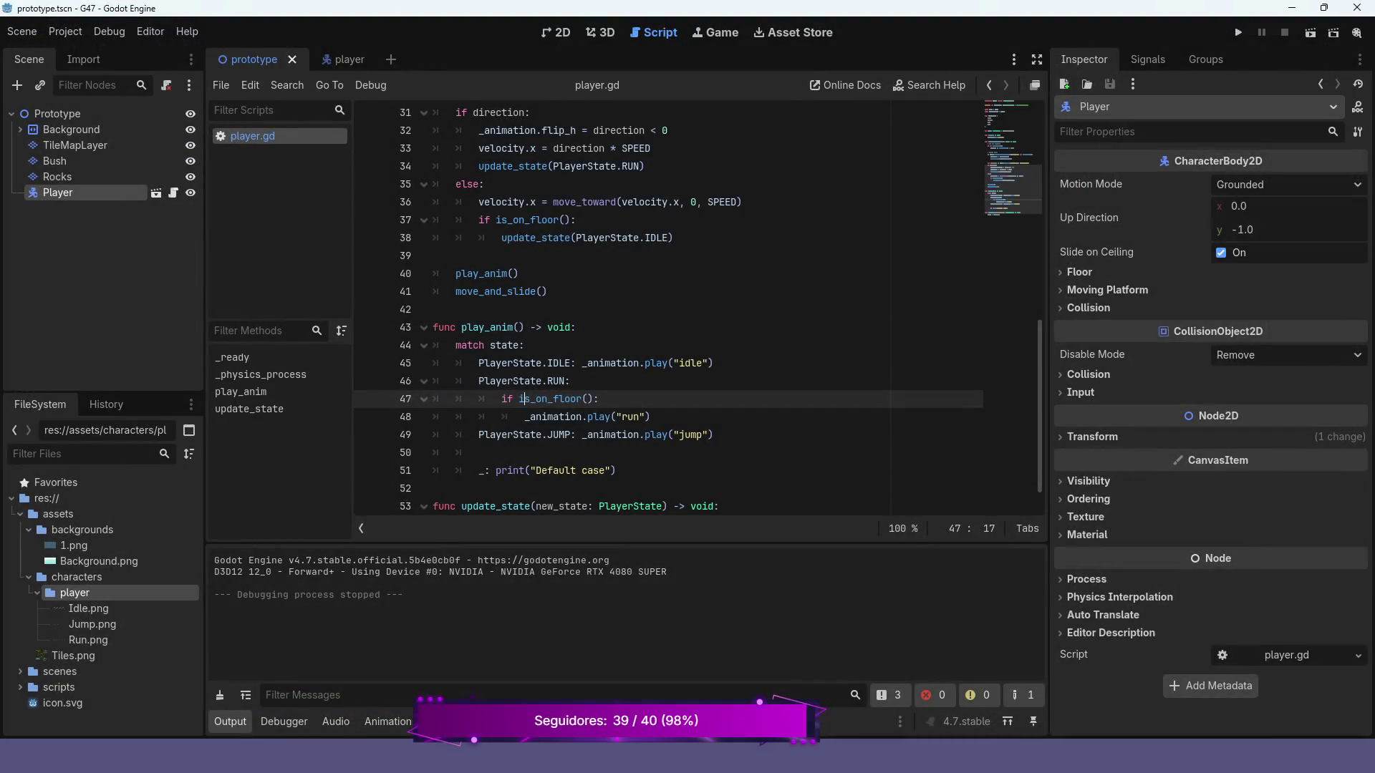
- Move the idle animation call onto its own line under the PlayerState.IDLE case
{"action": "left_click", "coordinate": [525, 417]}
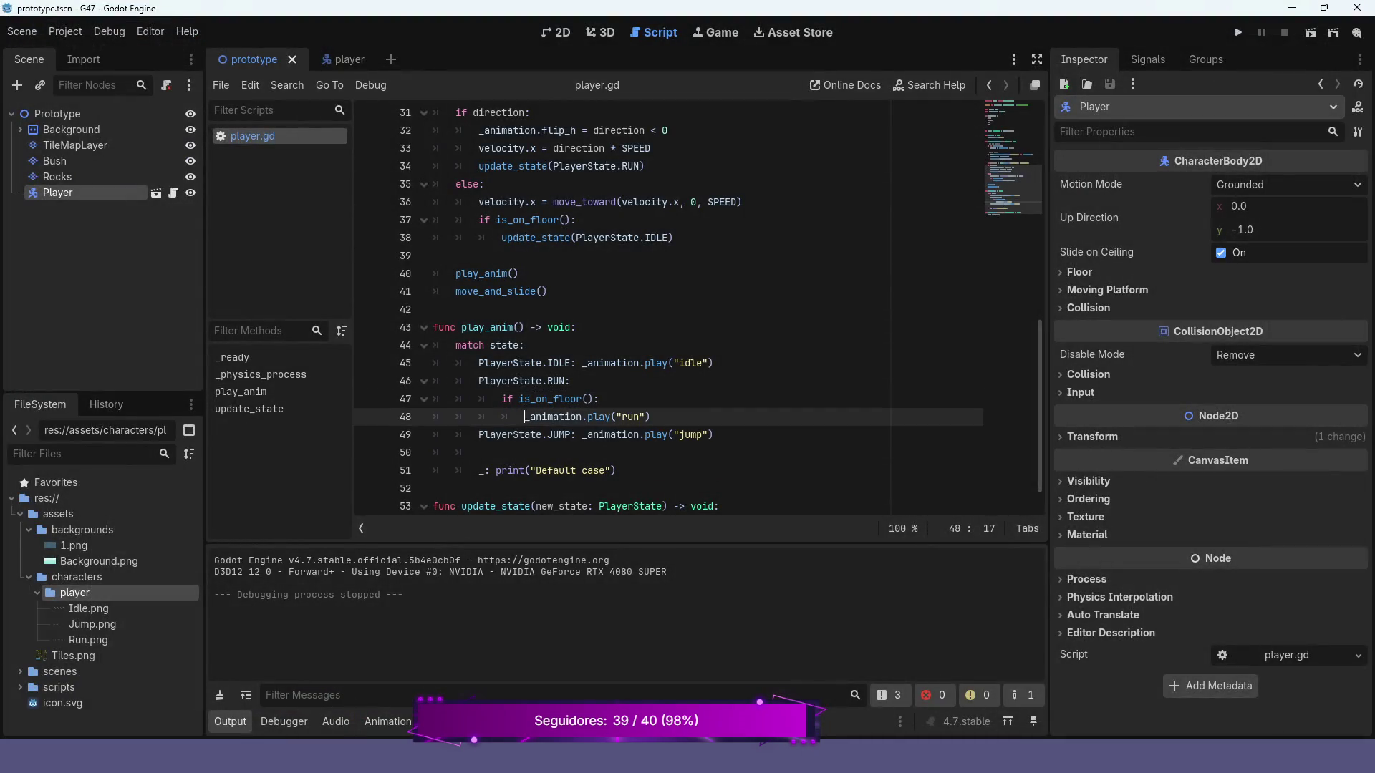
{"action": "left_click", "coordinate": [526, 363]}
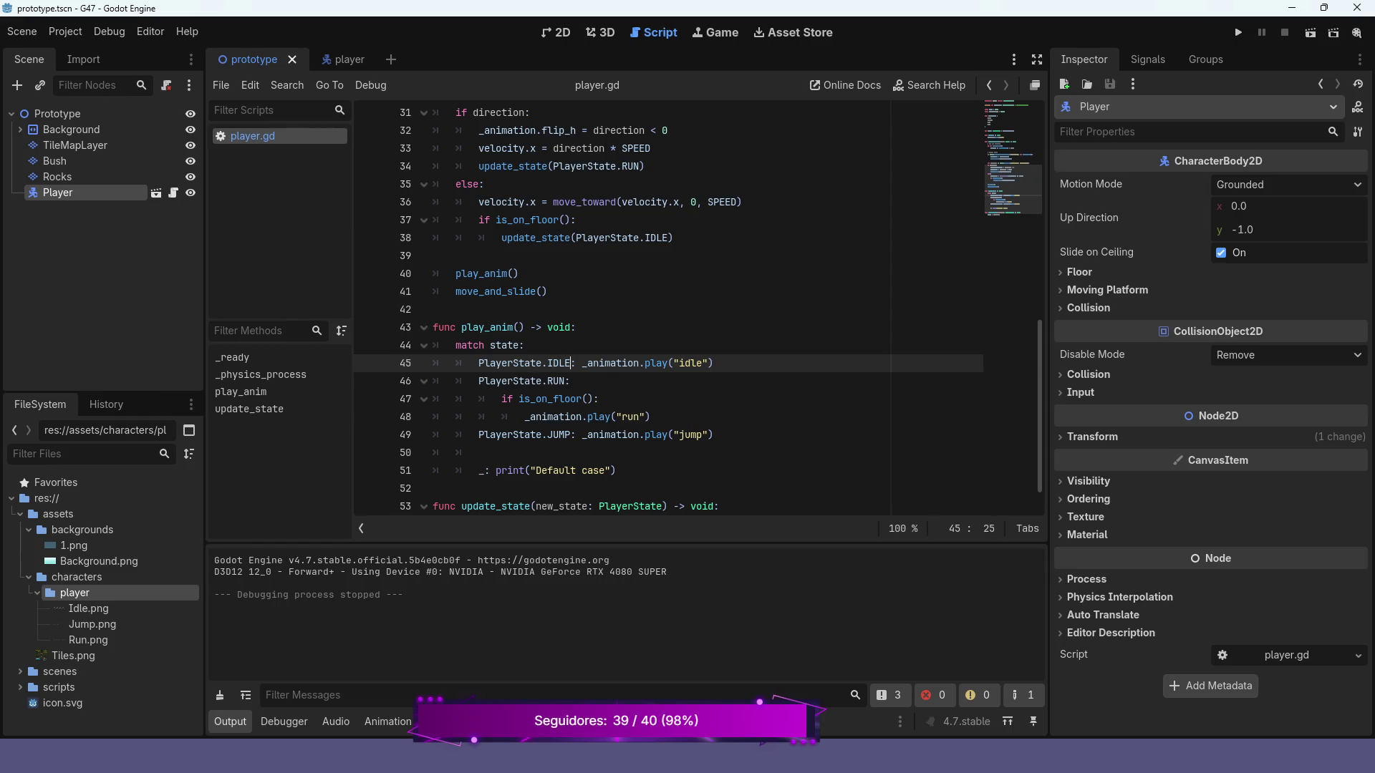
{"action": "key", "text": "BackSpace"}
{"action": "key", "text": "Return"}
{"action": "key", "text": "Return"}
{"action": "key", "text": "Up"}
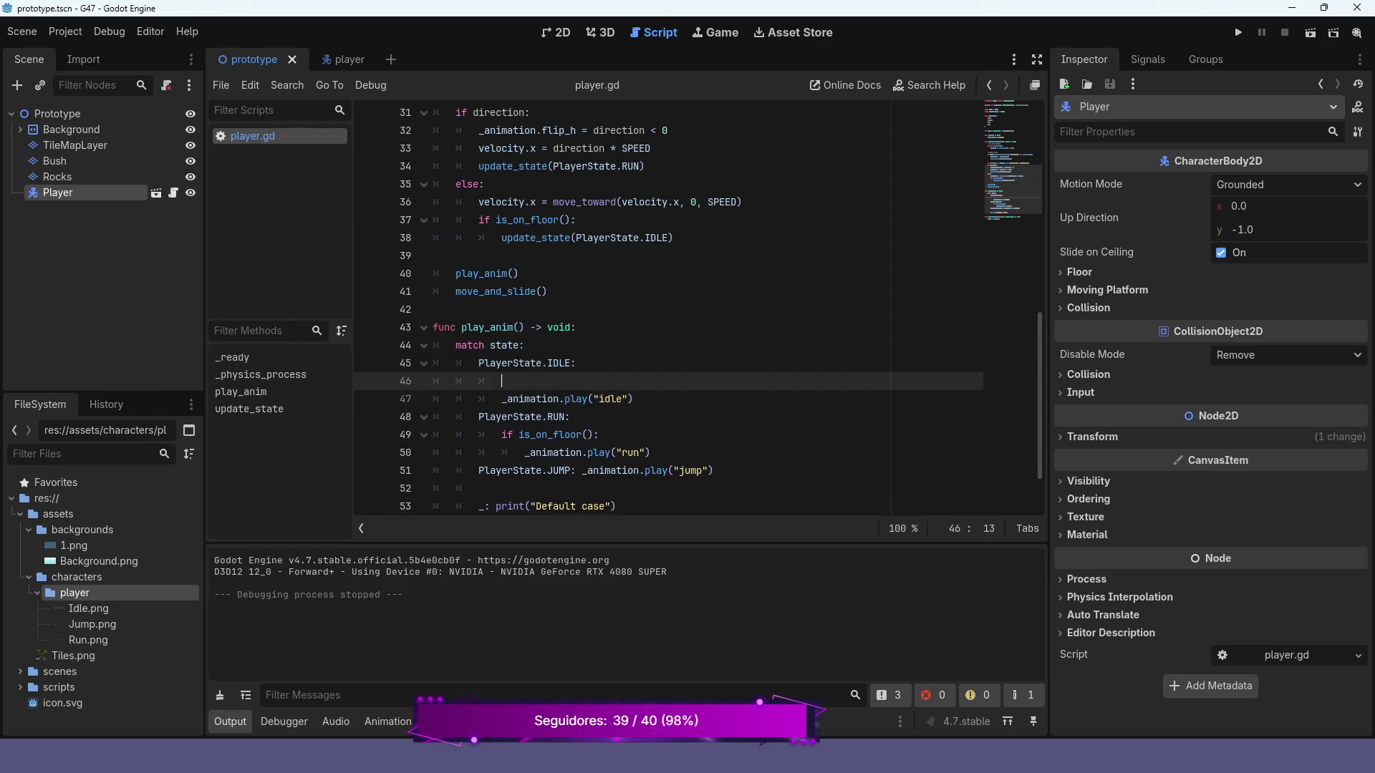
- Wrap the idle call in 'if is_on_floor():', indent it, save player.gd and run the game
{"action": "type", "text": "if "}
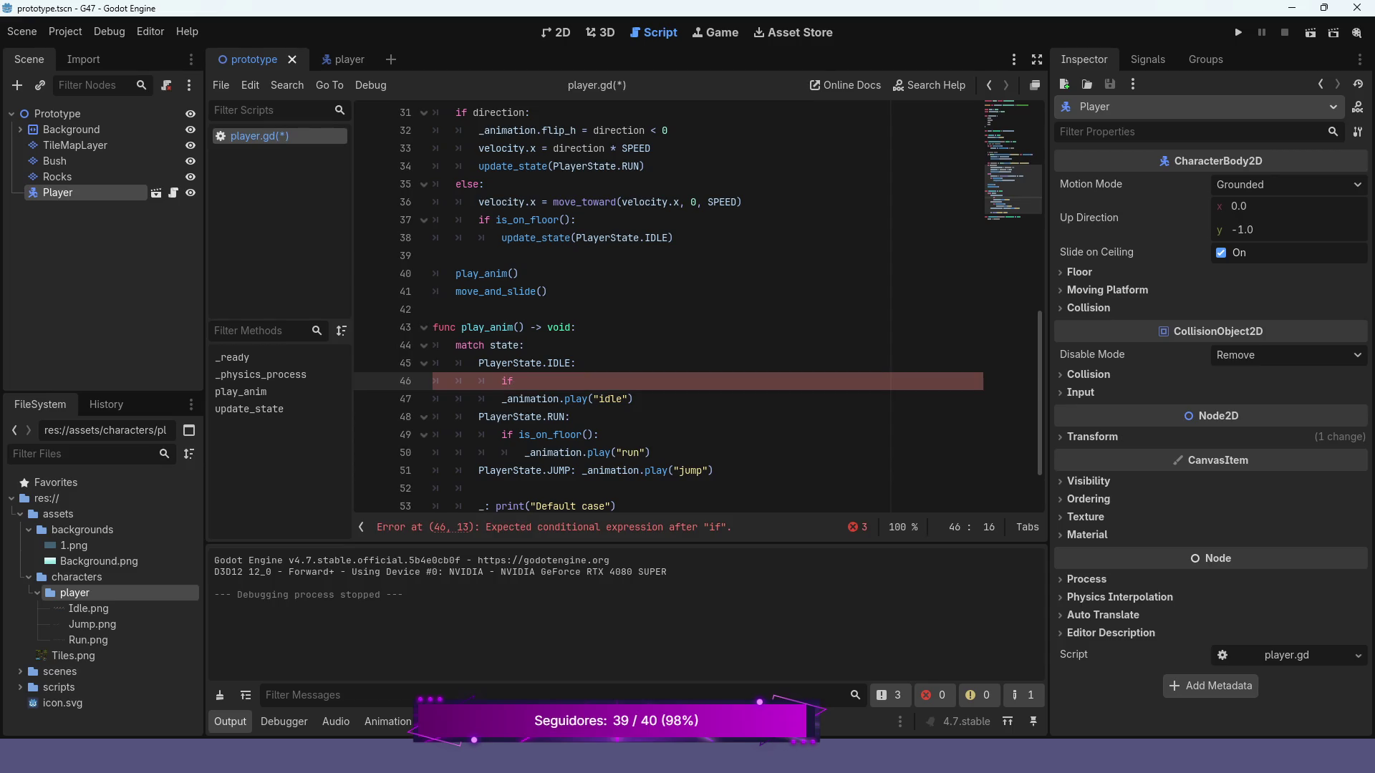
{"action": "type", "text": "is"}
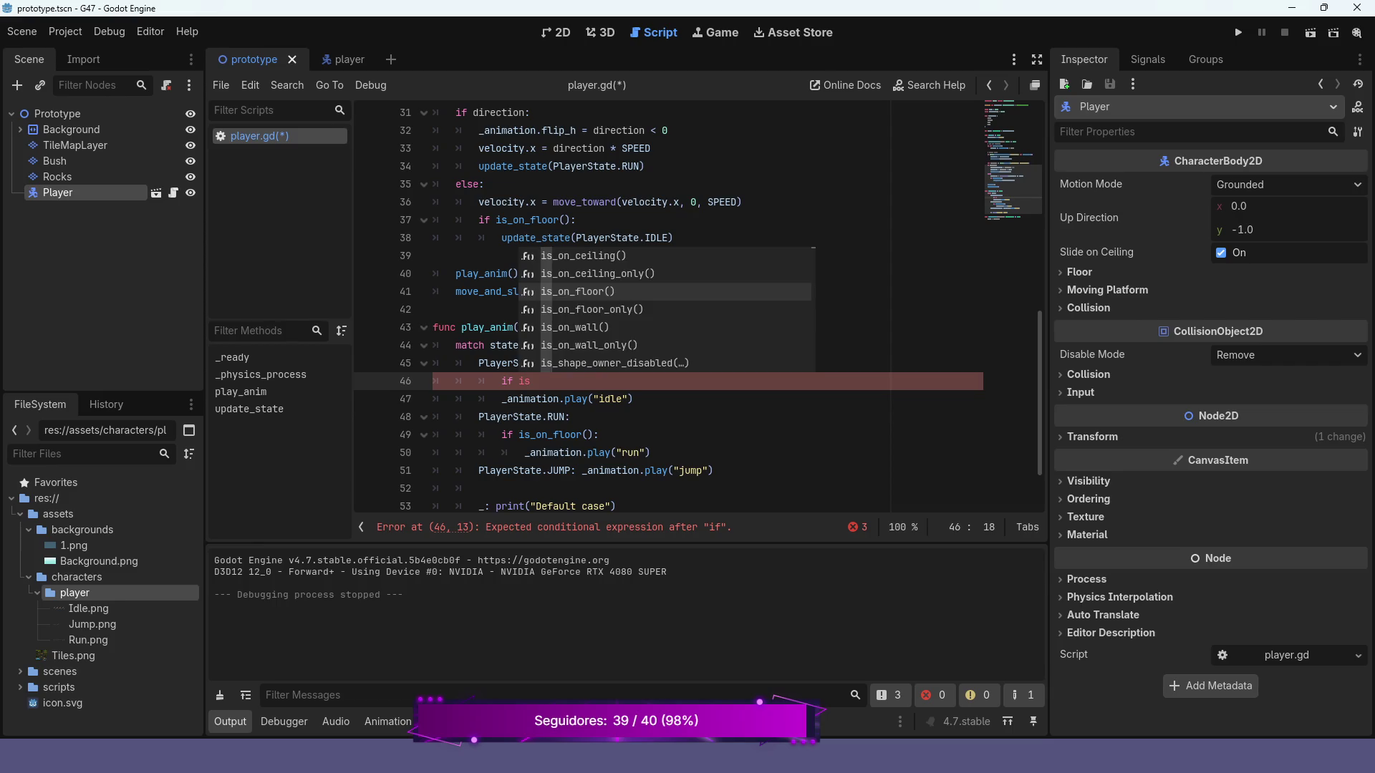
{"action": "key", "text": "Return"}
{"action": "type", "text": ":"}
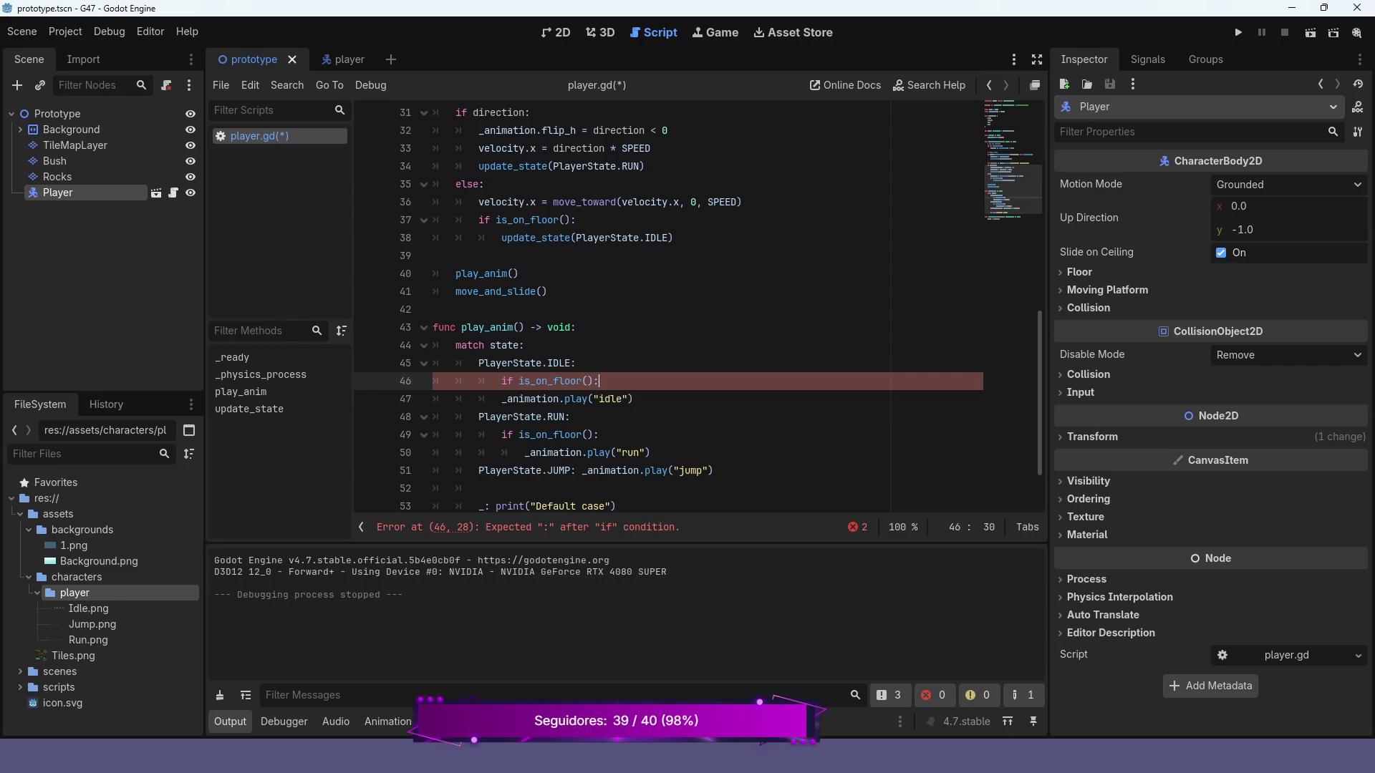
{"action": "key", "text": "Down"}
{"action": "key", "text": "Home"}
{"action": "key", "text": "Tab"}
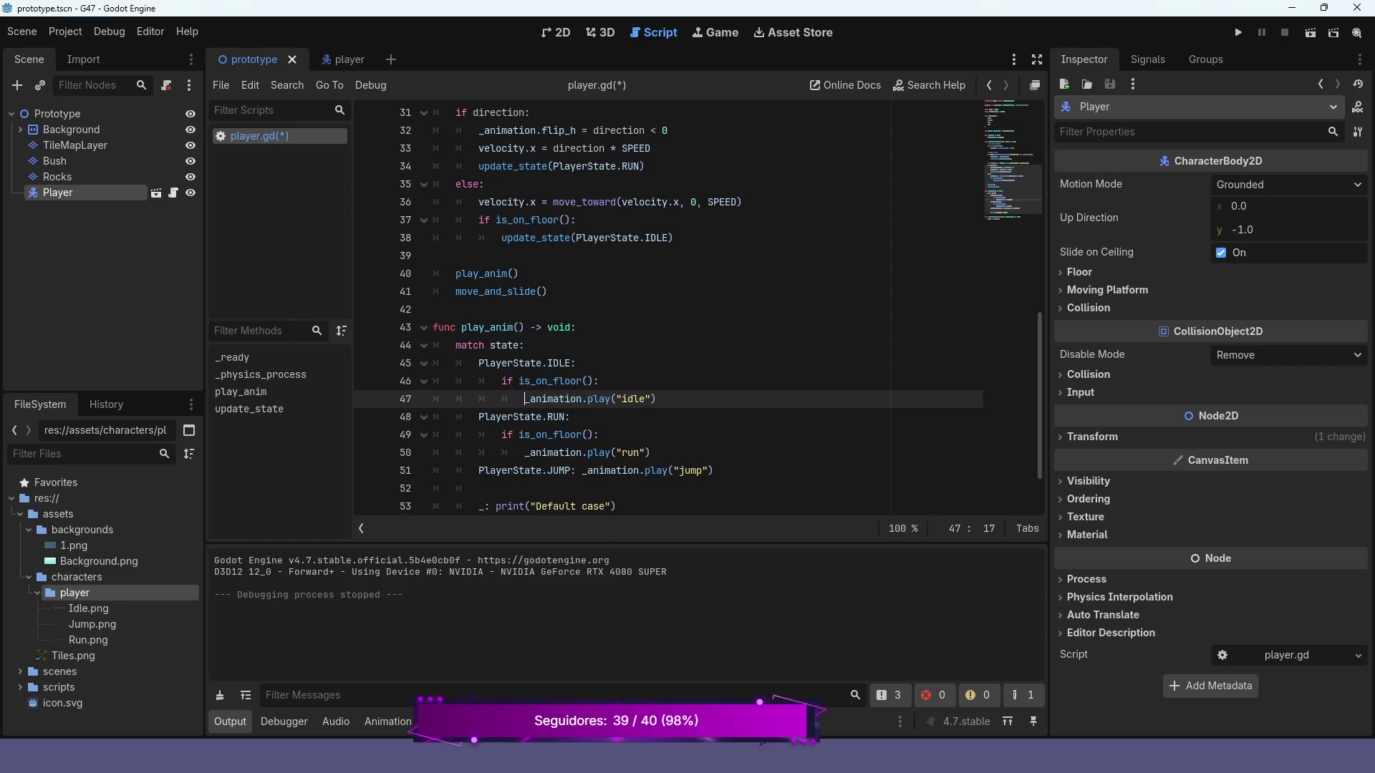
{"action": "key", "text": "ctrl+s"}
{"action": "key", "text": "F5"}
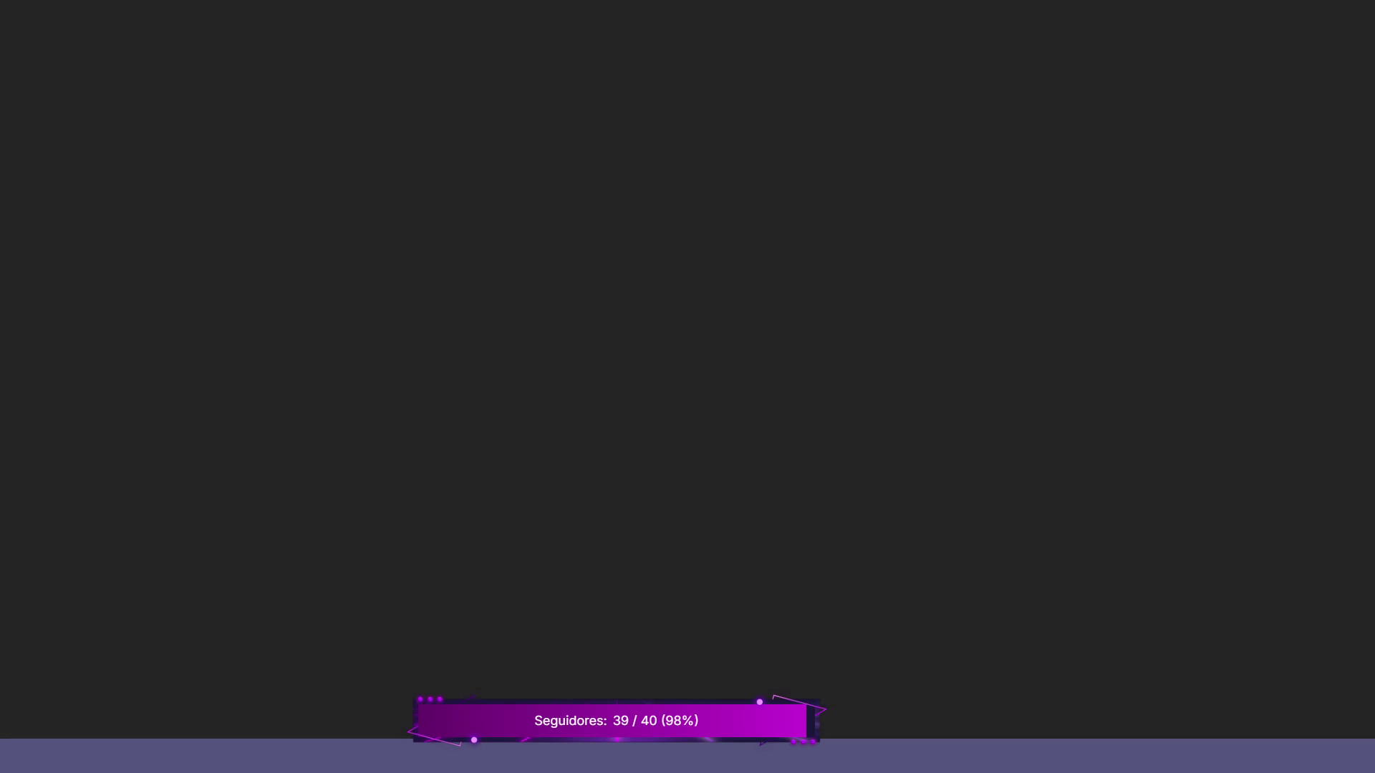
- Walk the player right and left across the rocky platform and jump to check idle, run and jump animations
{"action": "key", "text": "Right"}
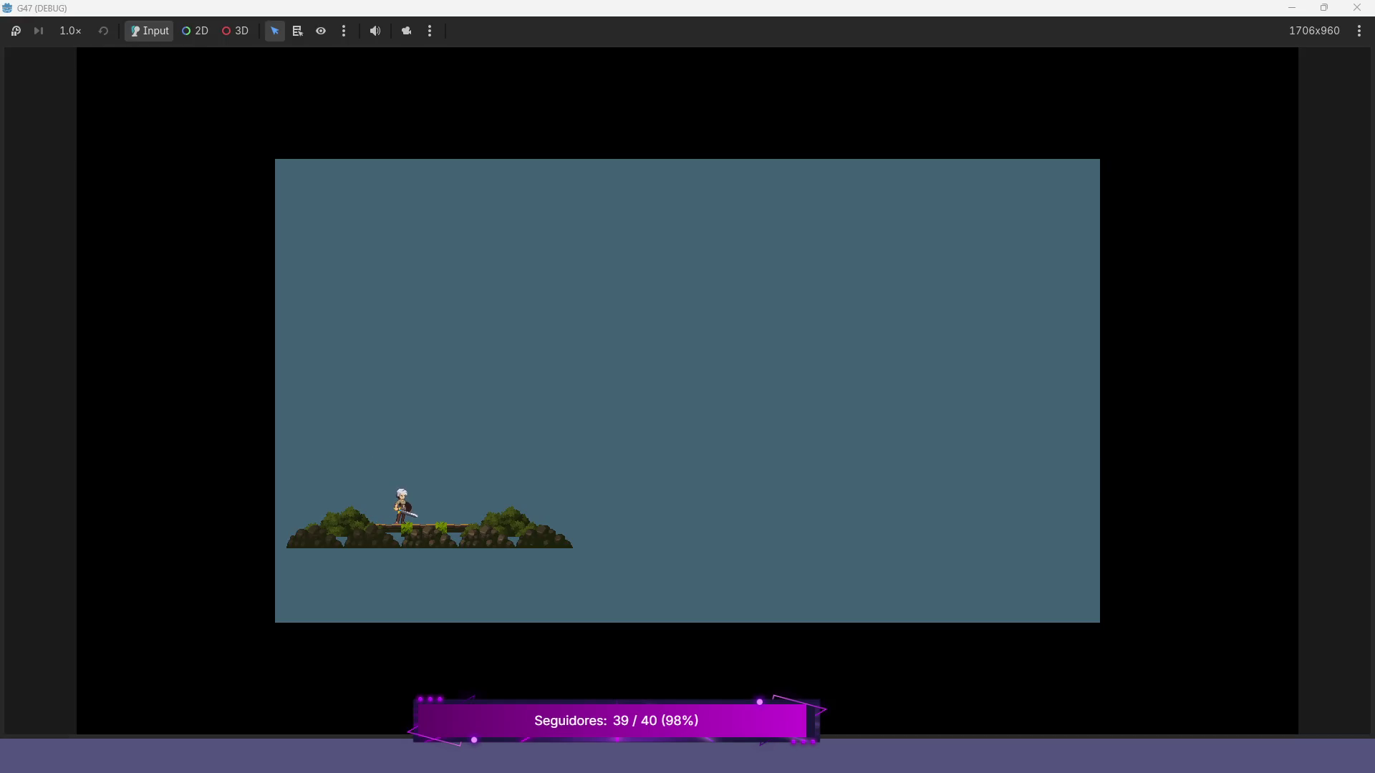
{"action": "key", "text": "Right"}
{"action": "key", "text": "Left"}
{"action": "key", "text": "Right"}
{"action": "key", "text": "Left"}
{"action": "key", "text": "Right"}
{"action": "key", "text": "Right"}
{"action": "key", "text": "Left"}
{"action": "key", "text": "Right"}
{"action": "key", "text": "space"}
{"action": "key", "text": "Left"}
{"action": "key", "text": "space"}
{"action": "key", "text": "Right"}
{"action": "key", "text": "Left"}
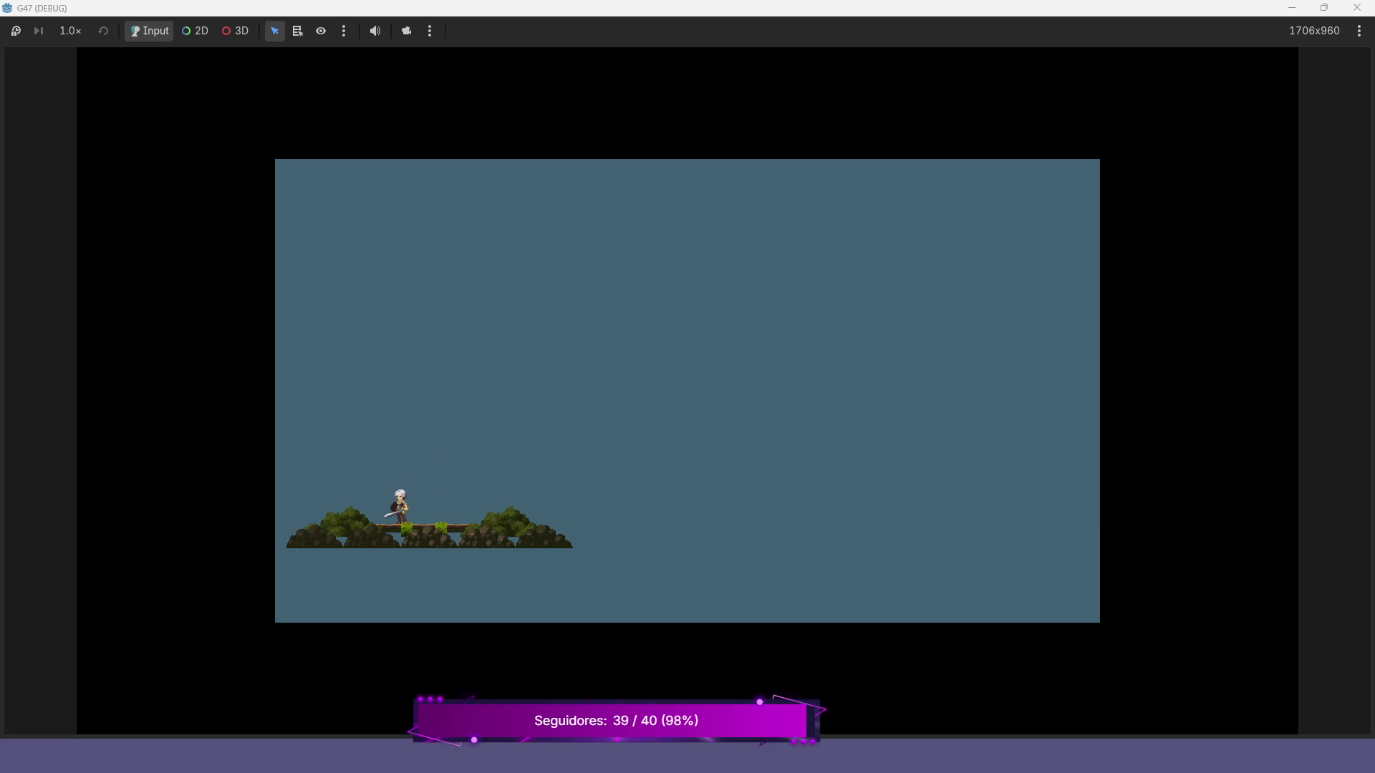